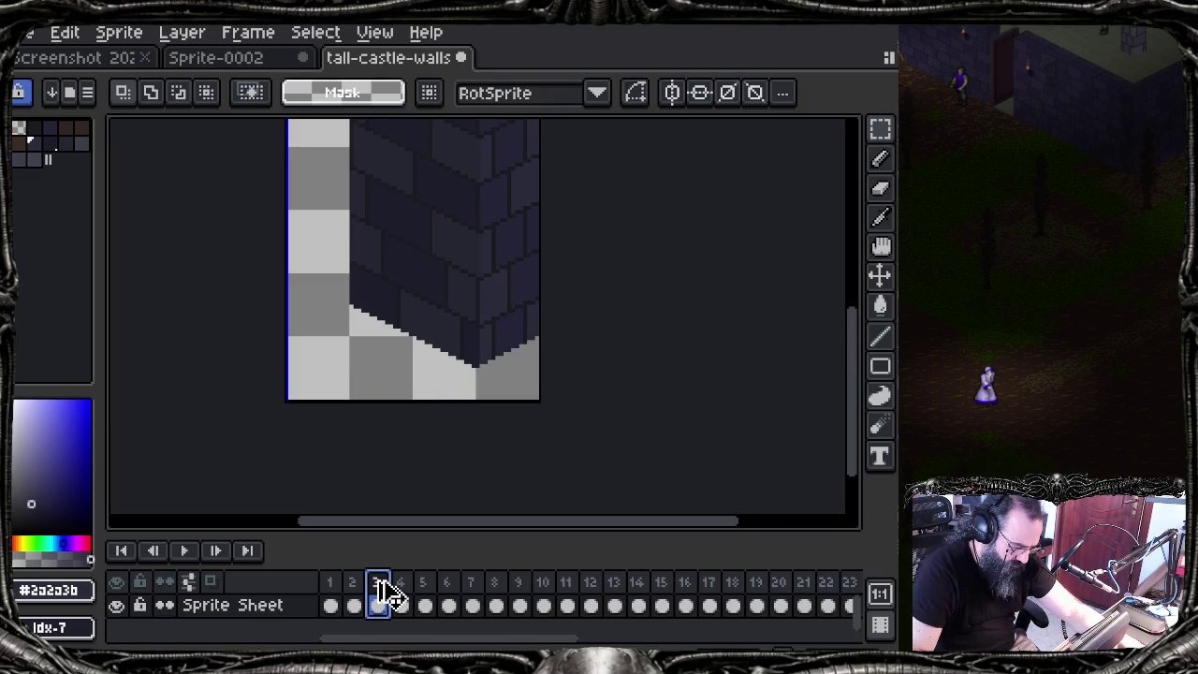
Step: Compare frames 1 and 2, then select and copy all of frame 1's wall
left_click(333, 596)
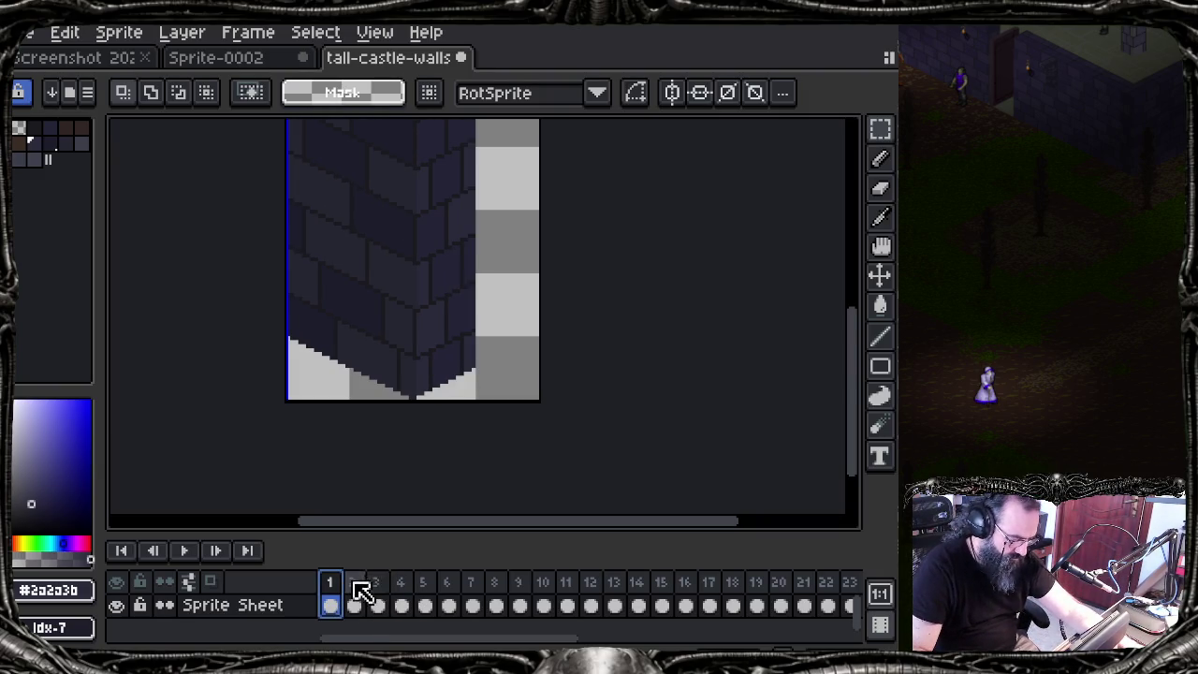
left_click(357, 584)
left_click(337, 599)
key("ctrl+a")
key("ctrl+c")
Step: Paste frame 1's wall into frame 3, undoing the accidental deselect
left_click(377, 601)
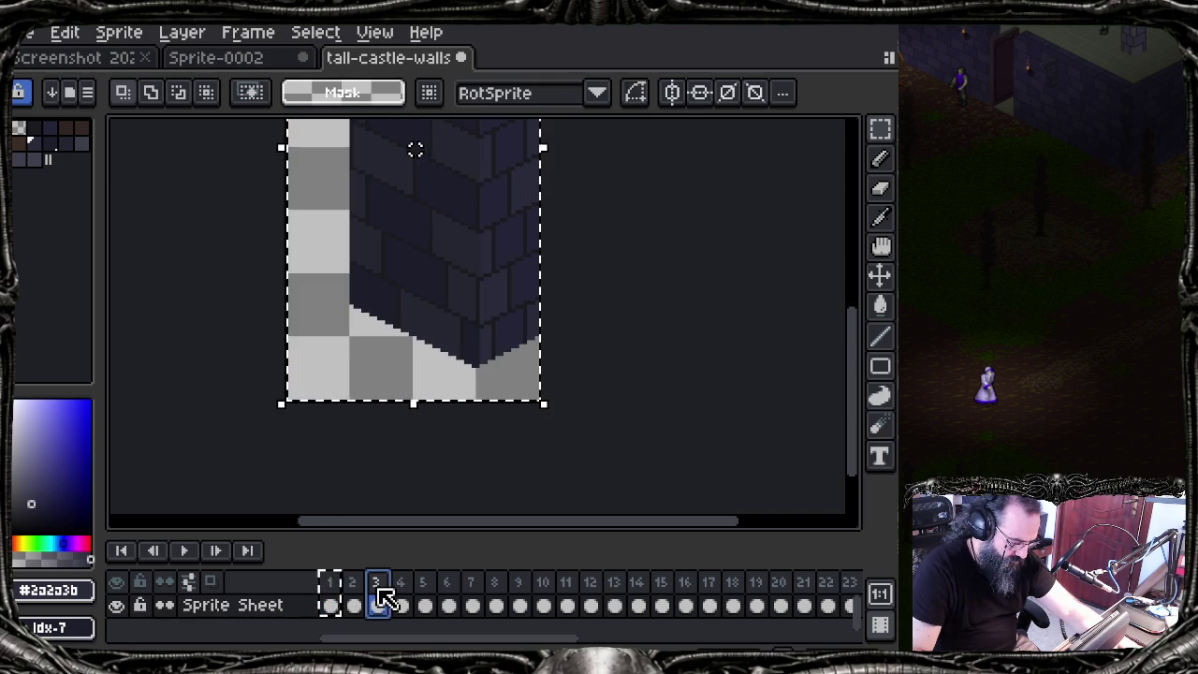
key("ctrl+v")
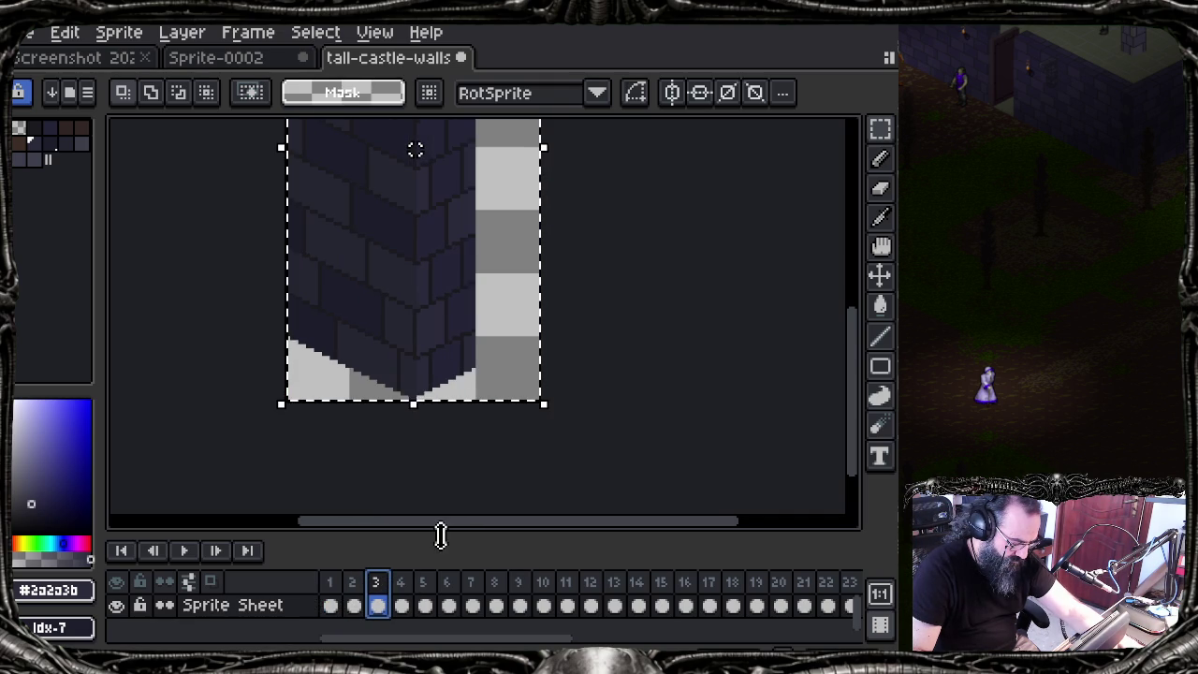
left_click(406, 584)
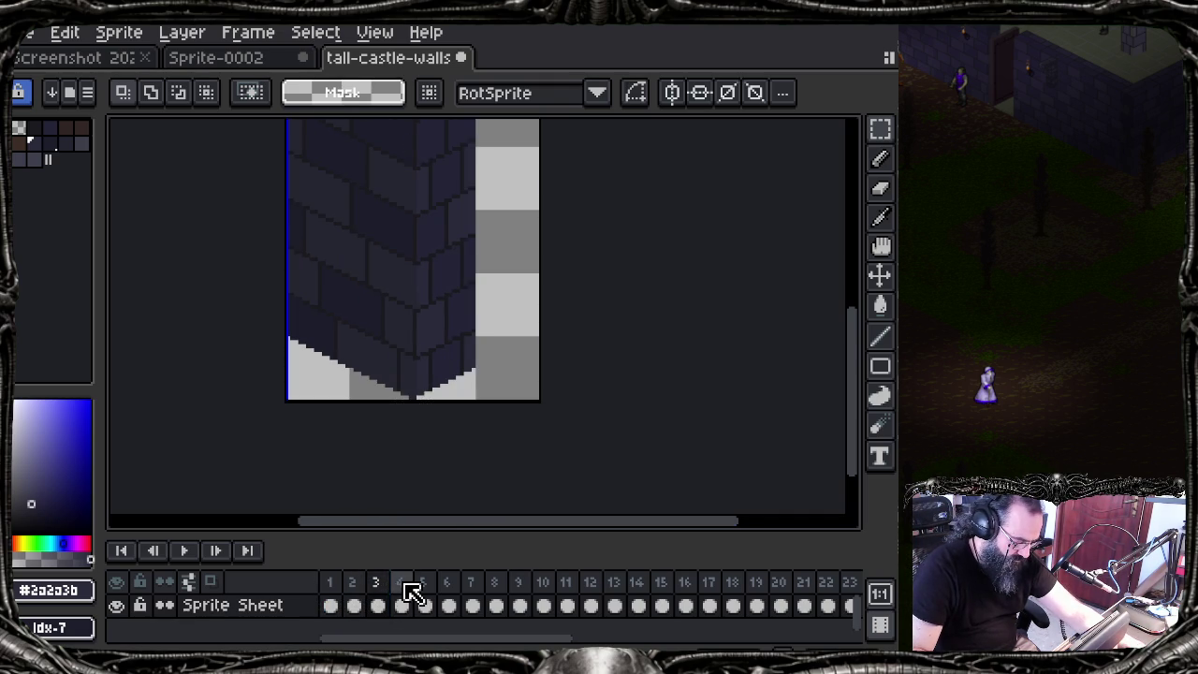
key("ctrl+z")
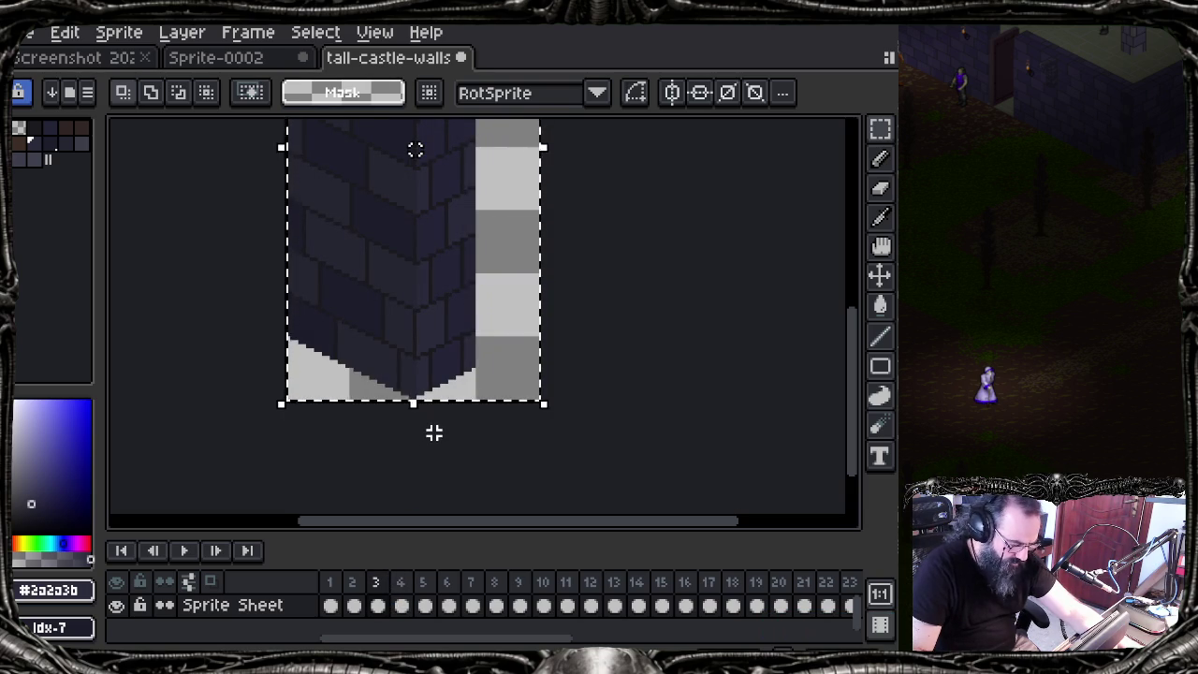
scroll(433, 432, "down", 2)
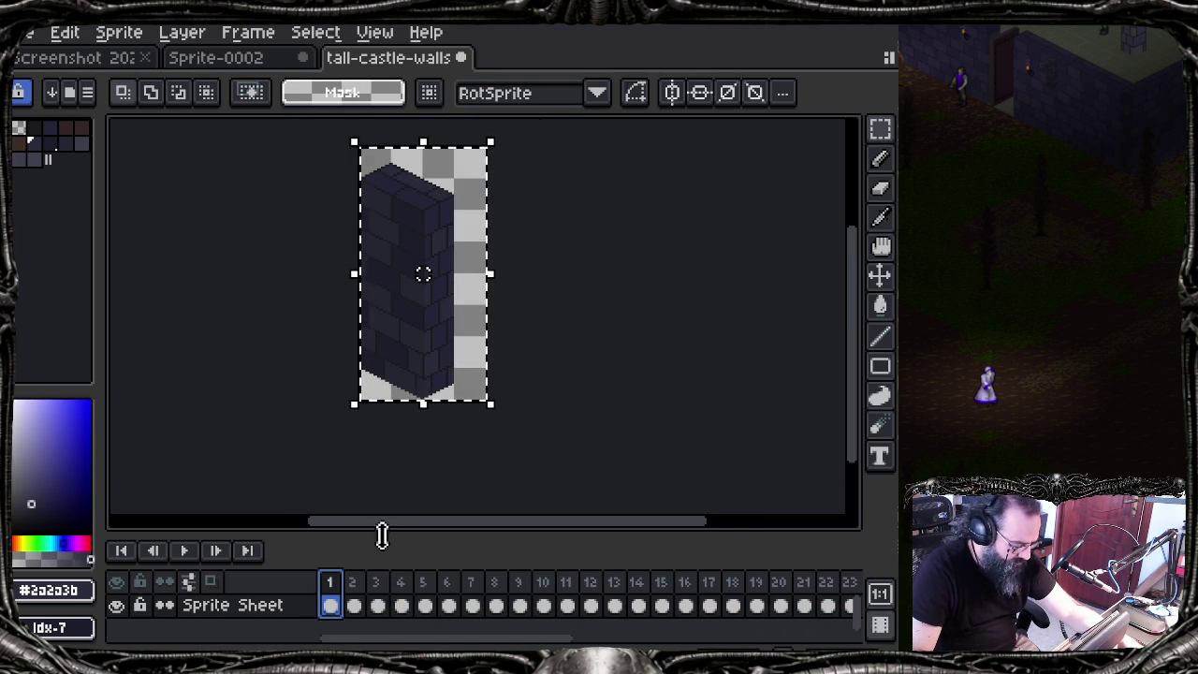
Step: Compare frames 2–4 and undo the accidental Copy Range on frame 3
left_click(354, 584)
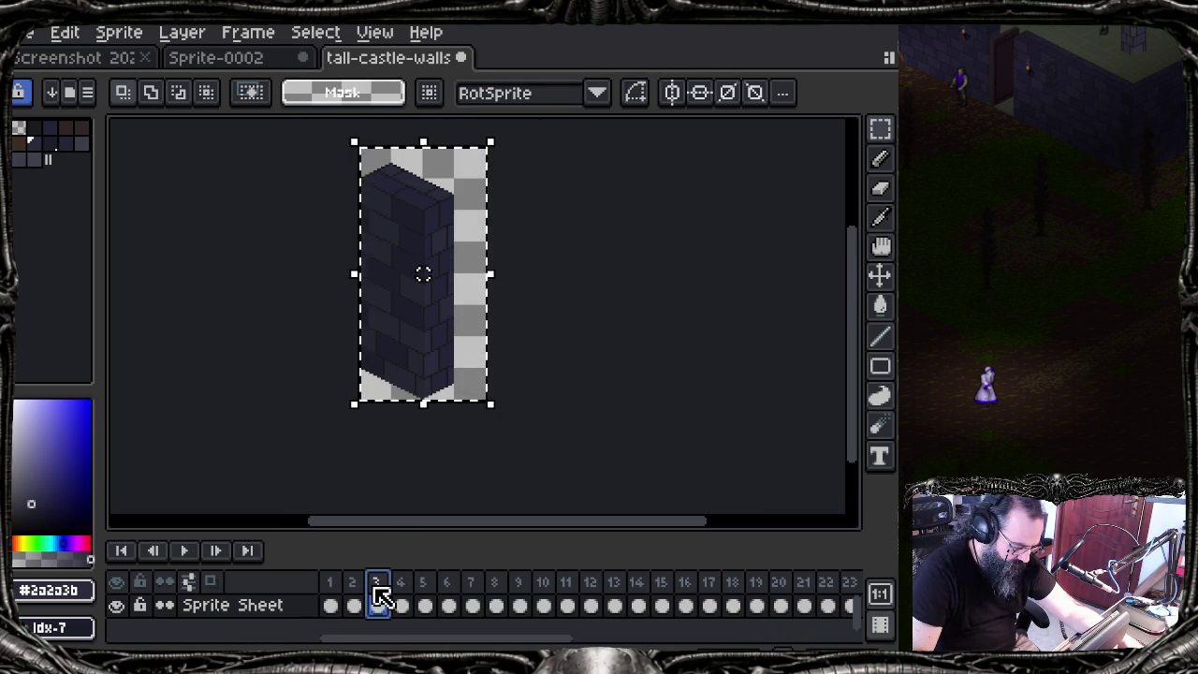
left_click(400, 582)
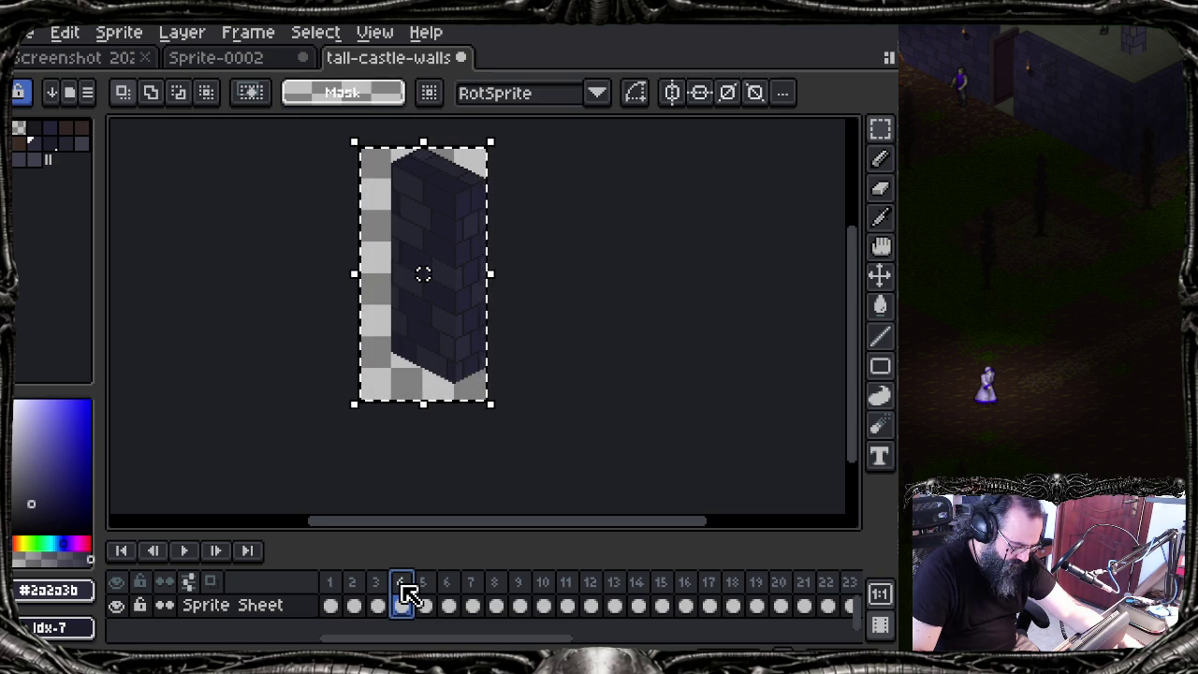
left_click(379, 584)
key("ctrl+z")
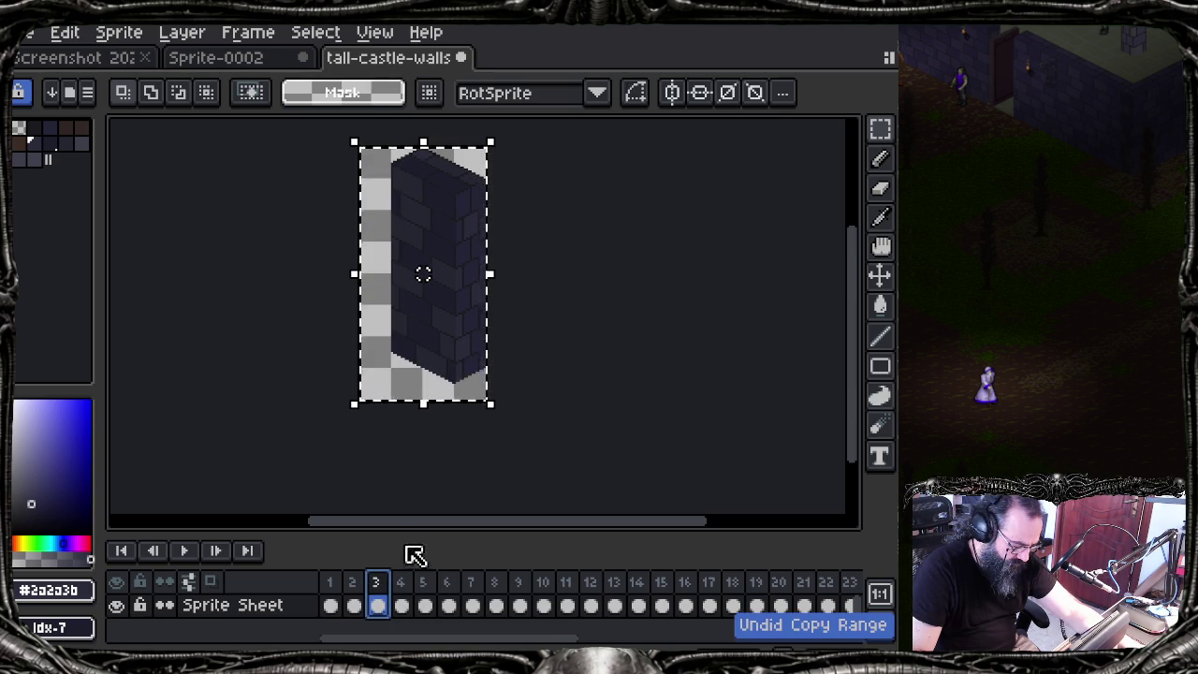
Step: Deselect, check frame 4, and return to frame 1 with the Edit menu shown
left_click(401, 582)
left_click(391, 465)
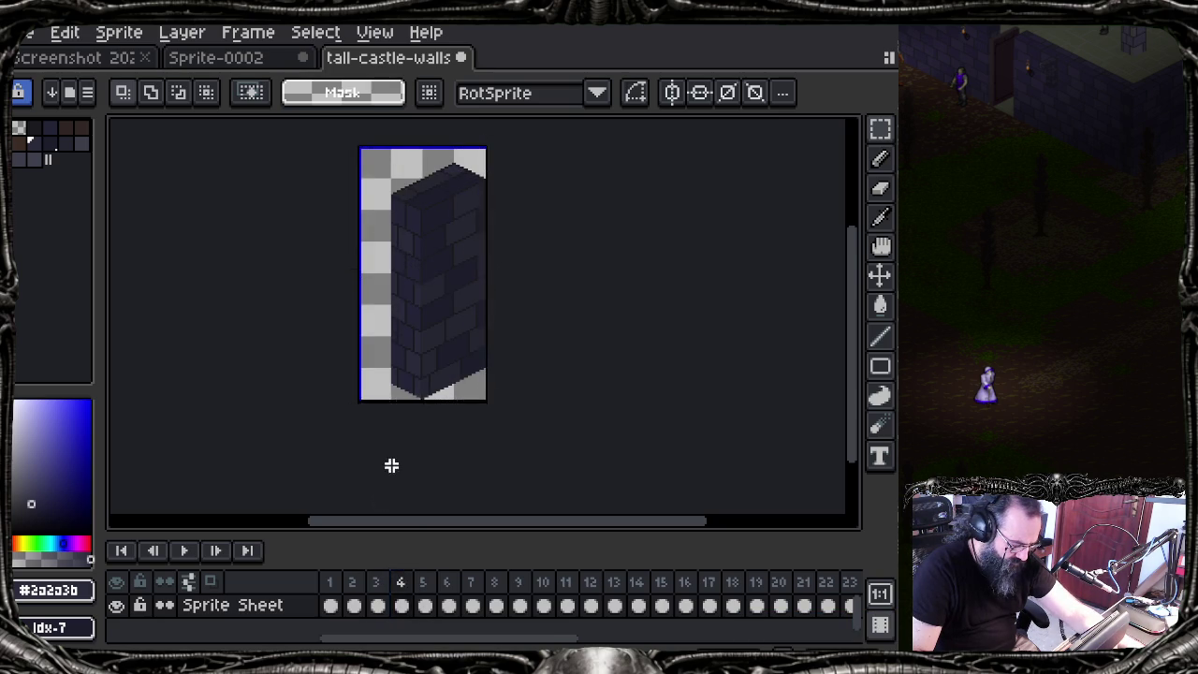
left_click(403, 604)
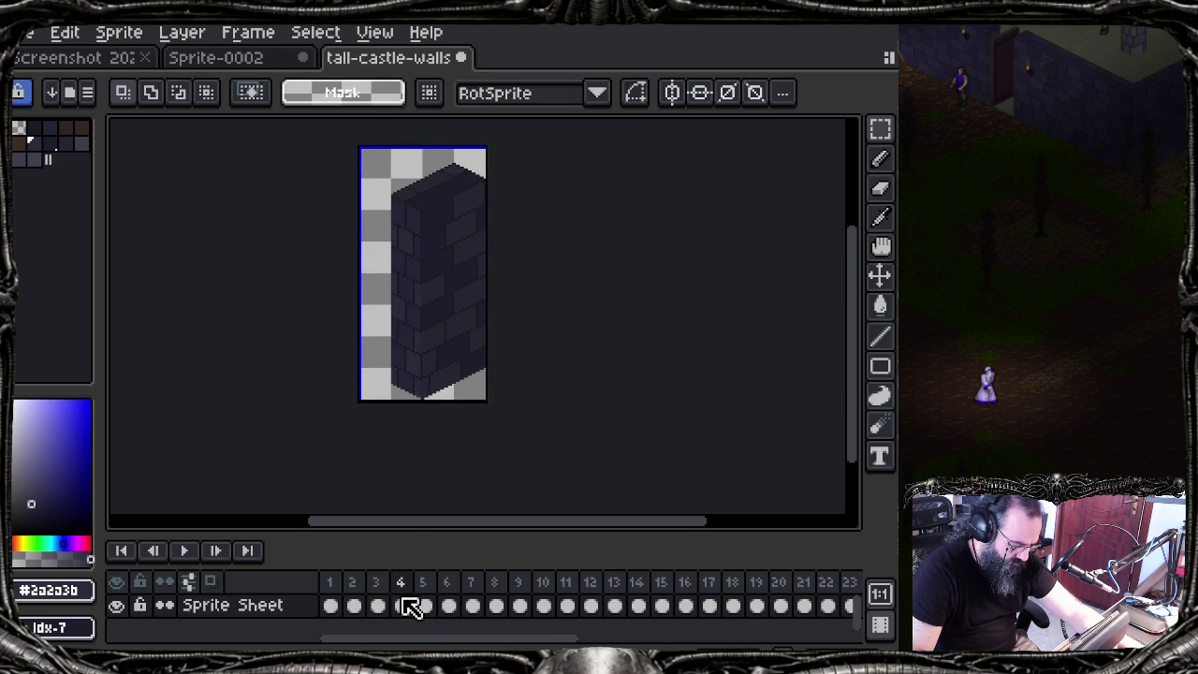
left_click(330, 606)
left_click(65, 32)
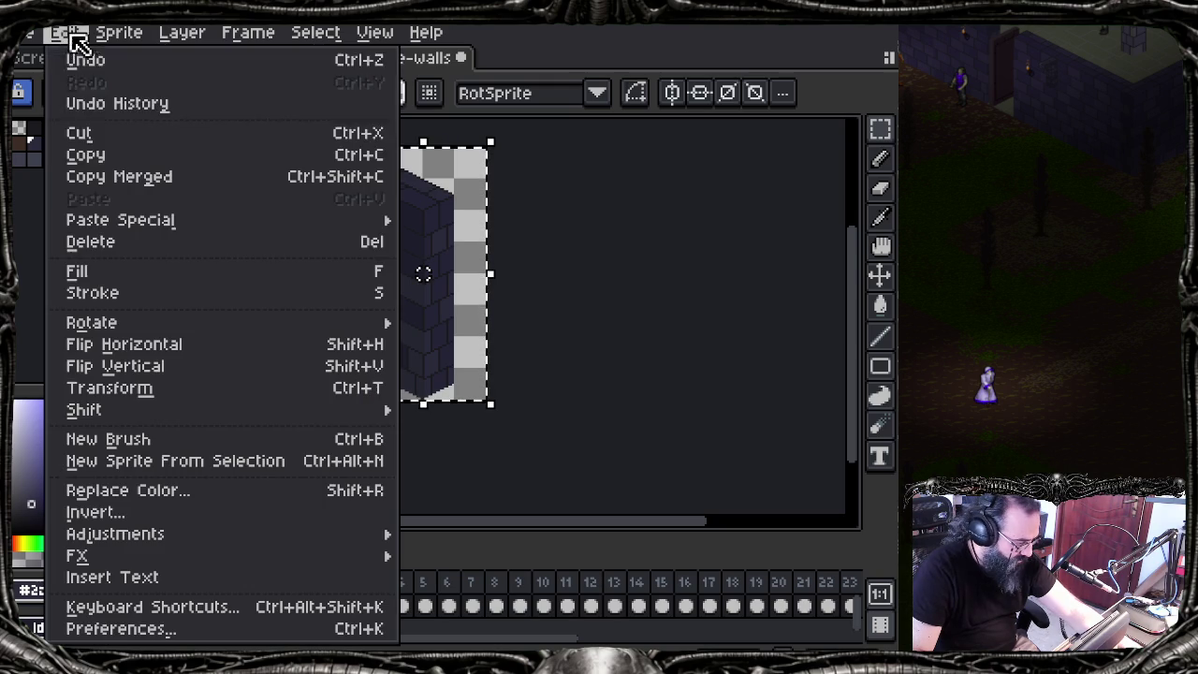
Step: Delete frame 3's wall, undo the clear, then delete it again
left_click(100, 150)
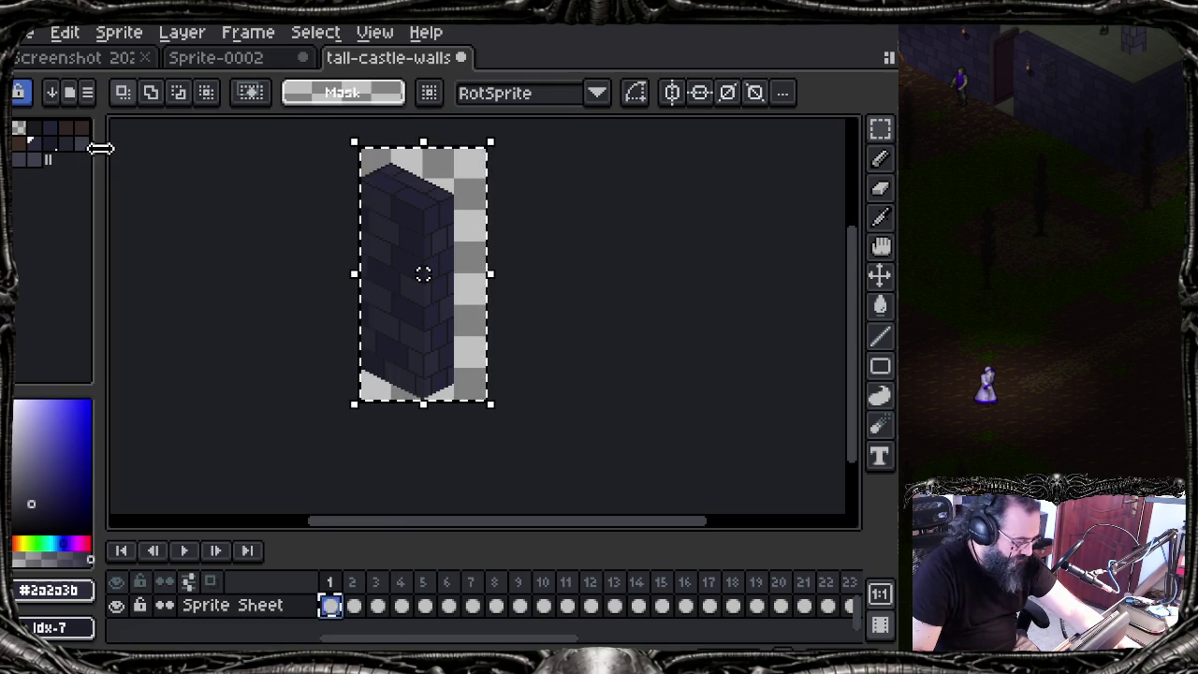
left_click(384, 607)
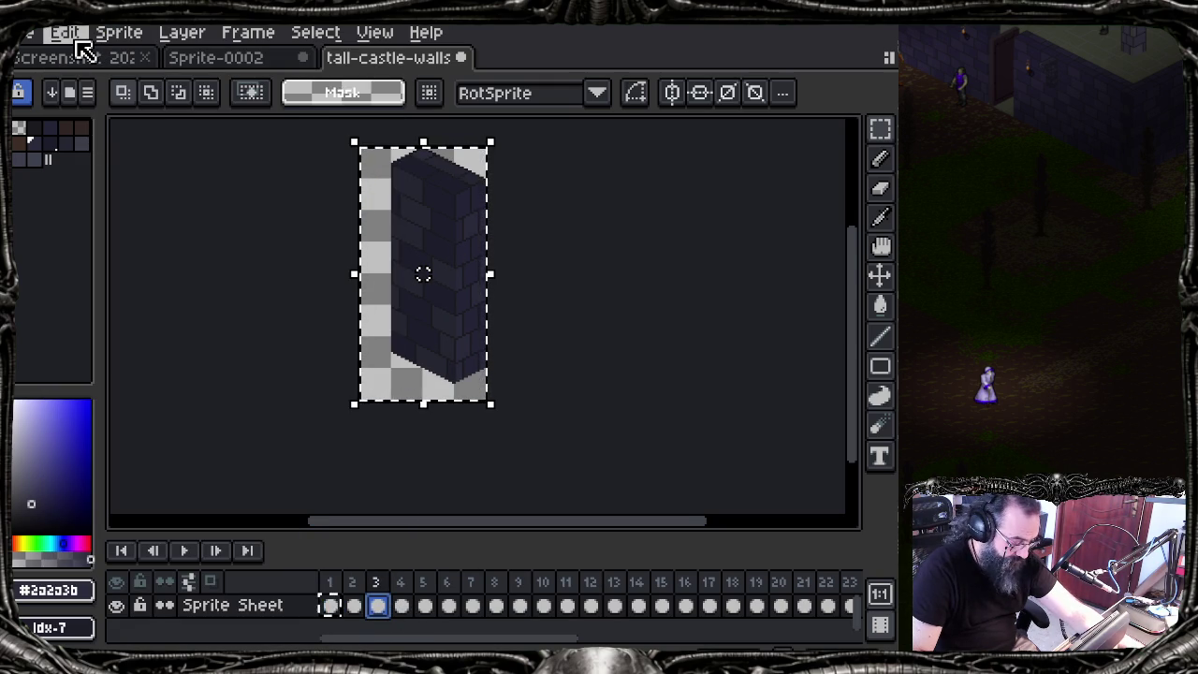
key("Delete")
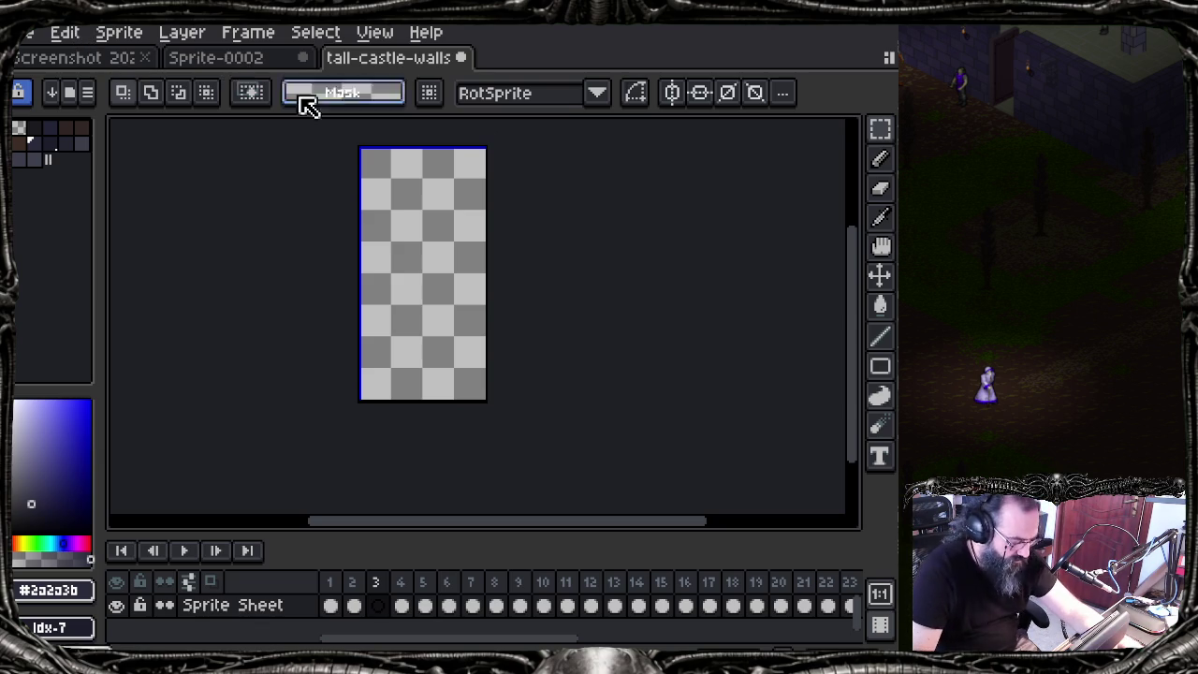
left_click(65, 32)
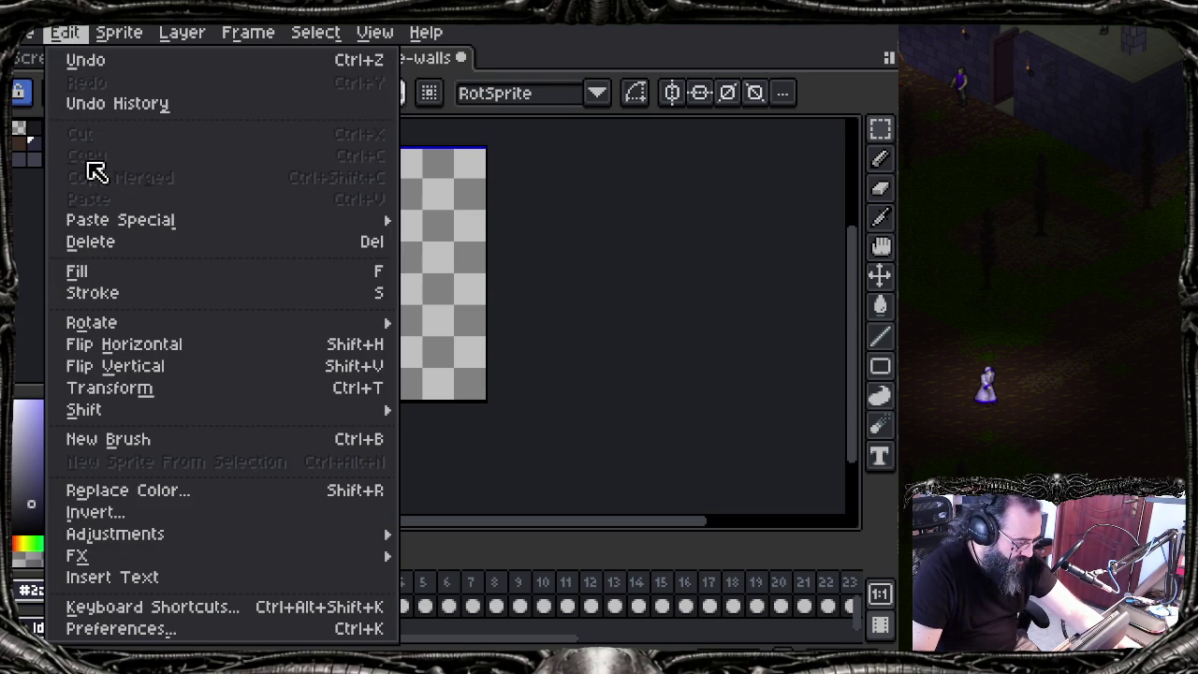
key("Escape")
key("ctrl+z")
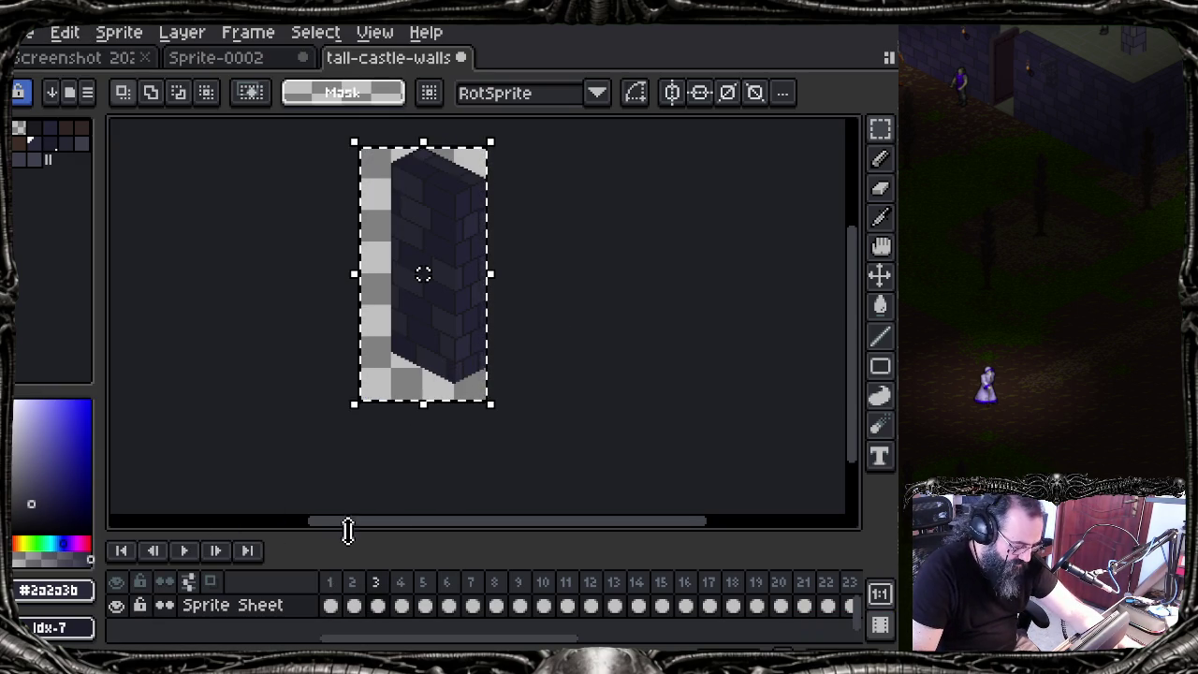
key("Delete")
right_click(356, 604)
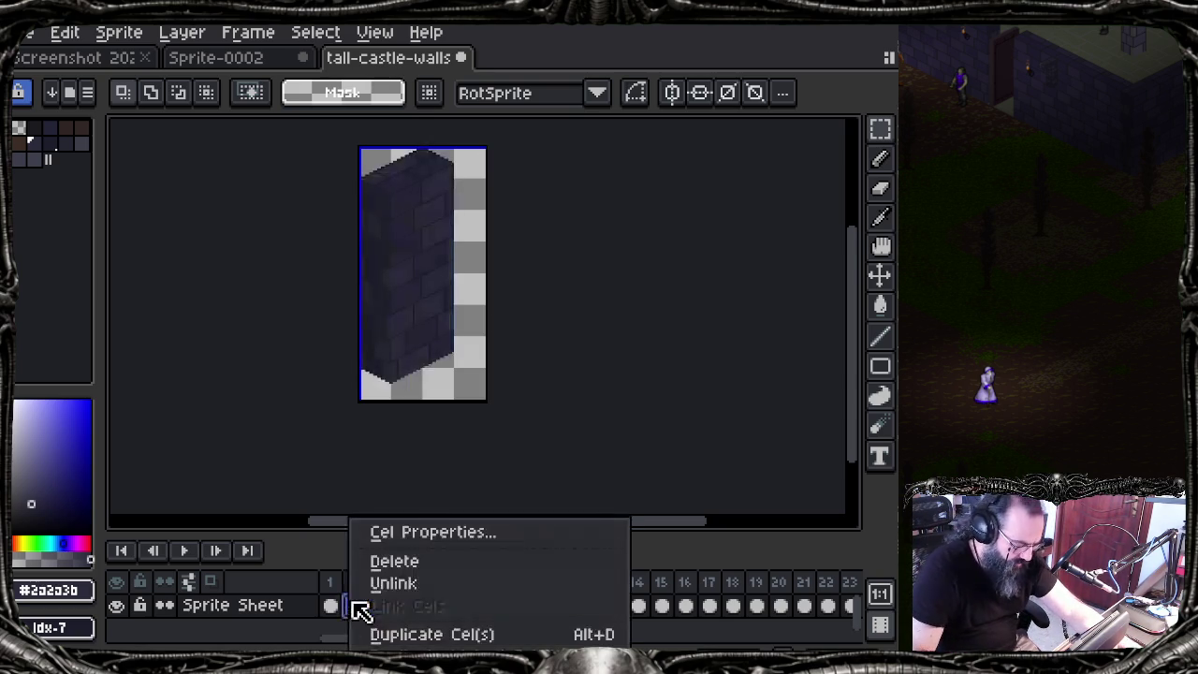
Step: Dismiss frame 3's cel options and undo the Clear to restore its wall
left_click(340, 479)
left_click(381, 606)
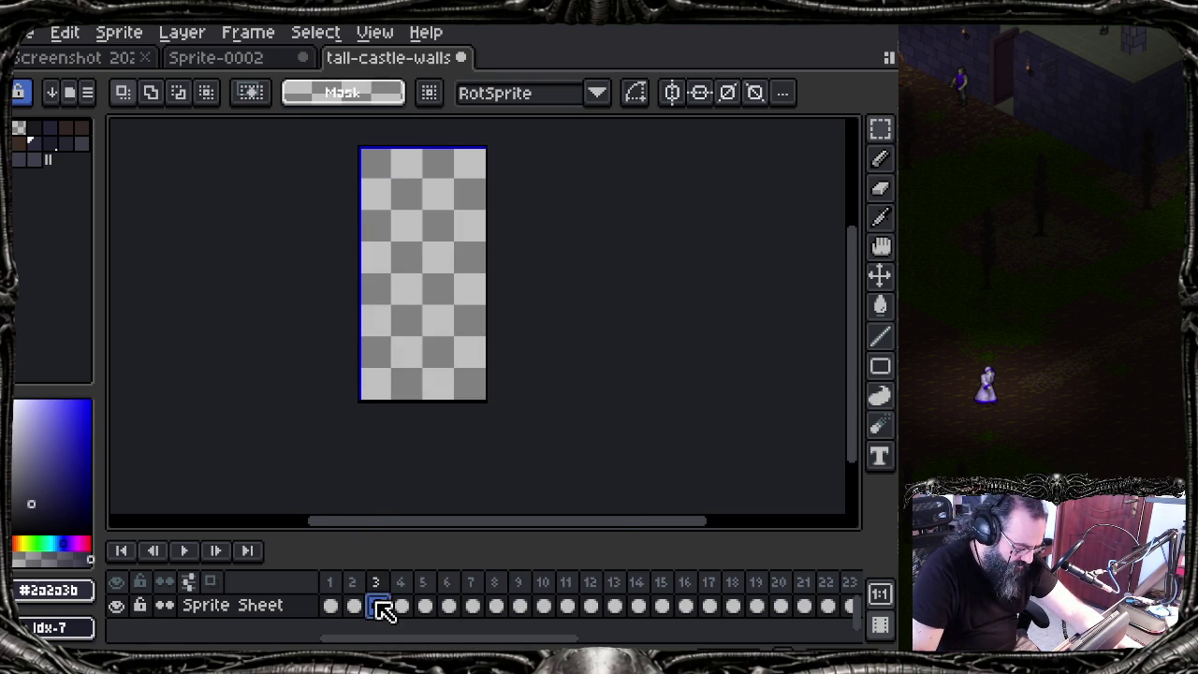
right_click(384, 608)
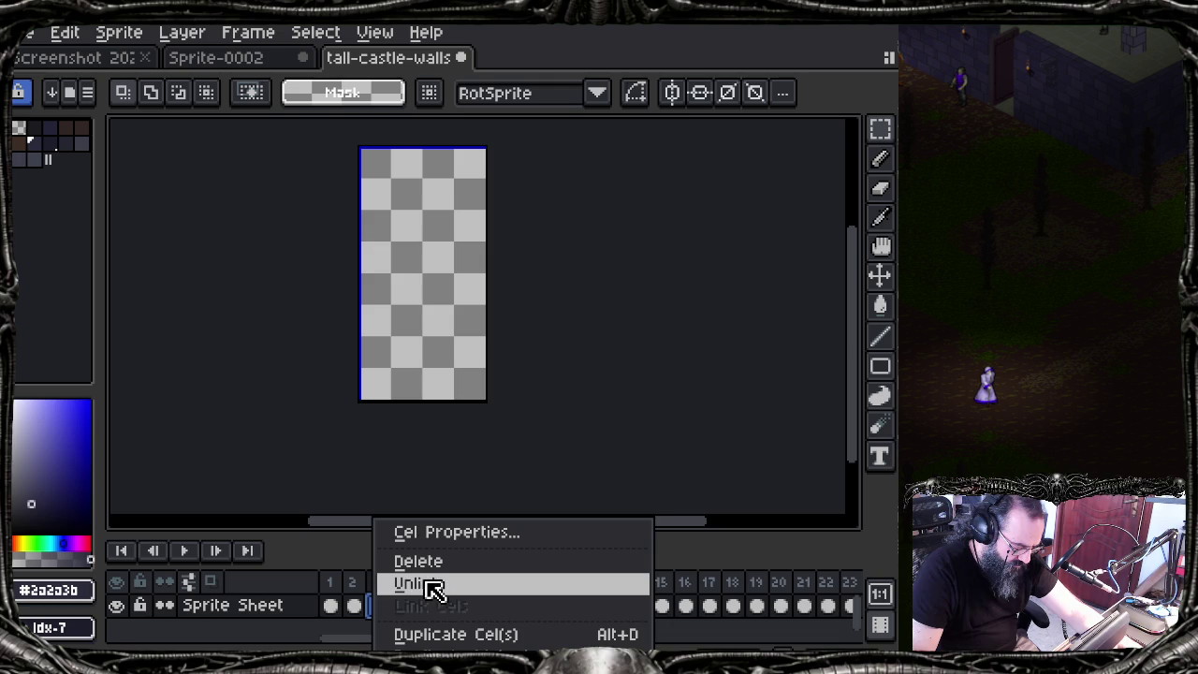
left_click(395, 451)
key("ctrl+z")
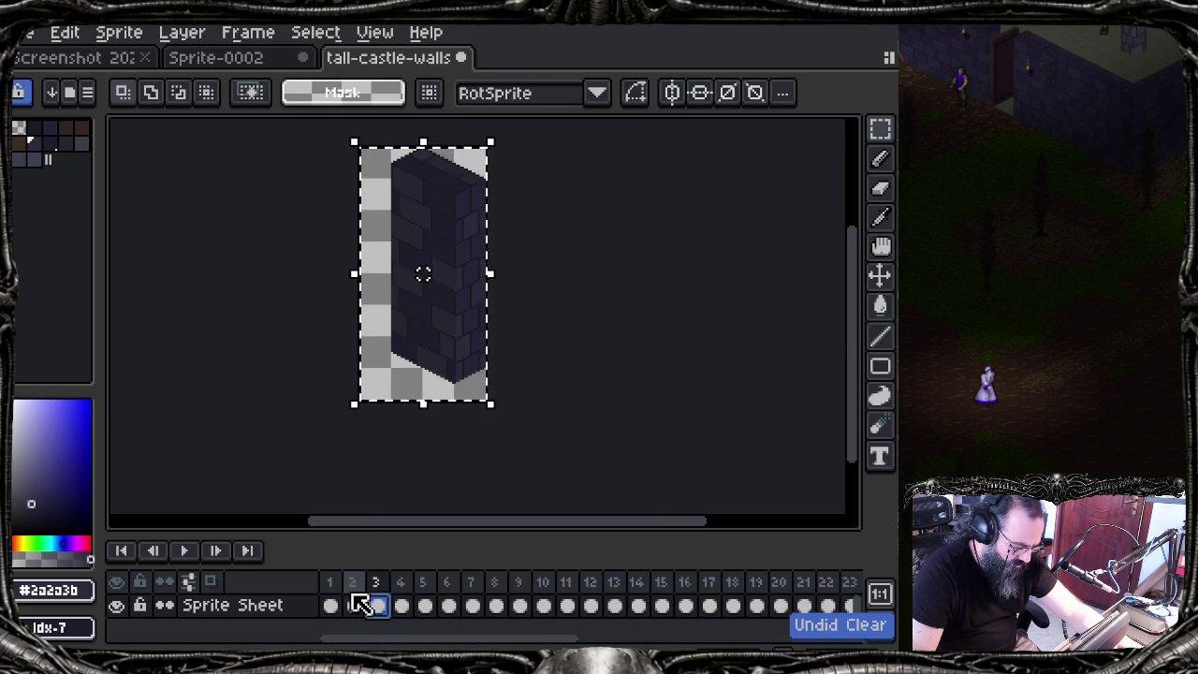
Step: Compare frames 1–4, glance at Sprite-0002, and open frame 3's frame options
left_click(329, 605)
left_click(400, 606)
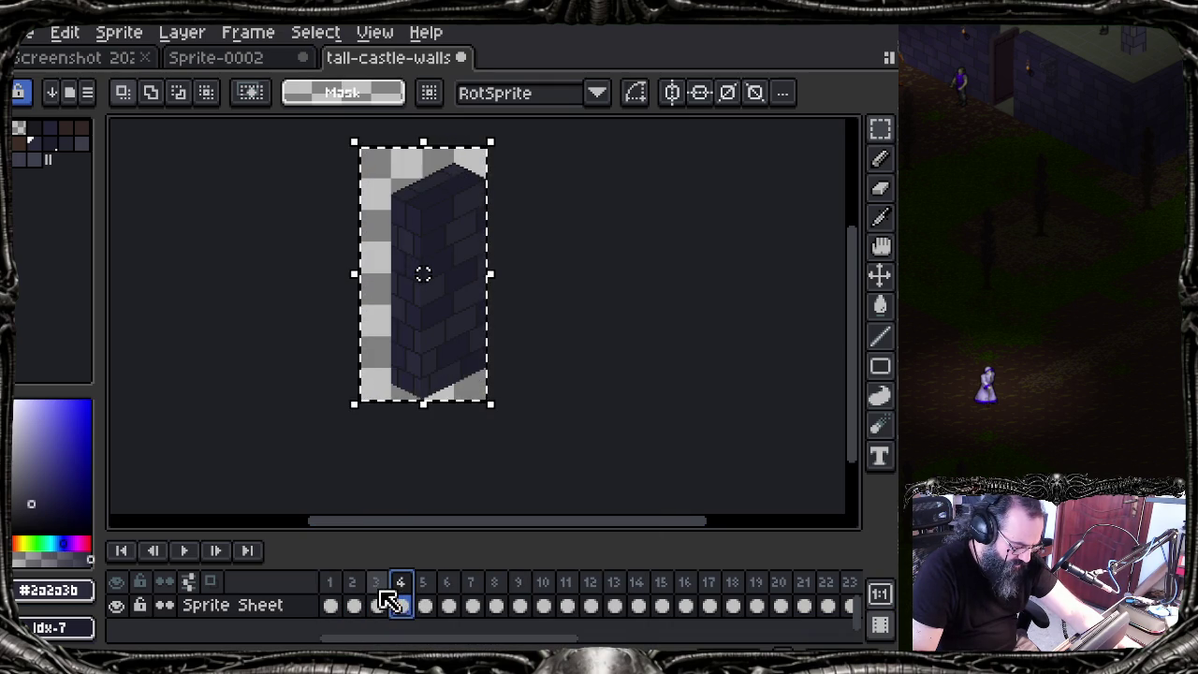
left_click(339, 604)
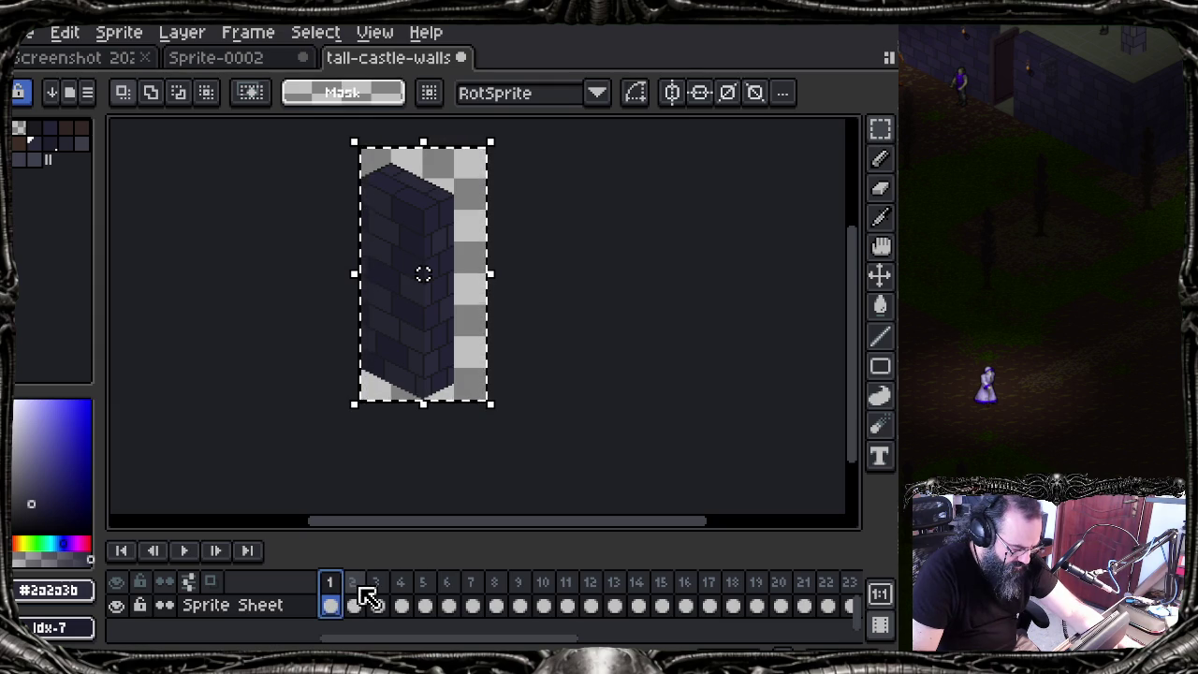
left_click(215, 57)
left_click(367, 63)
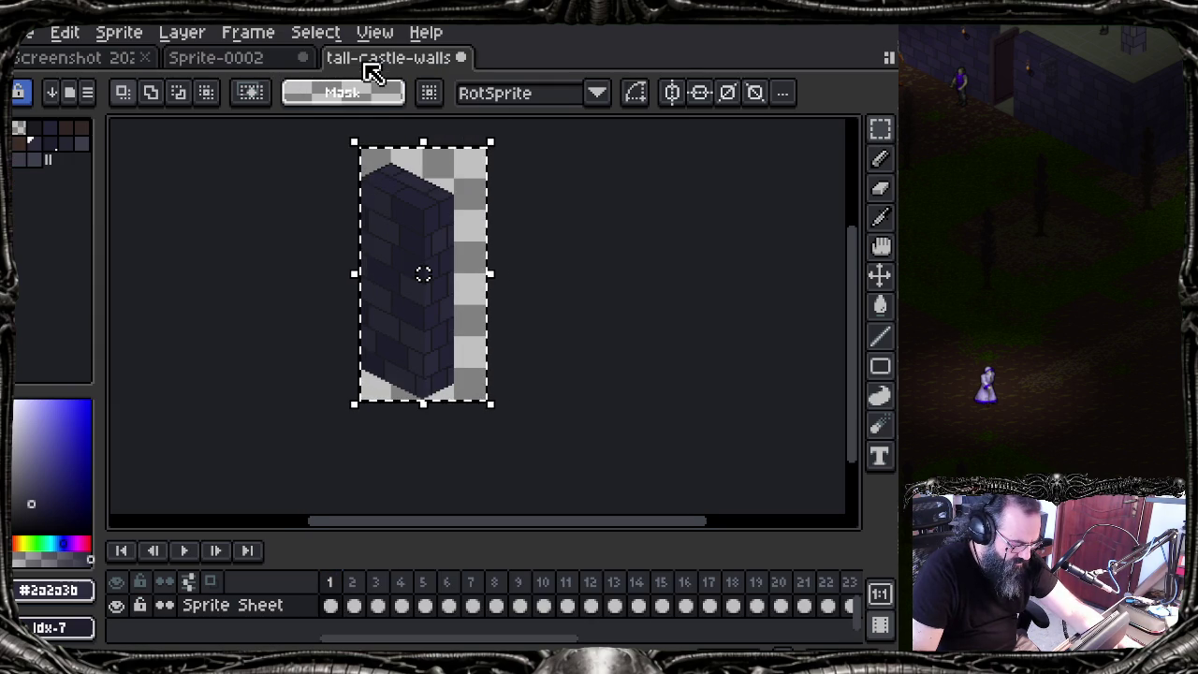
left_click(355, 582)
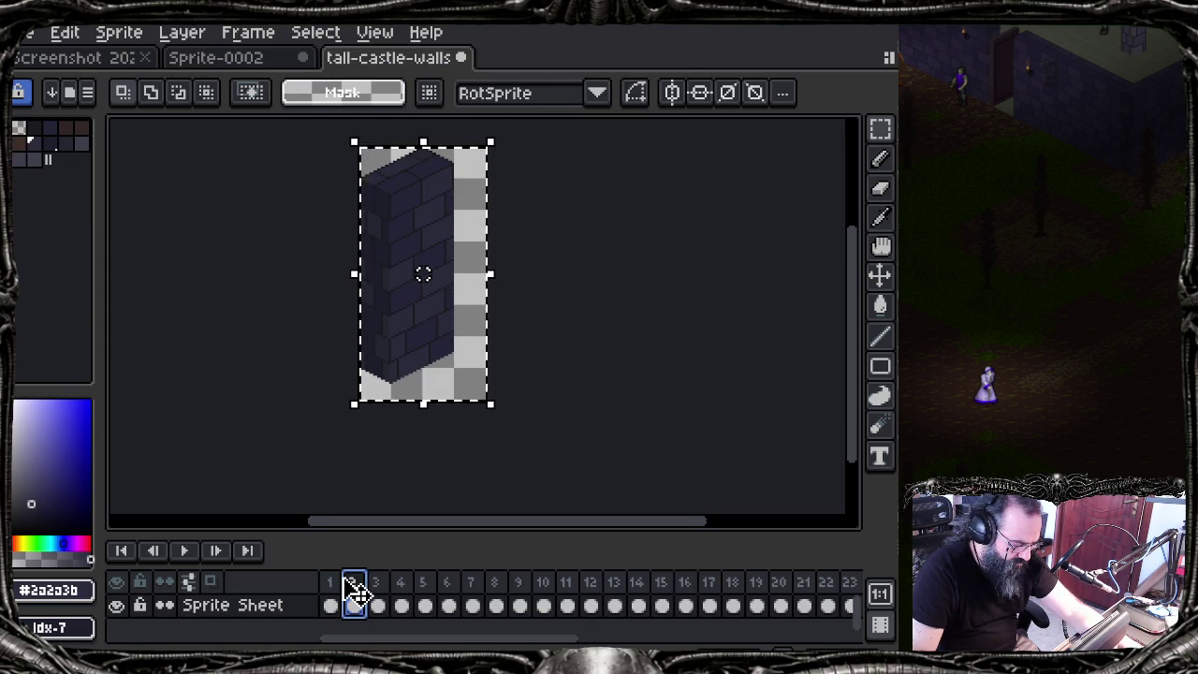
left_click(378, 604)
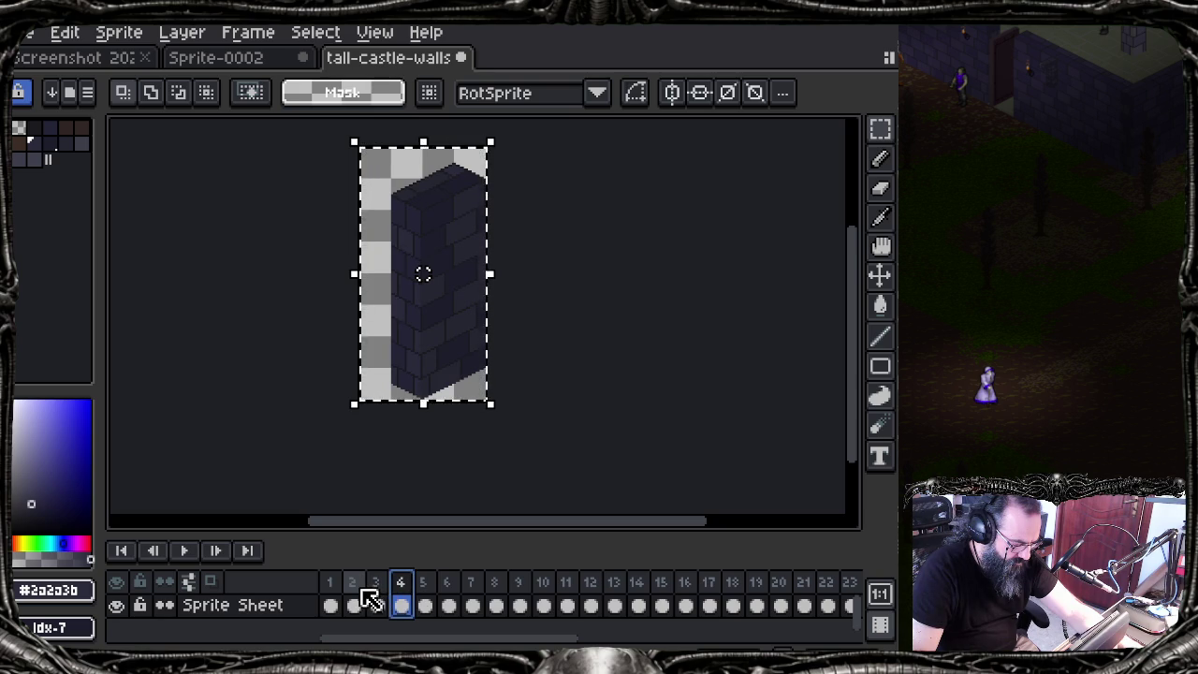
left_click(378, 599)
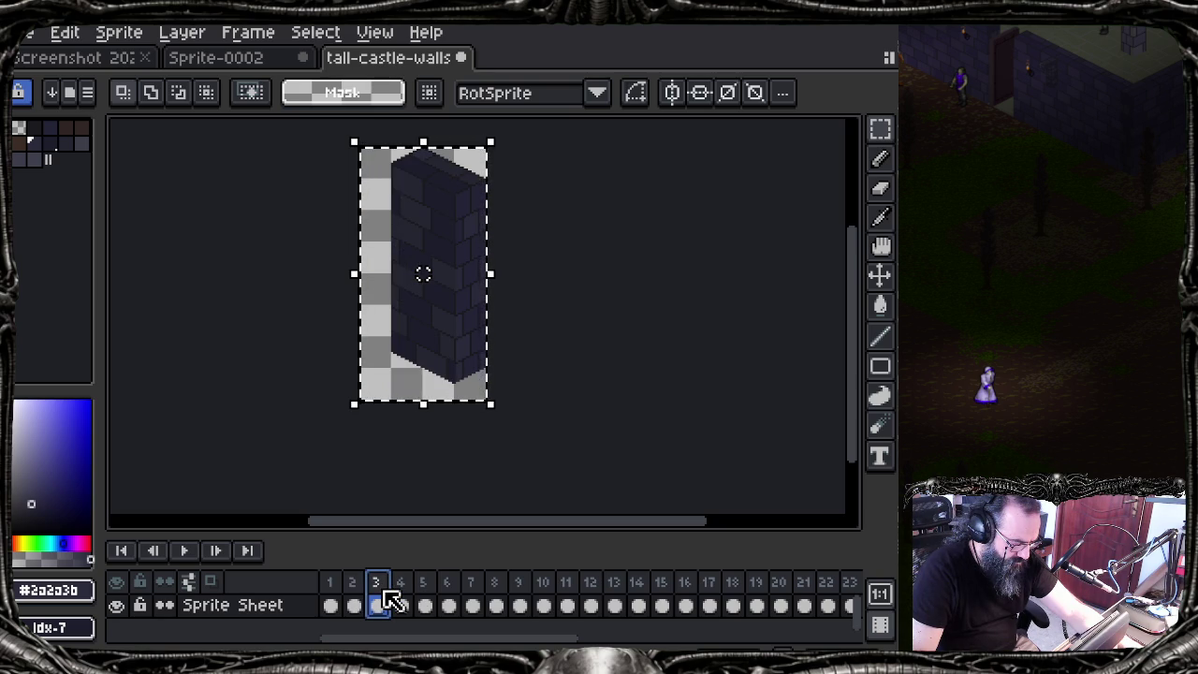
right_click(395, 604)
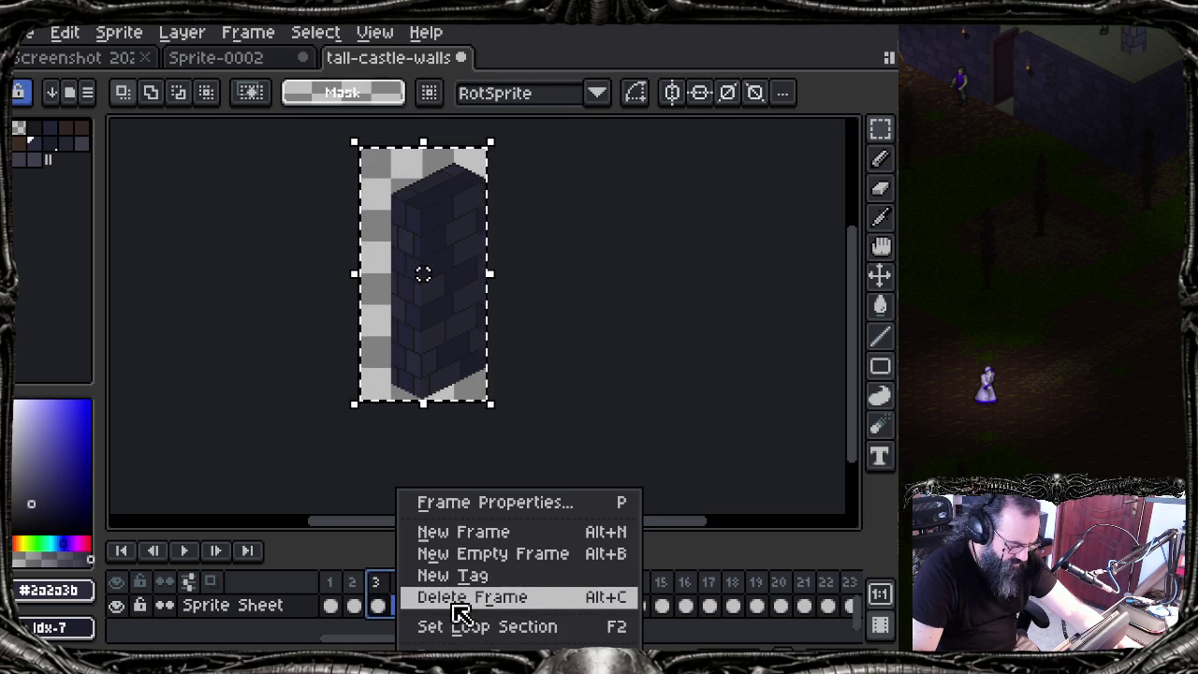
Step: Select frames 1–2, open their frame options, then dismiss them
left_click(454, 604)
left_click(352, 588)
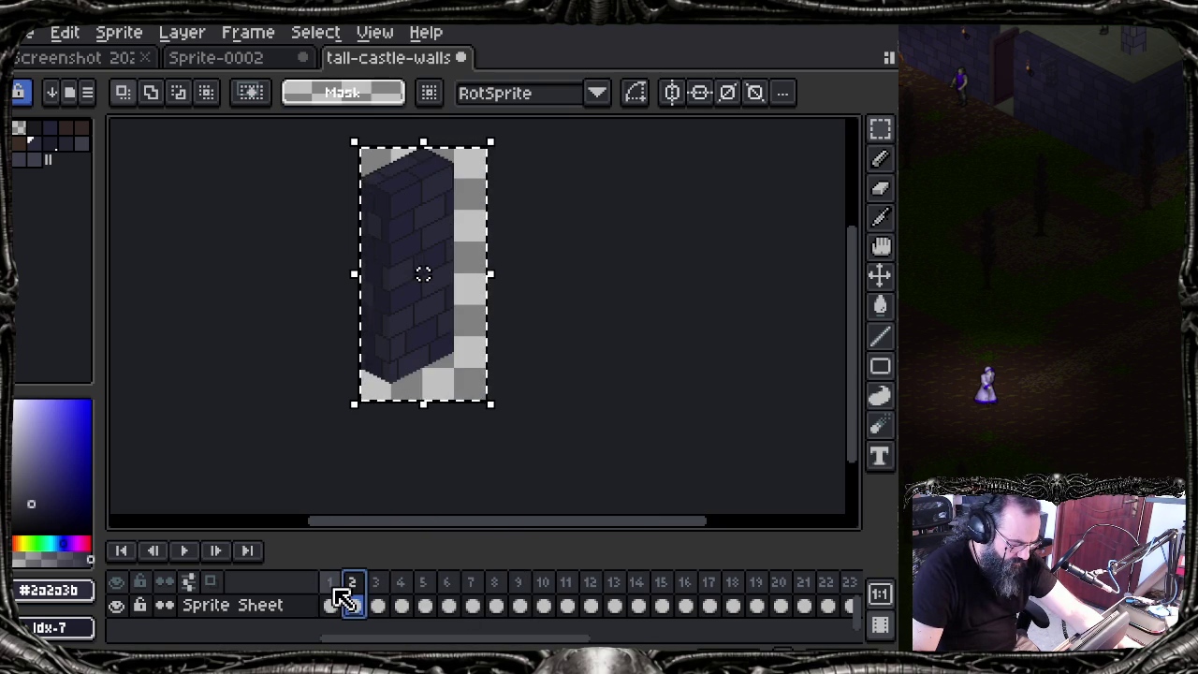
left_click(334, 599)
left_click(352, 599, "shift")
right_click(355, 591)
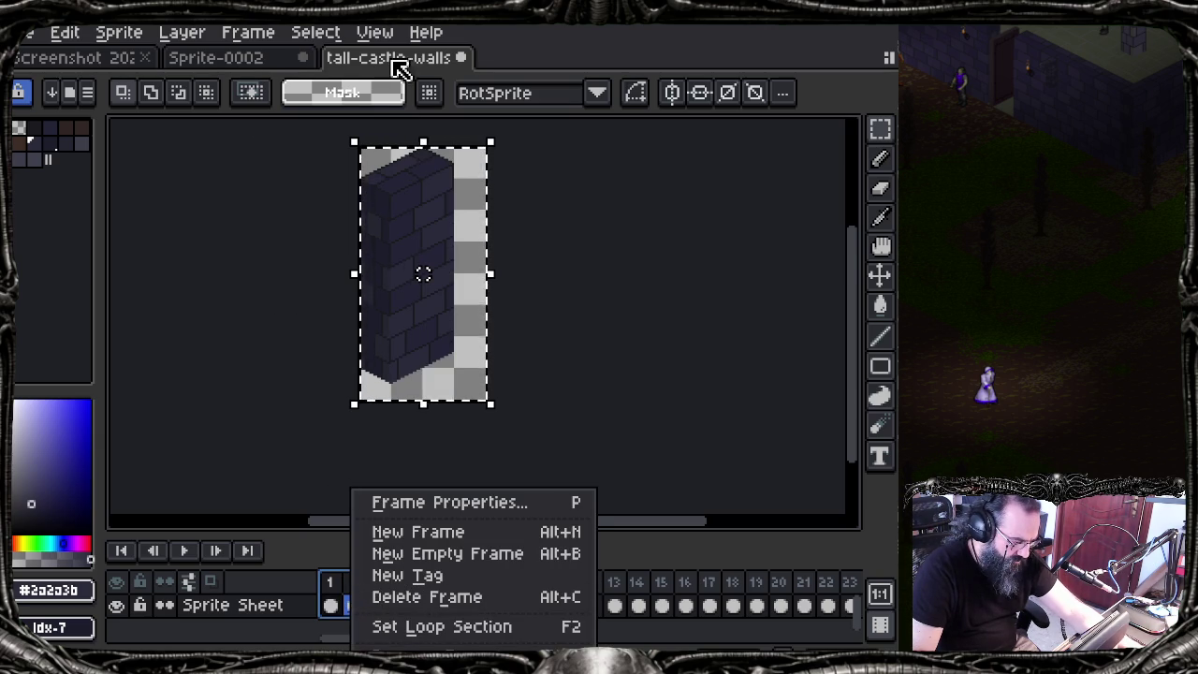
key("Escape")
key("Escape")
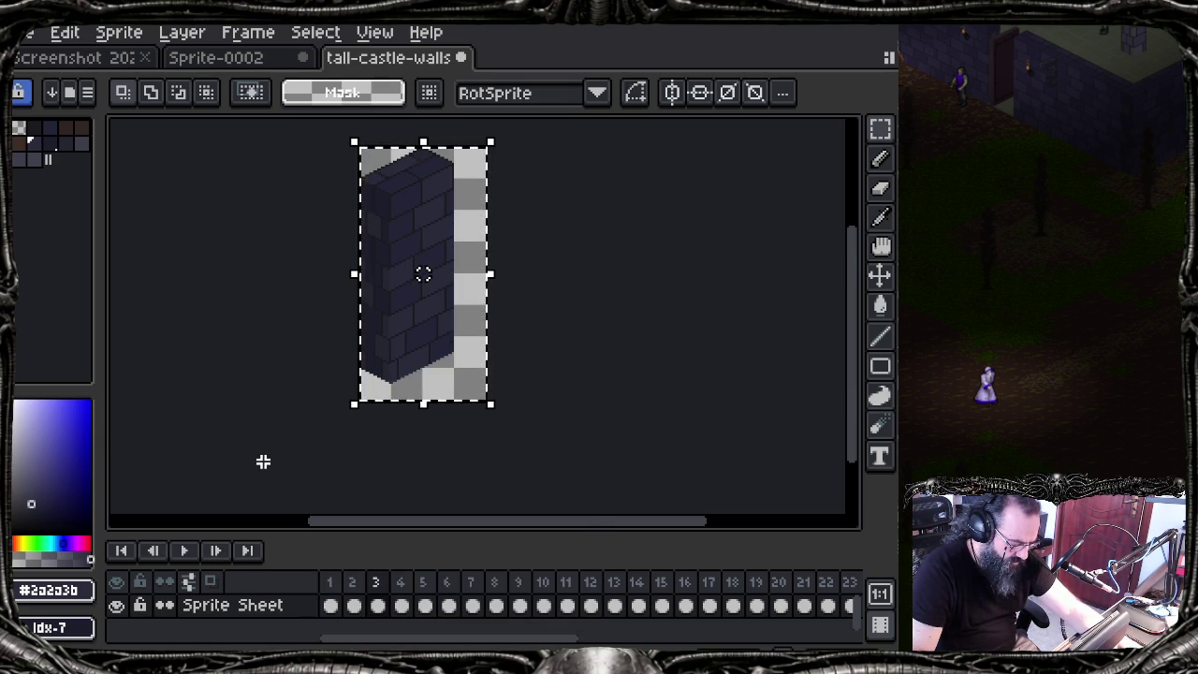
Step: Check frames 5 and 4, then undo the Deselect and the Copy Range
left_click(426, 605)
left_click(402, 605)
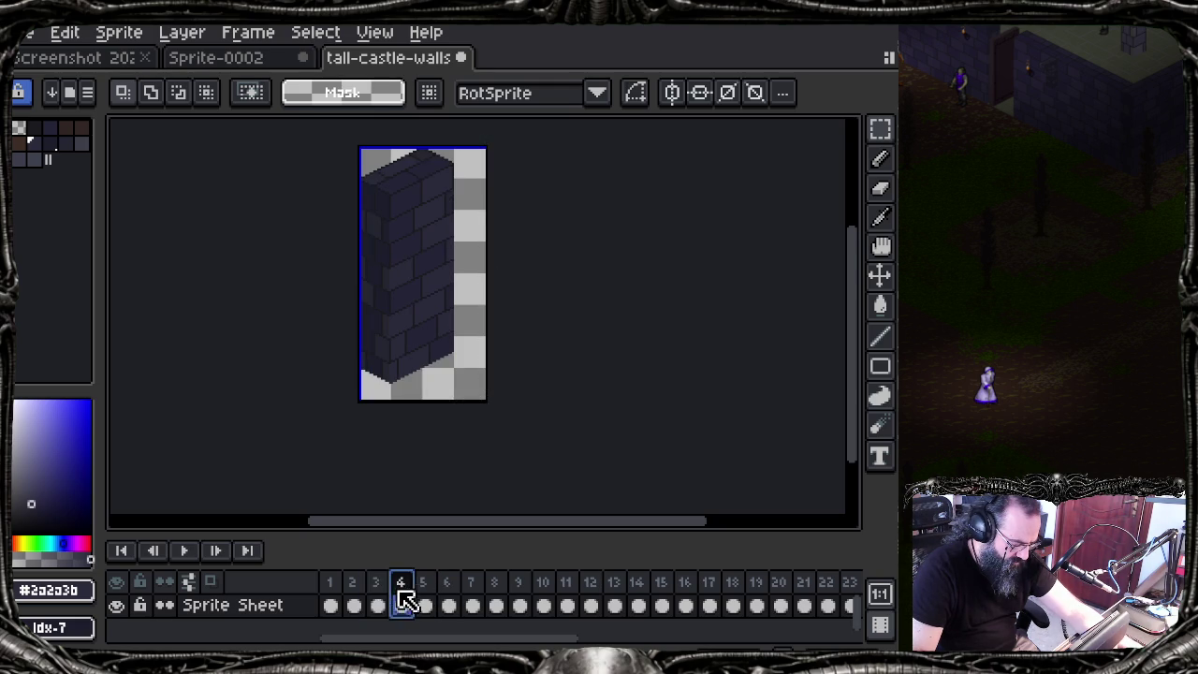
key("ctrl+z")
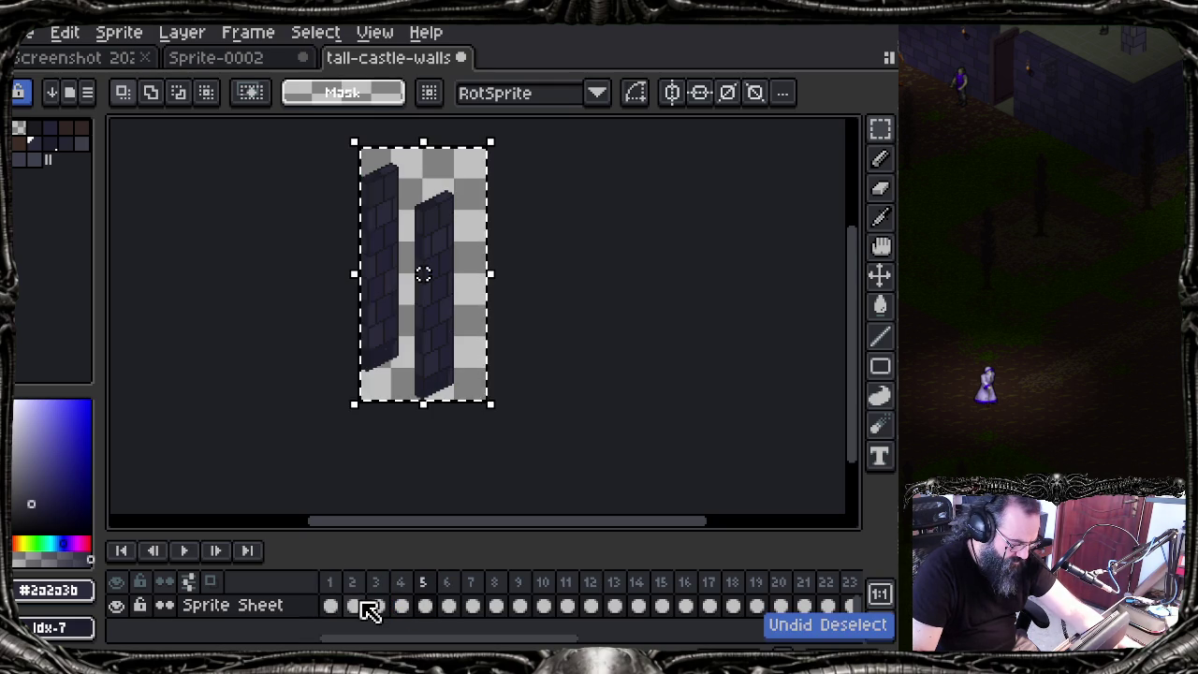
key("ctrl+z")
Step: Compare the wall frames, deselect, and open frame 1's frame options
left_click(389, 605)
left_click(331, 604)
key("ctrl+d")
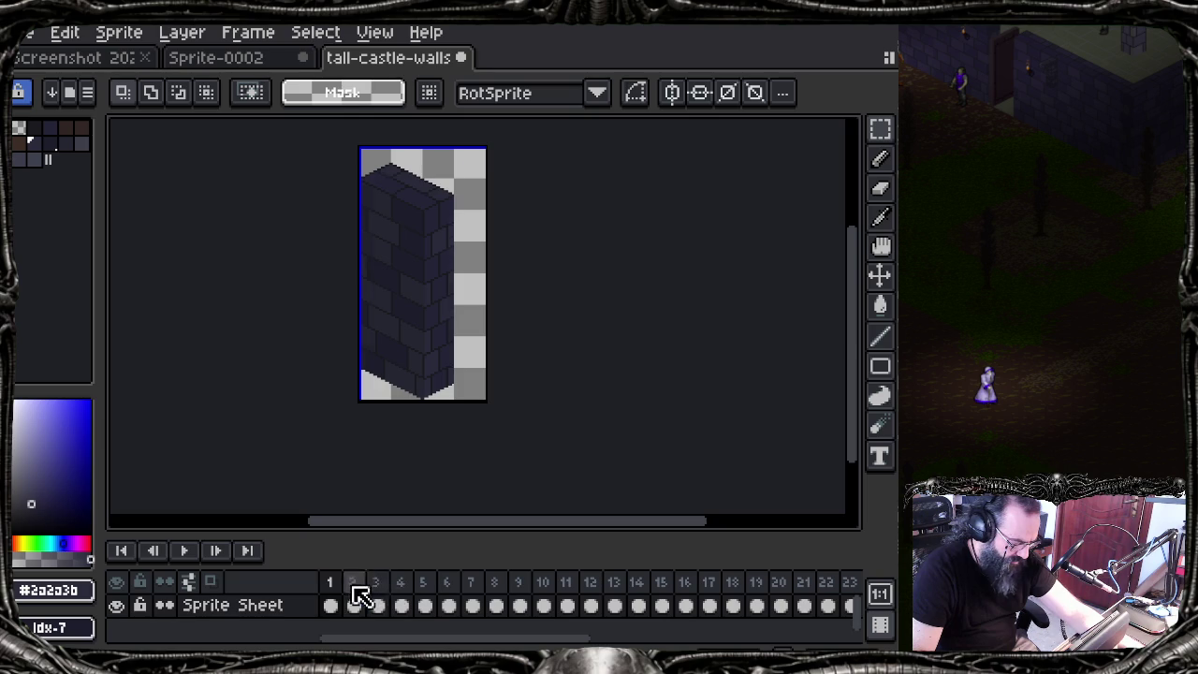
left_click(331, 599)
left_click(376, 599)
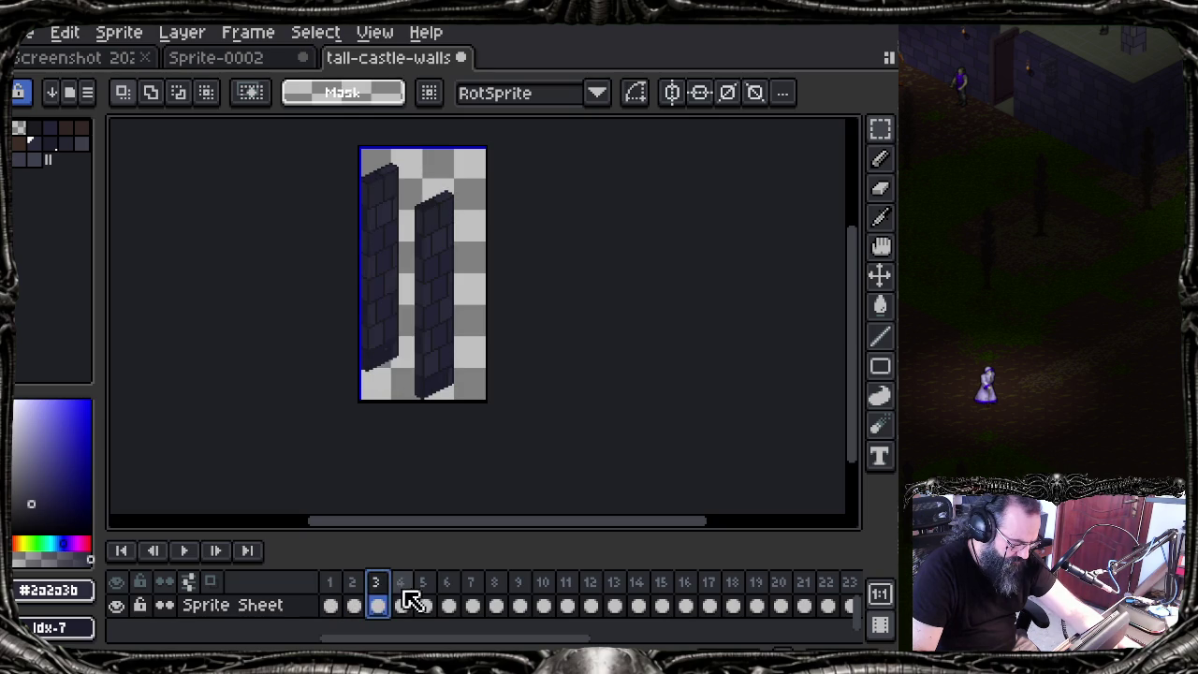
left_click(337, 594)
right_click(335, 593)
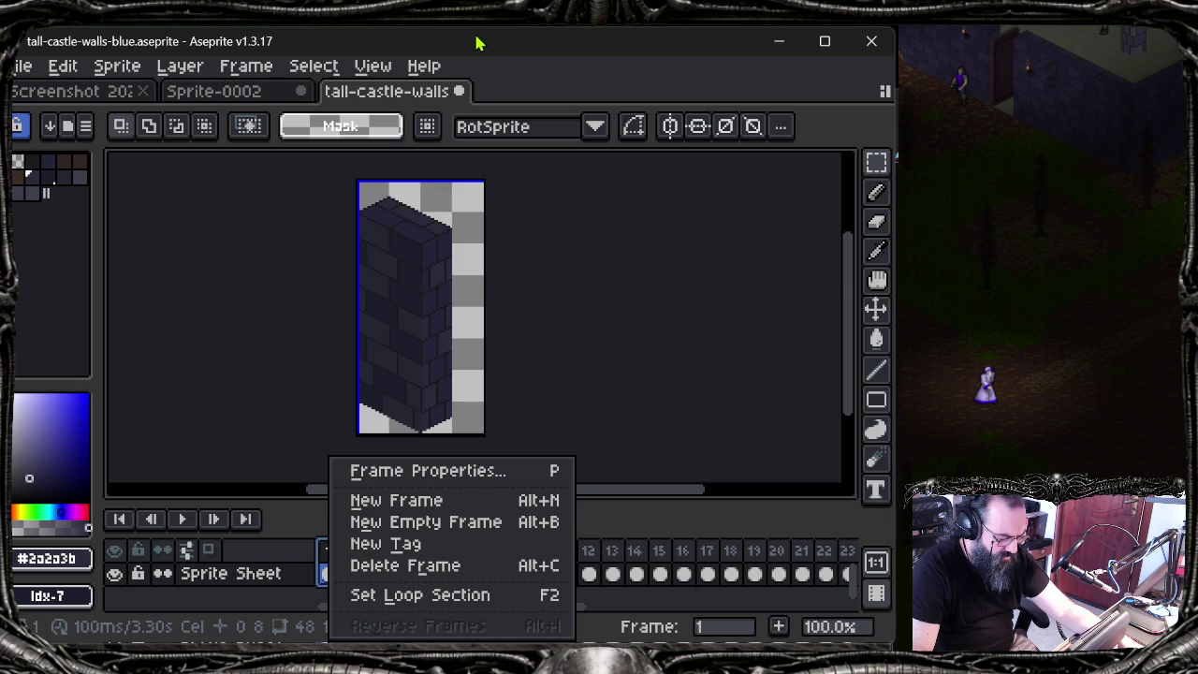
Step: Duplicate frame 1's cel, browse the frames, then undo the duplication
key("Escape")
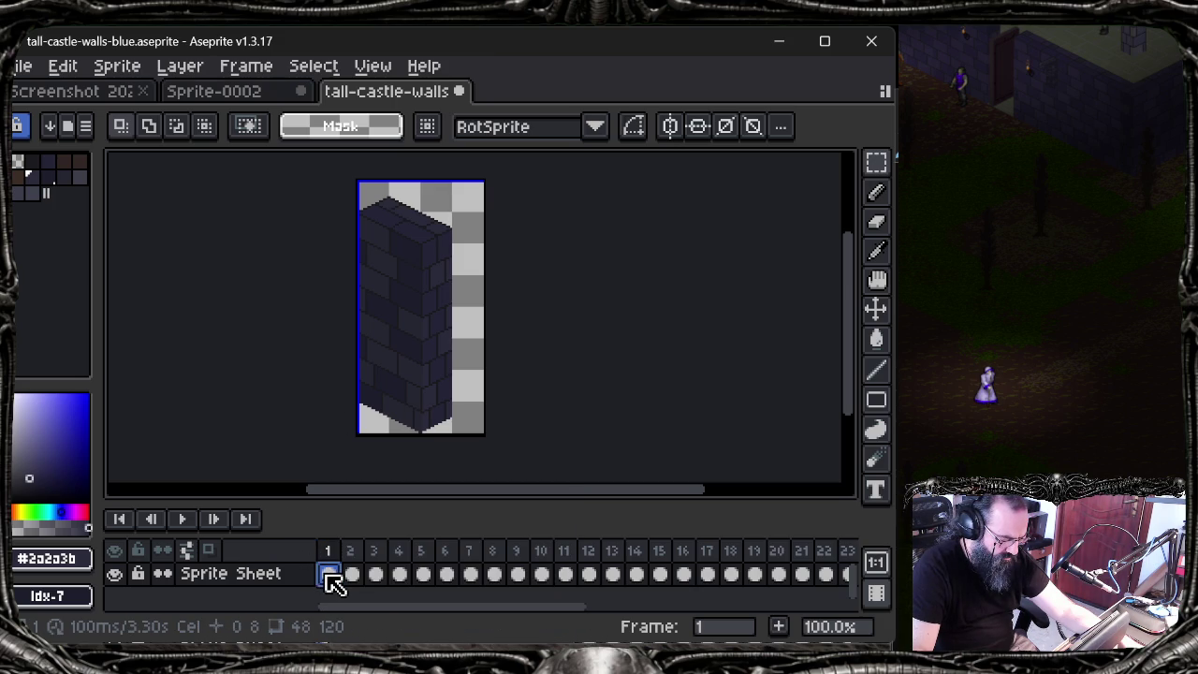
right_click(334, 579)
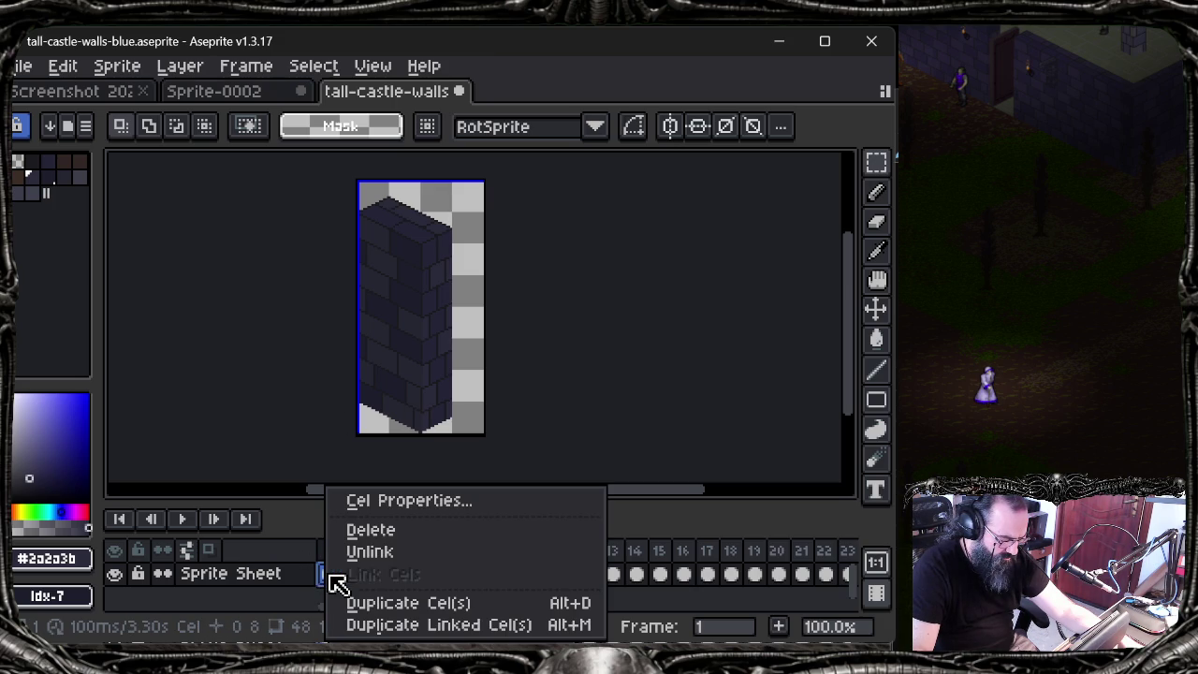
left_click(384, 604)
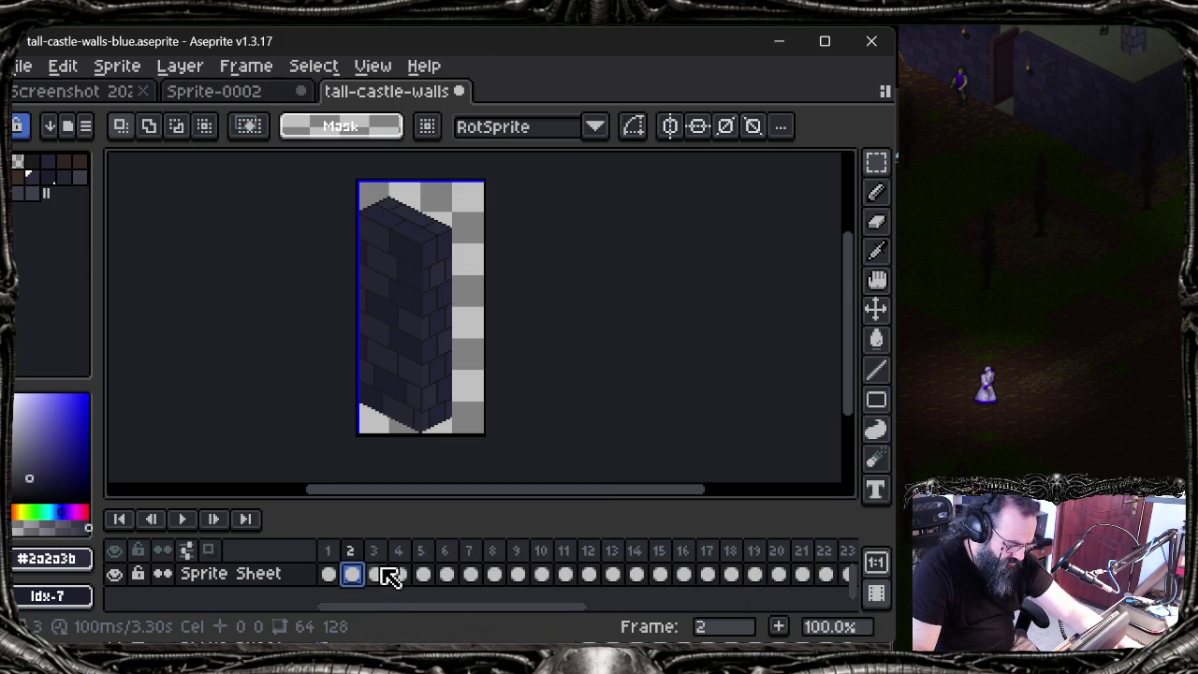
left_click(379, 573)
left_click(382, 578)
key("Left")
left_click(374, 576)
key("Left")
left_click(401, 574)
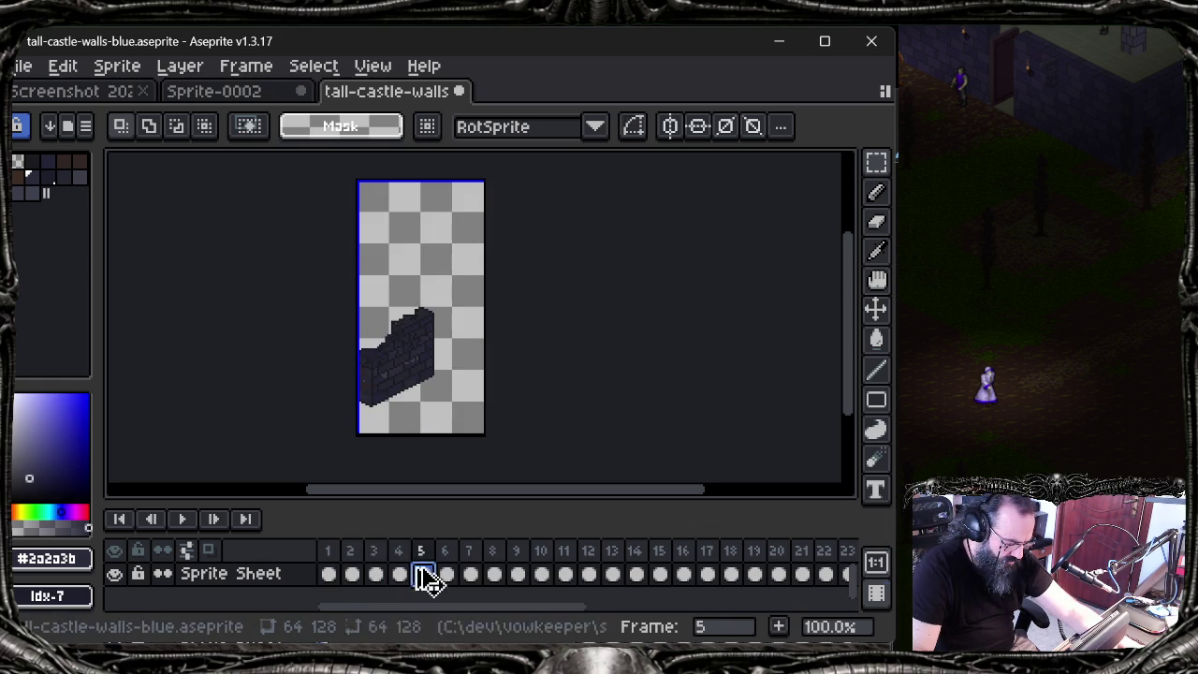
key("ctrl+z")
Step: Insert new empty frames after frame 1 and after frame 3
left_click(353, 574)
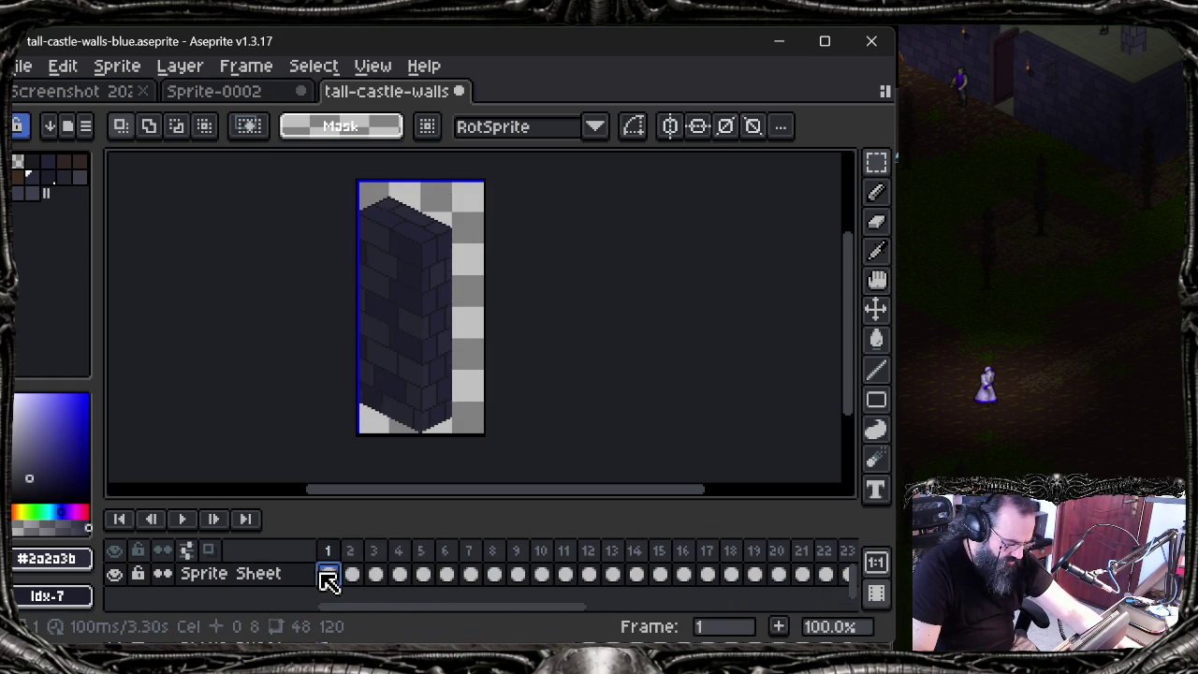
right_click(337, 580)
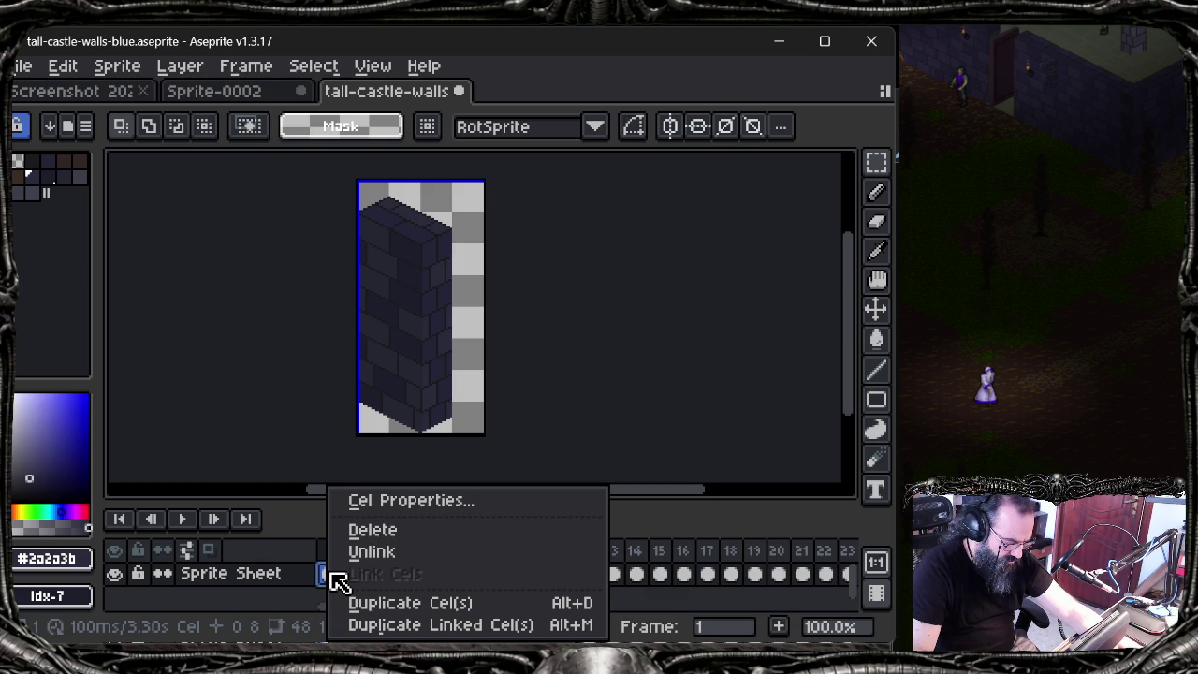
key("Escape")
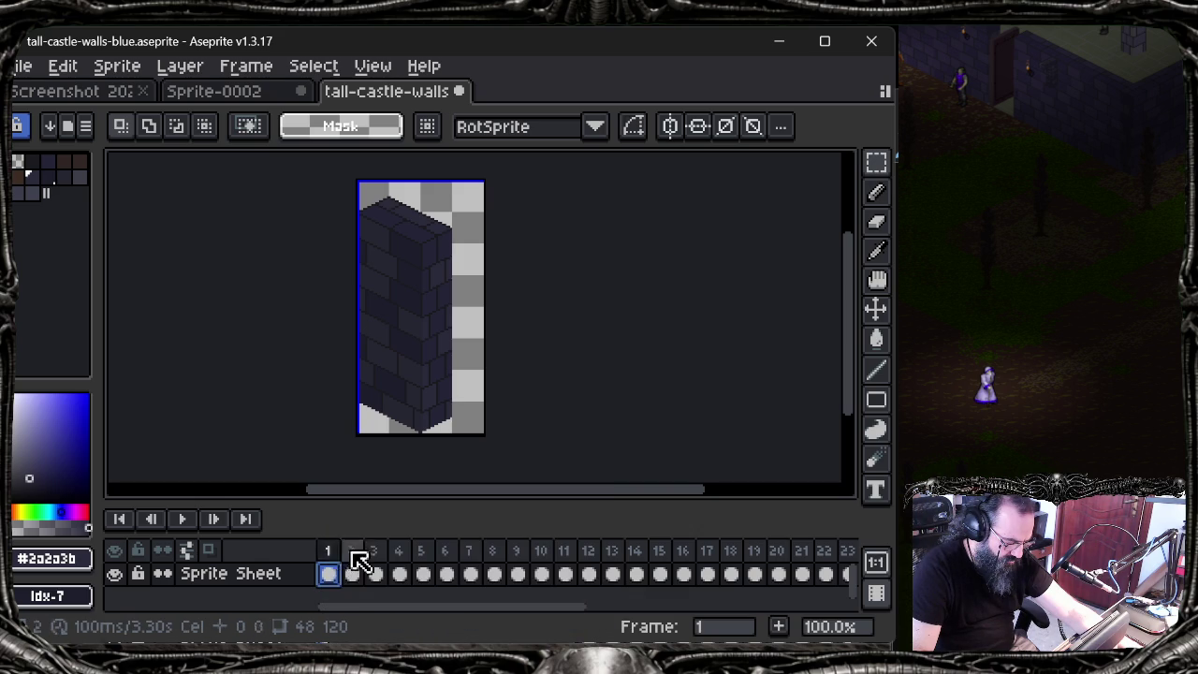
right_click(333, 556)
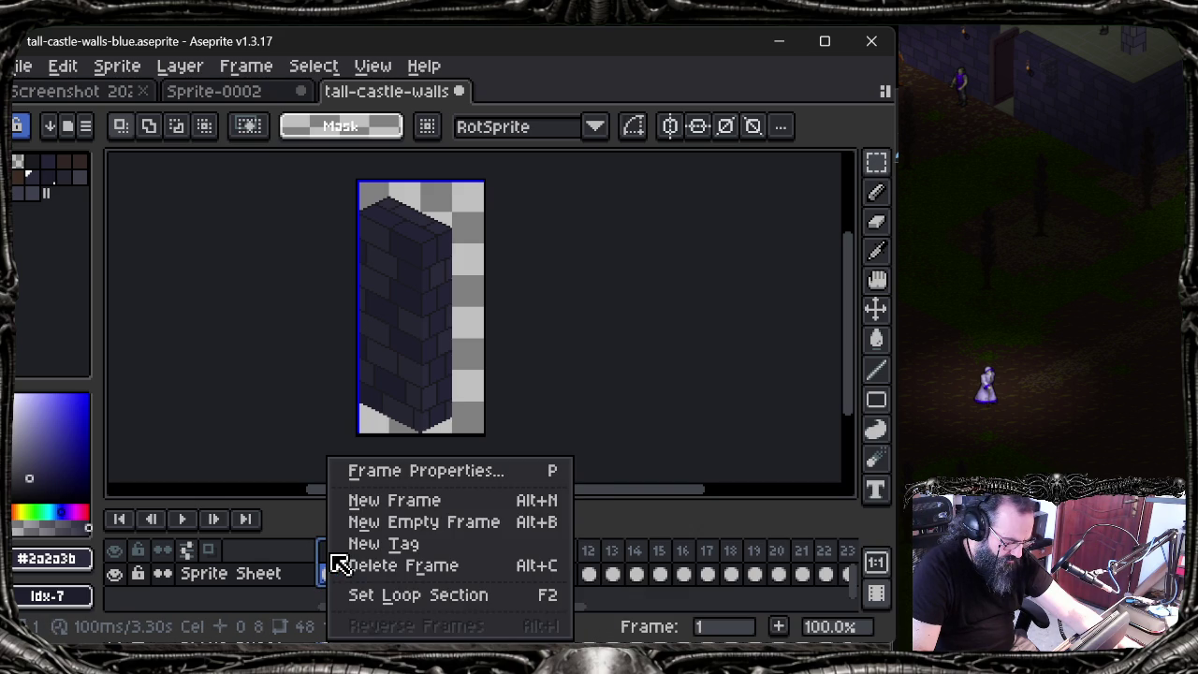
left_click(388, 524)
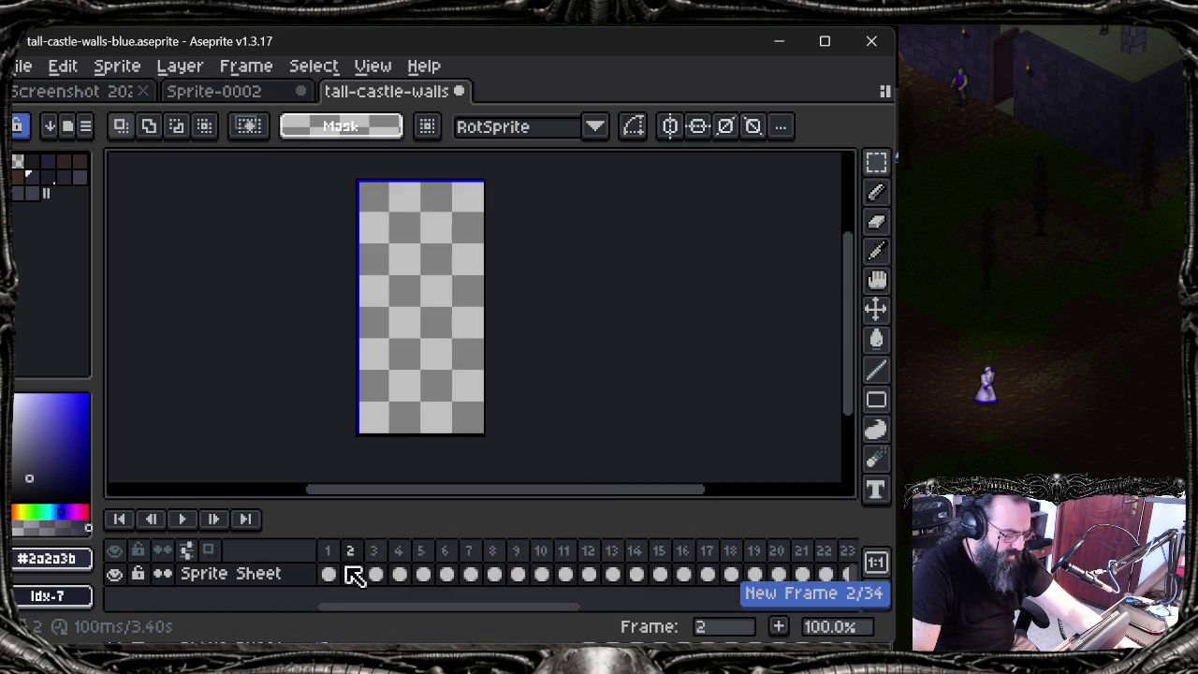
left_click(375, 573)
right_click(378, 573)
left_click(468, 521)
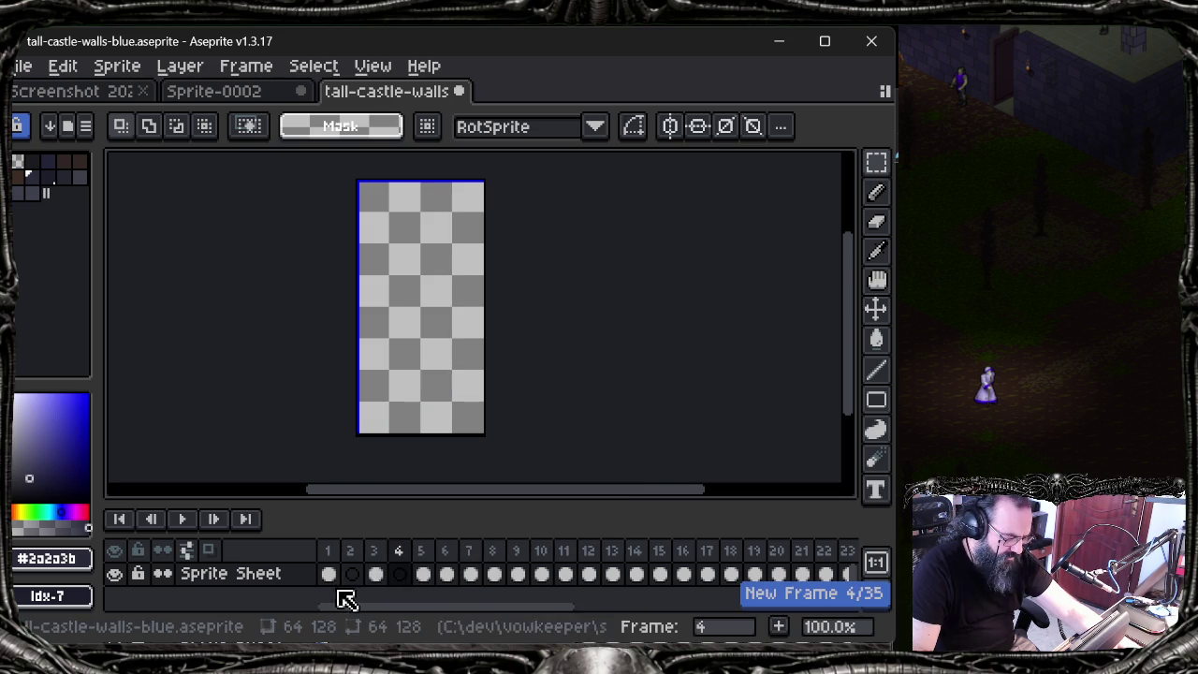
Step: Duplicate frame 1's wall cel into a new frame 2 and drag it up-right
left_click(375, 573)
left_click(328, 572)
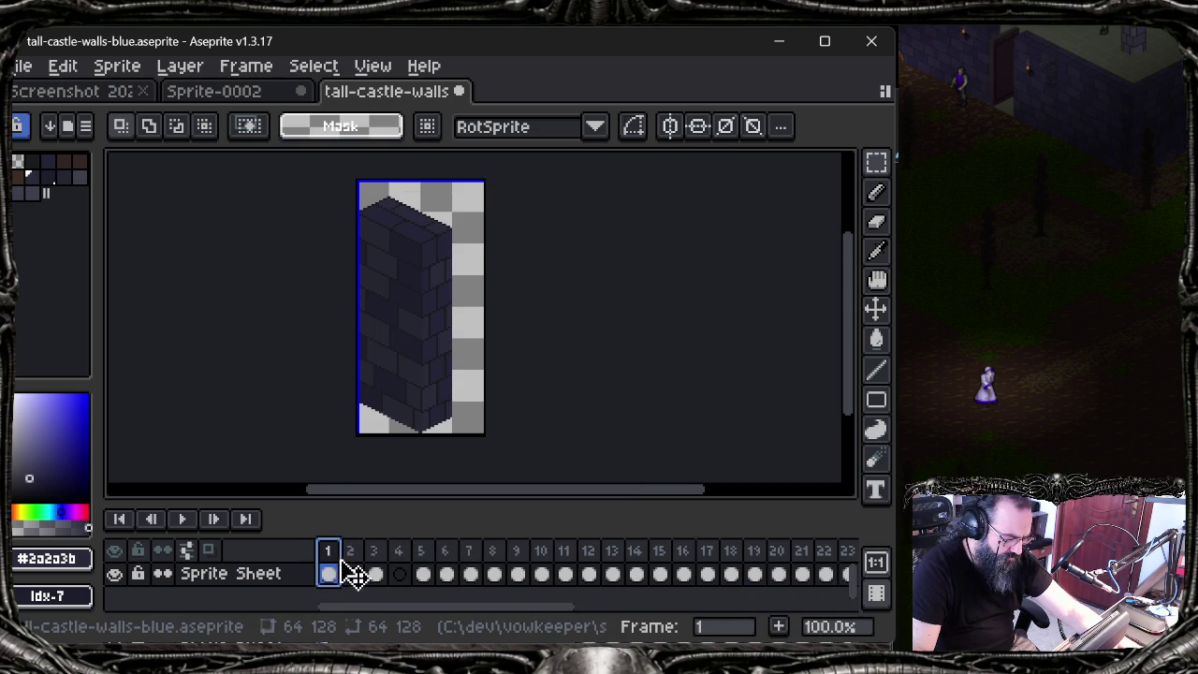
right_click(343, 584)
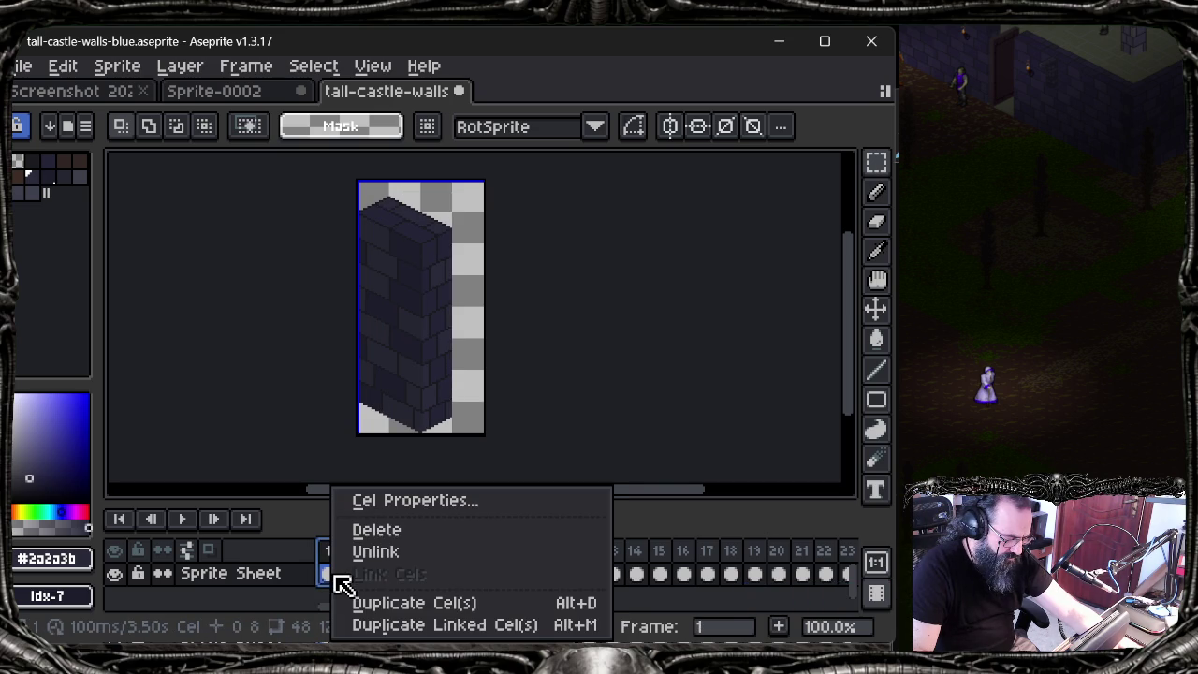
left_click(369, 603)
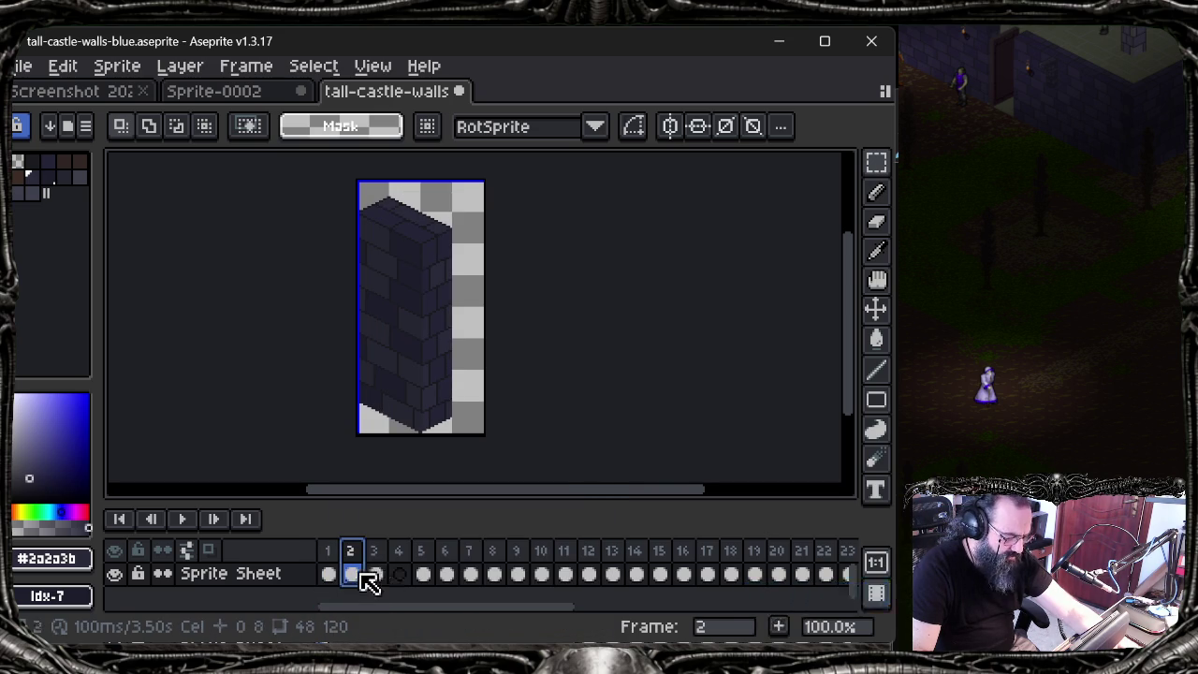
key("ctrl+a")
left_click_drag(441, 393, 471, 348)
Step: Drag frame 2's wall downward to compare with frame 1, then undo the move
left_click(327, 573)
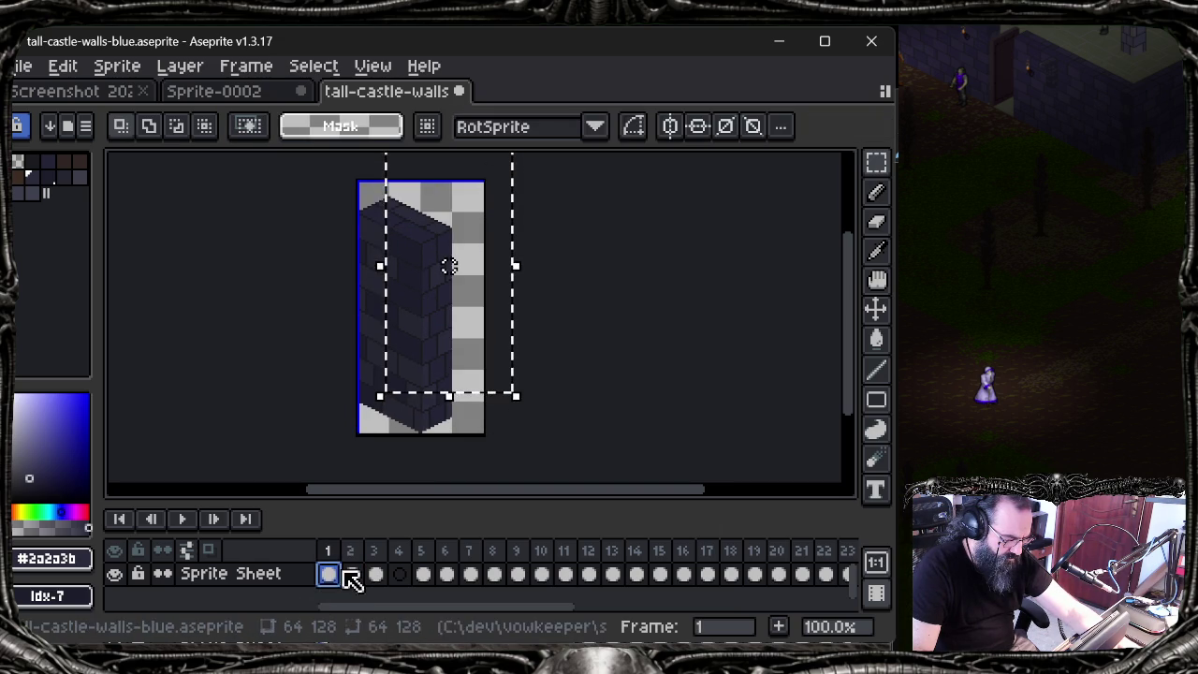
key("period")
left_click_drag(448, 337, 450, 356)
key("Return")
key("ctrl+z")
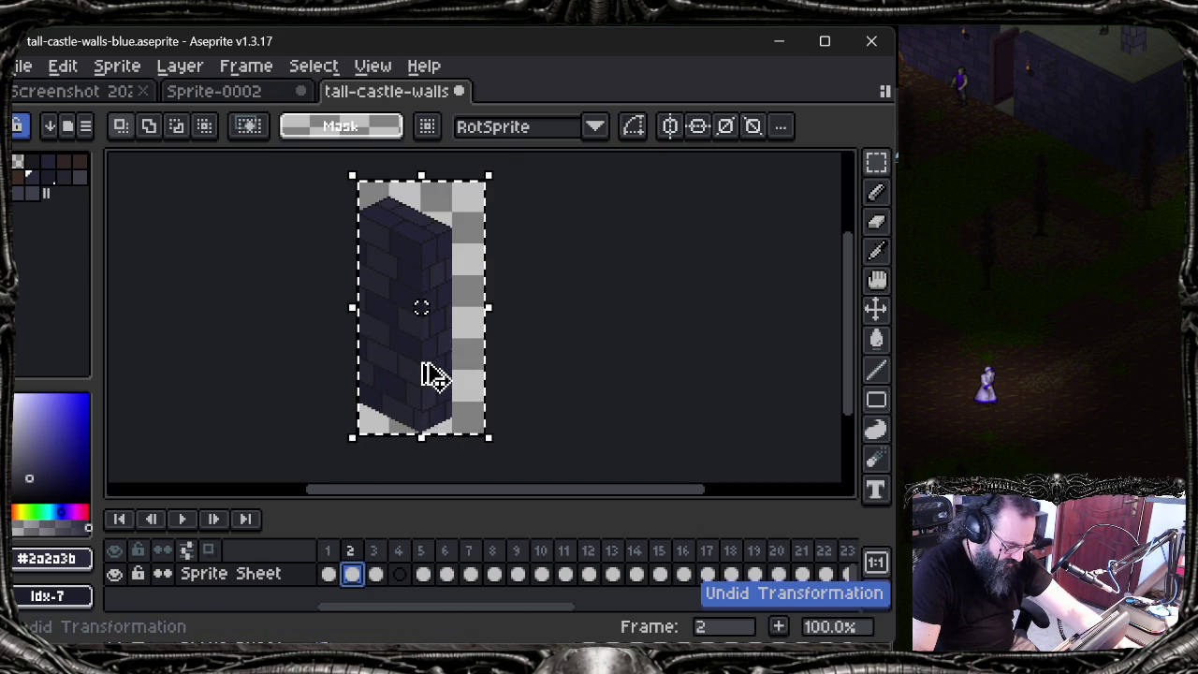
Step: Nudge frame 2's wall with arrow keys to position 16, −8
key("Right")
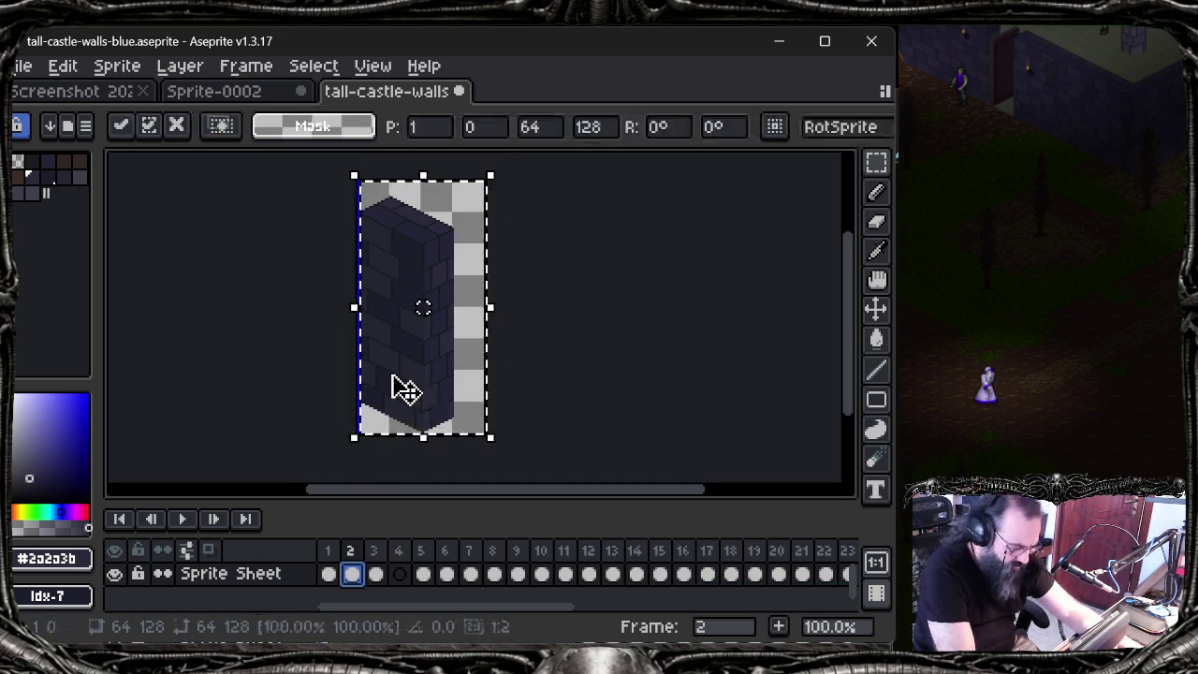
key("Right")
key("Right")
key("Right")
key("Up")
key("Right")
key("Right")
key("Up")
key("Right")
key("Up")
key("Up")
key("Up")
key("Right")
key("Right")
key("Up")
key("Up")
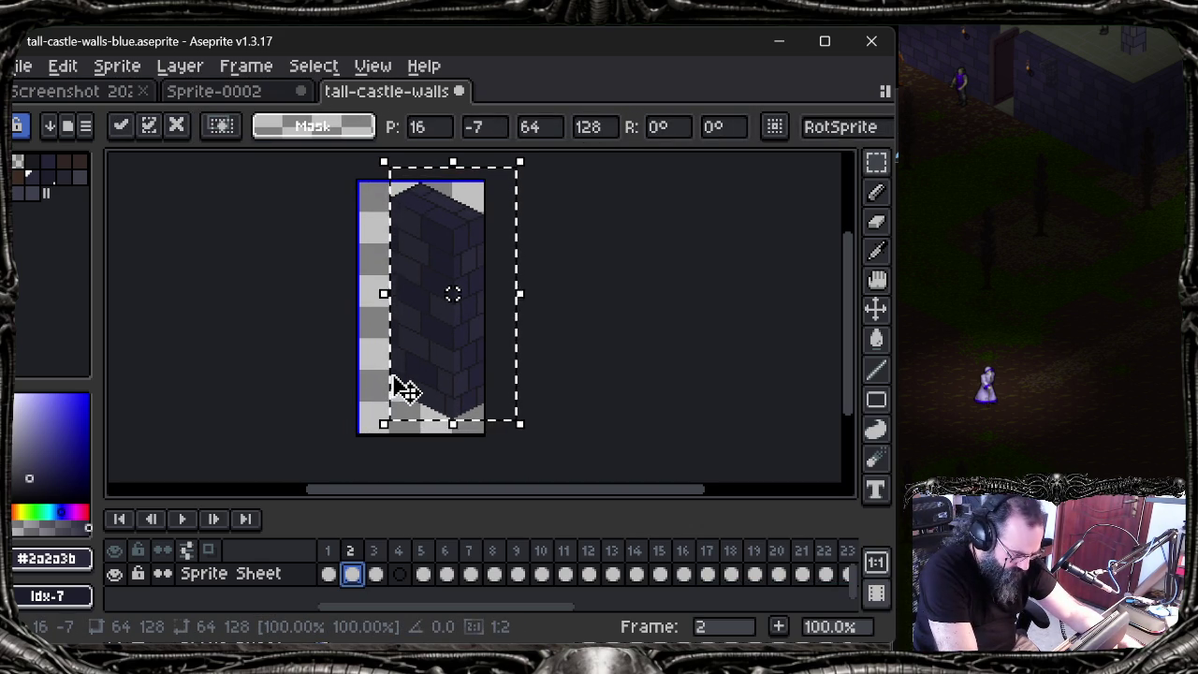
scroll(412, 386, "up", 2)
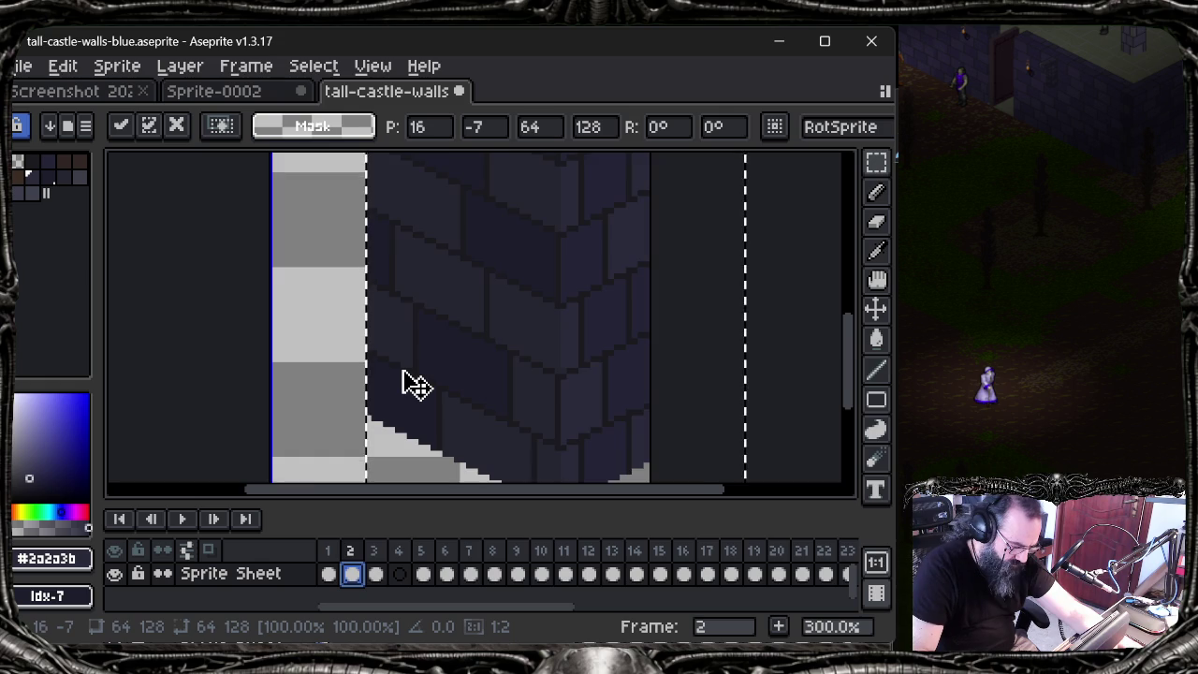
scroll(415, 383, "down", 1)
key("Left")
key("Right")
key("Up")
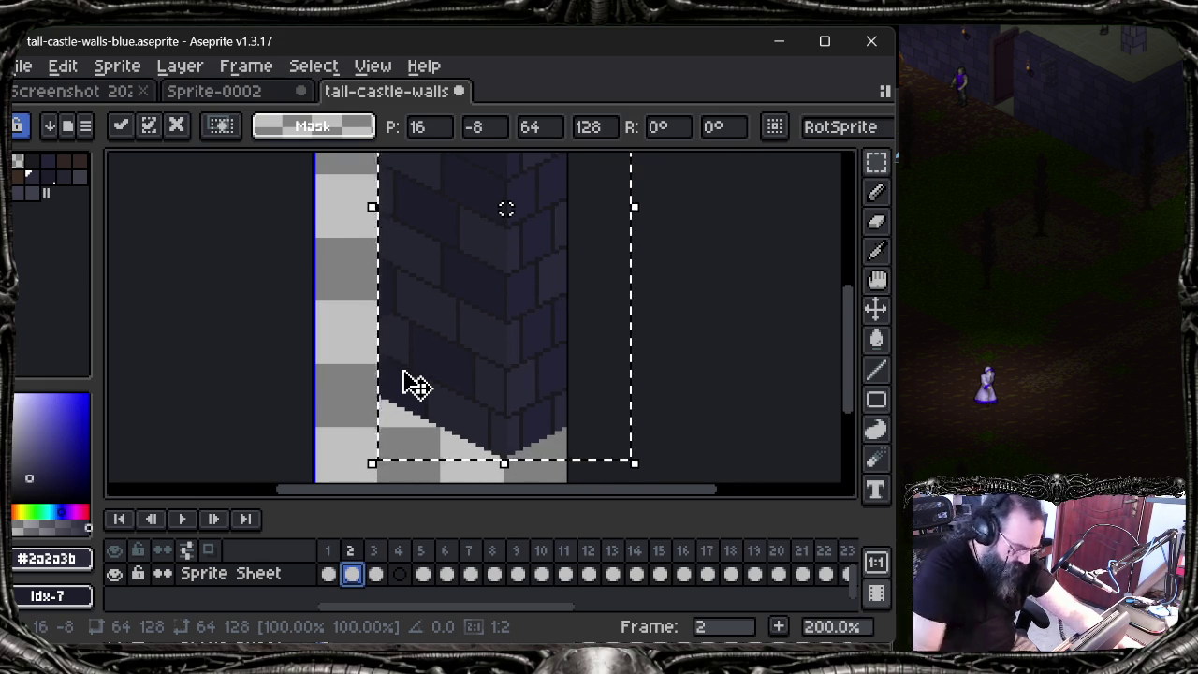
Step: Zoom to check the alignment, then select all on frame 3
scroll(412, 386, "down", 1)
scroll(417, 277, "up", 2)
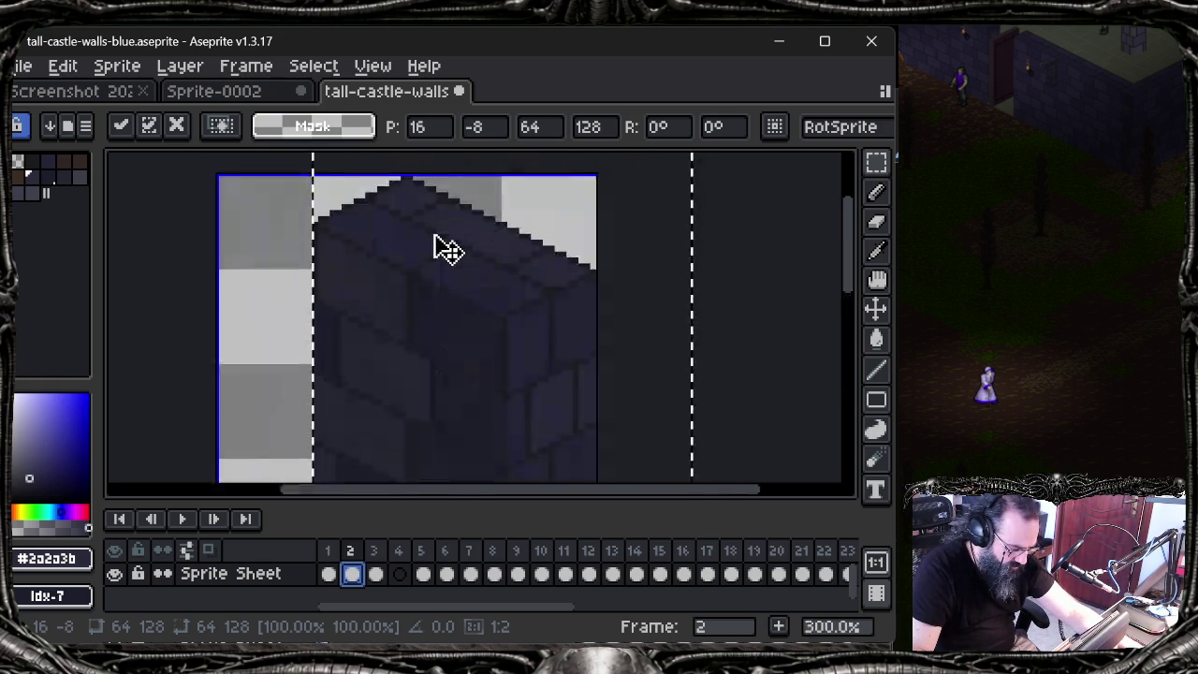
scroll(444, 281, "down", 3)
scroll(436, 298, "up", 2)
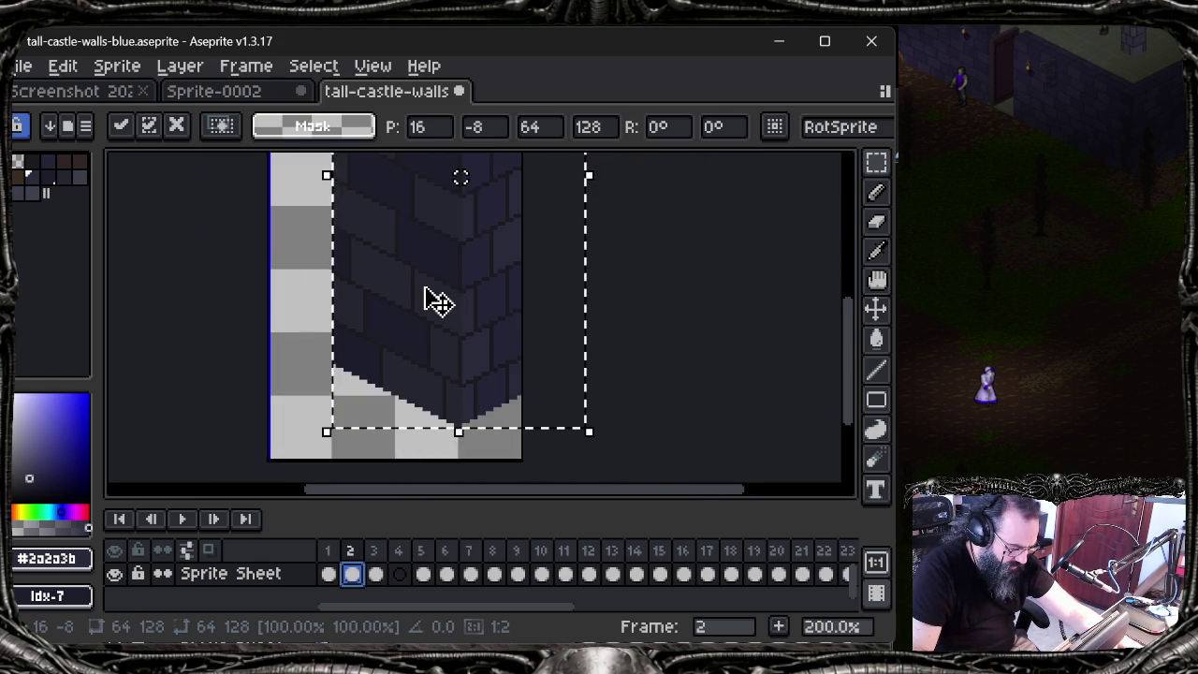
scroll(401, 393, "down", 1)
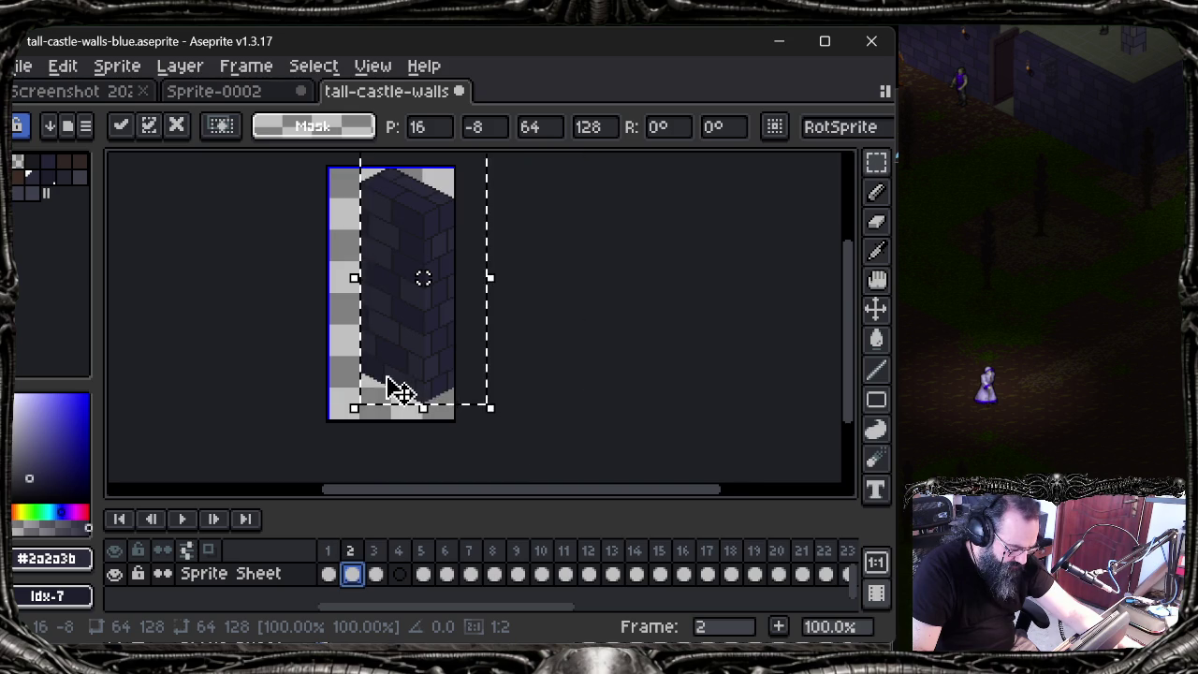
left_click(375, 573)
key("ctrl+a")
Step: Copy frame 3's wall into empty frame 4 and shift it right and slightly down
key("ctrl+d")
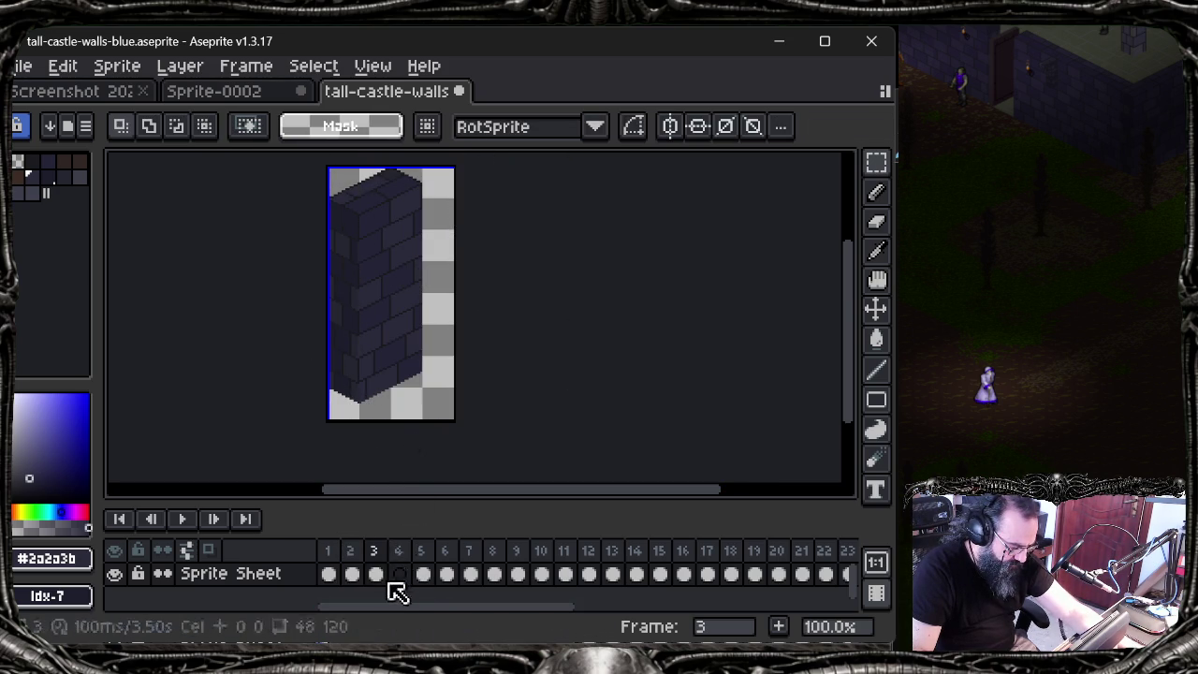
right_click(391, 582)
left_click(414, 602)
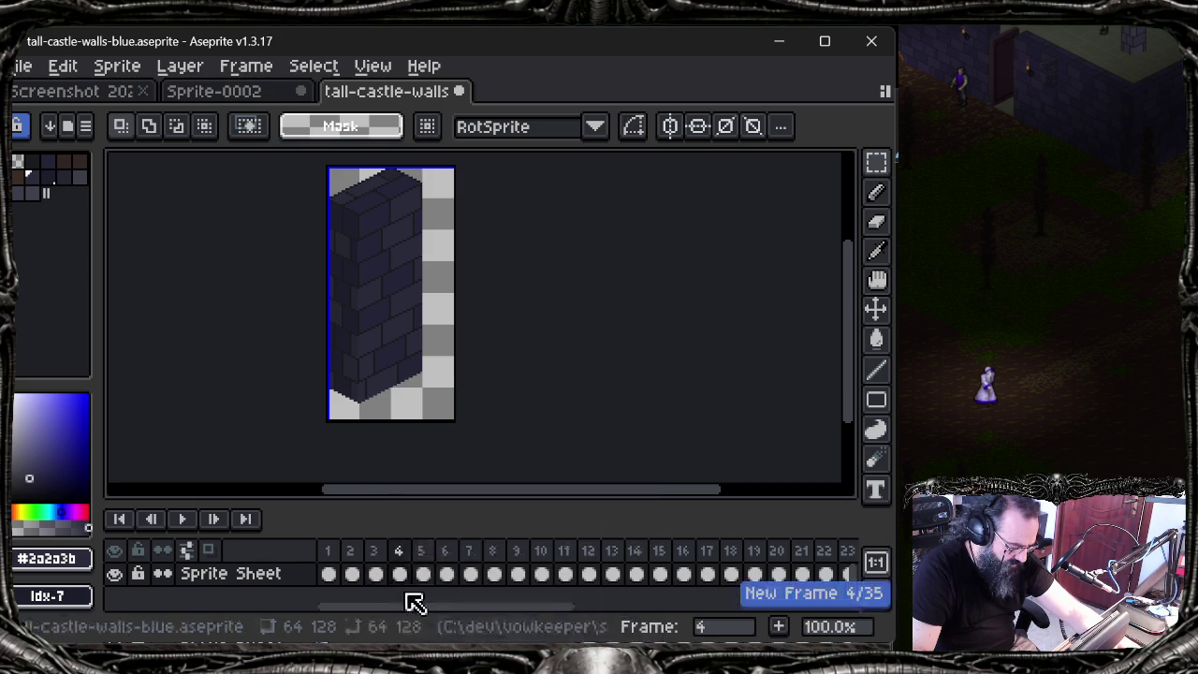
key("ctrl+a")
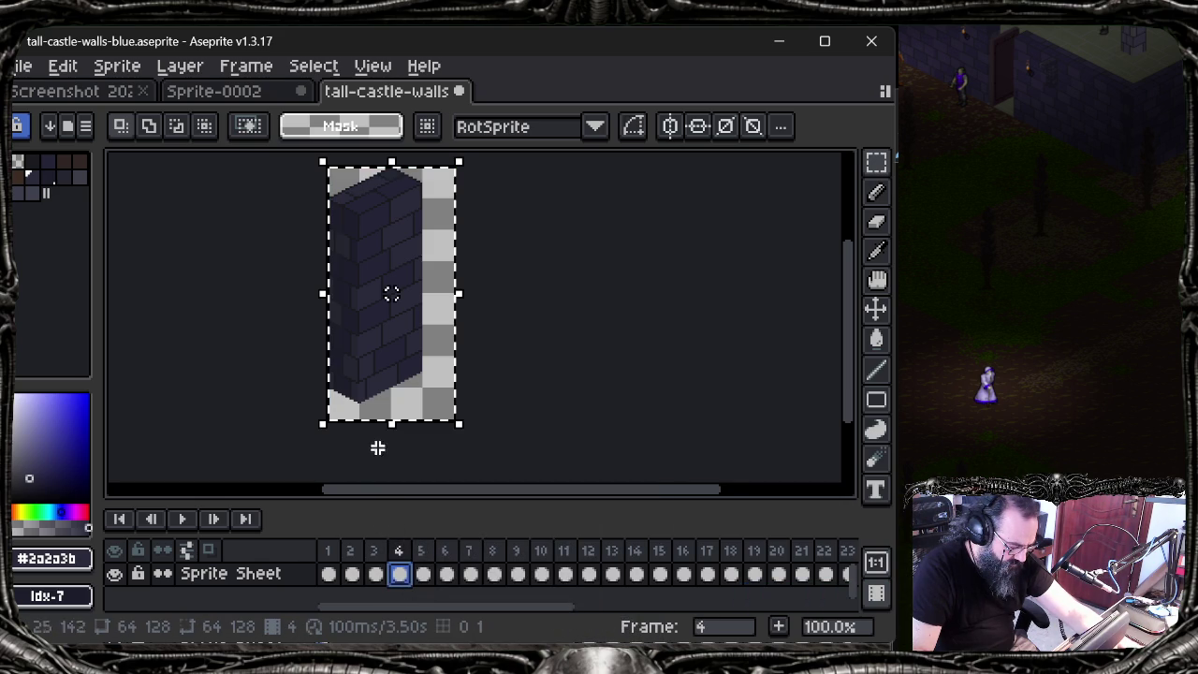
left_click_drag(391, 294, 423, 307)
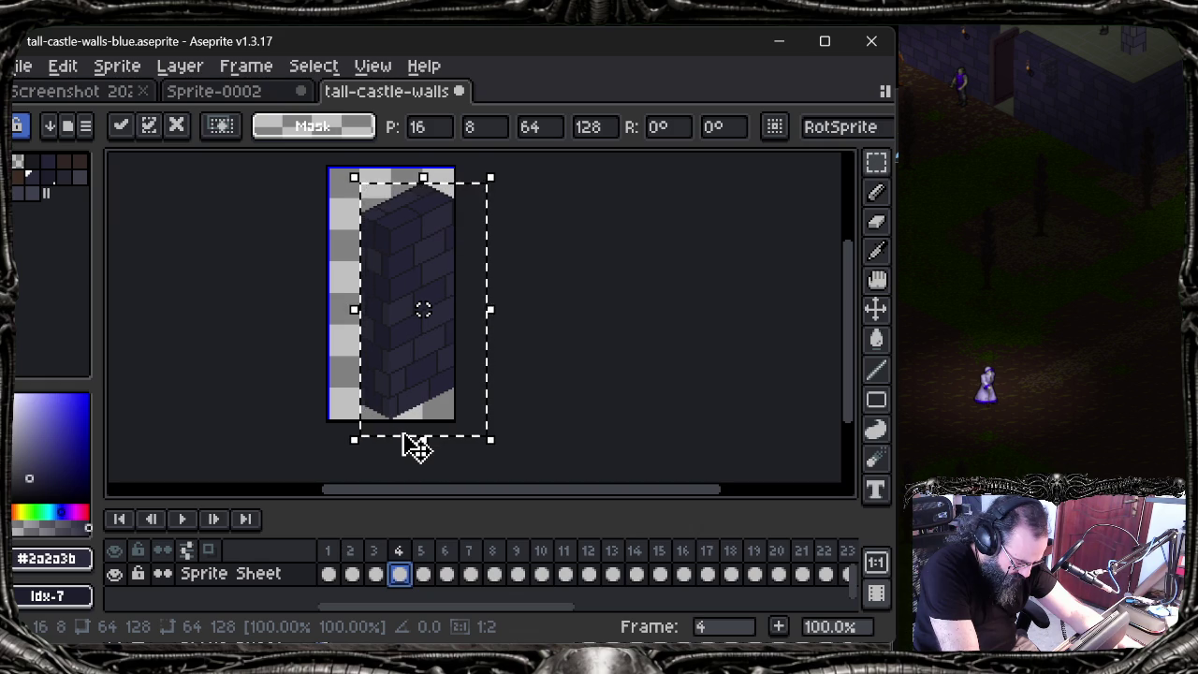
left_click(219, 309)
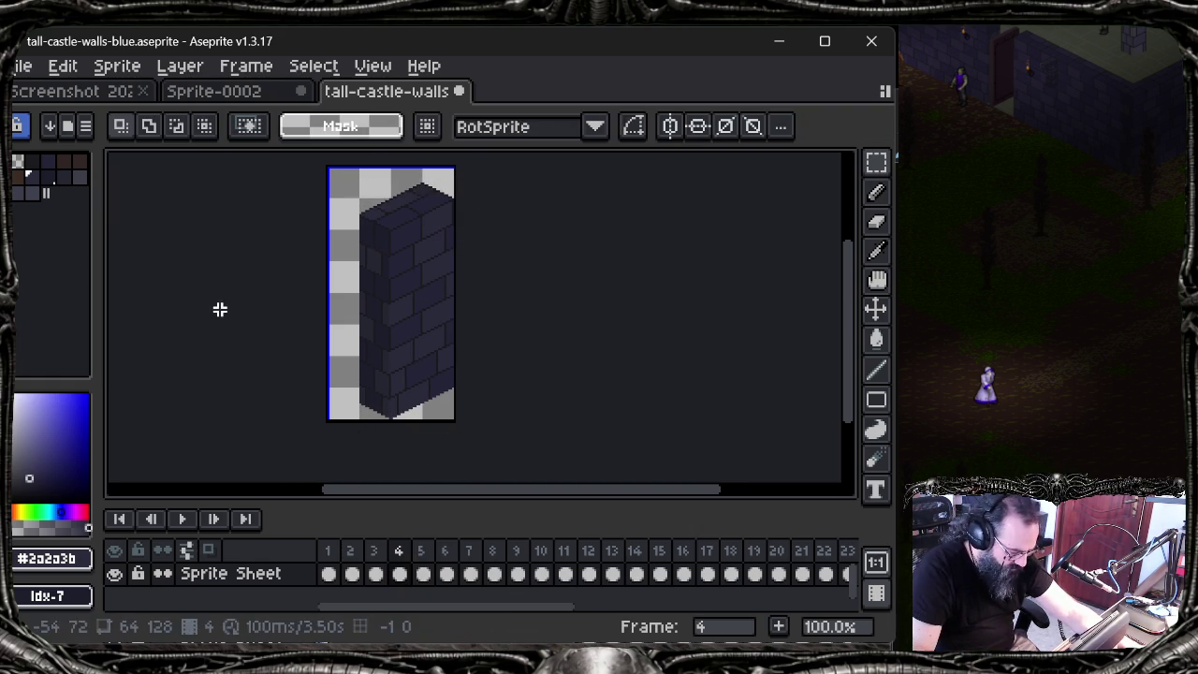
Step: Flip through frames 1–4 comparing wall alignment, end on frame 4, and save
left_click(328, 551)
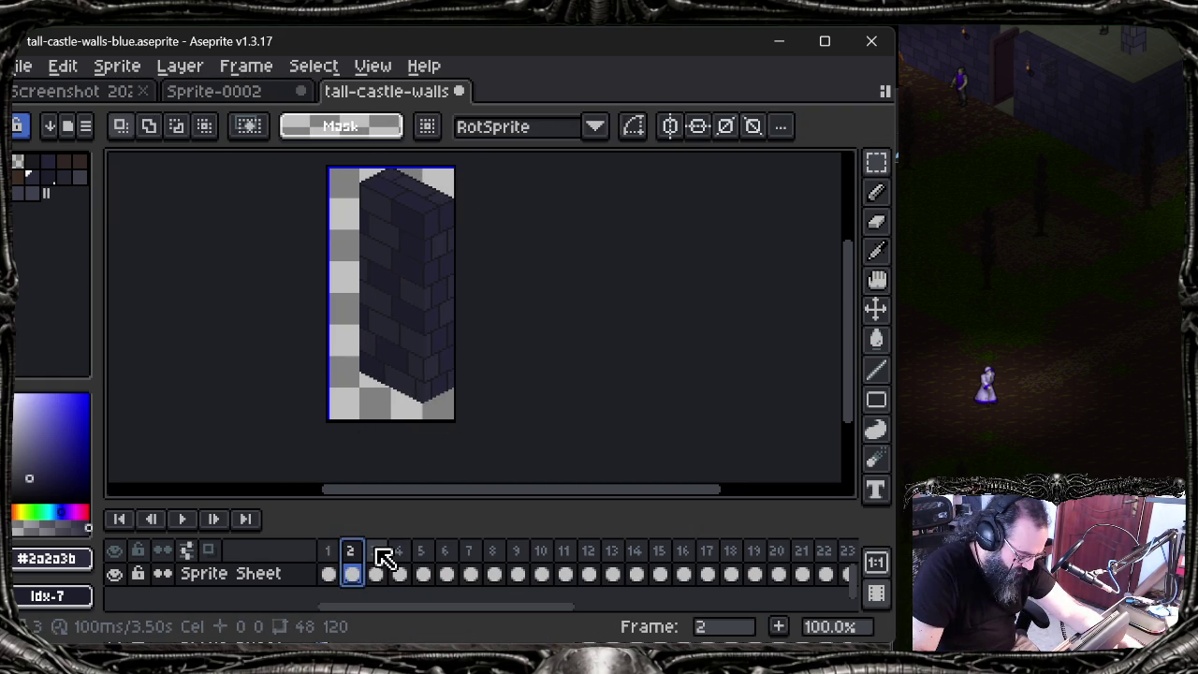
left_click(330, 552)
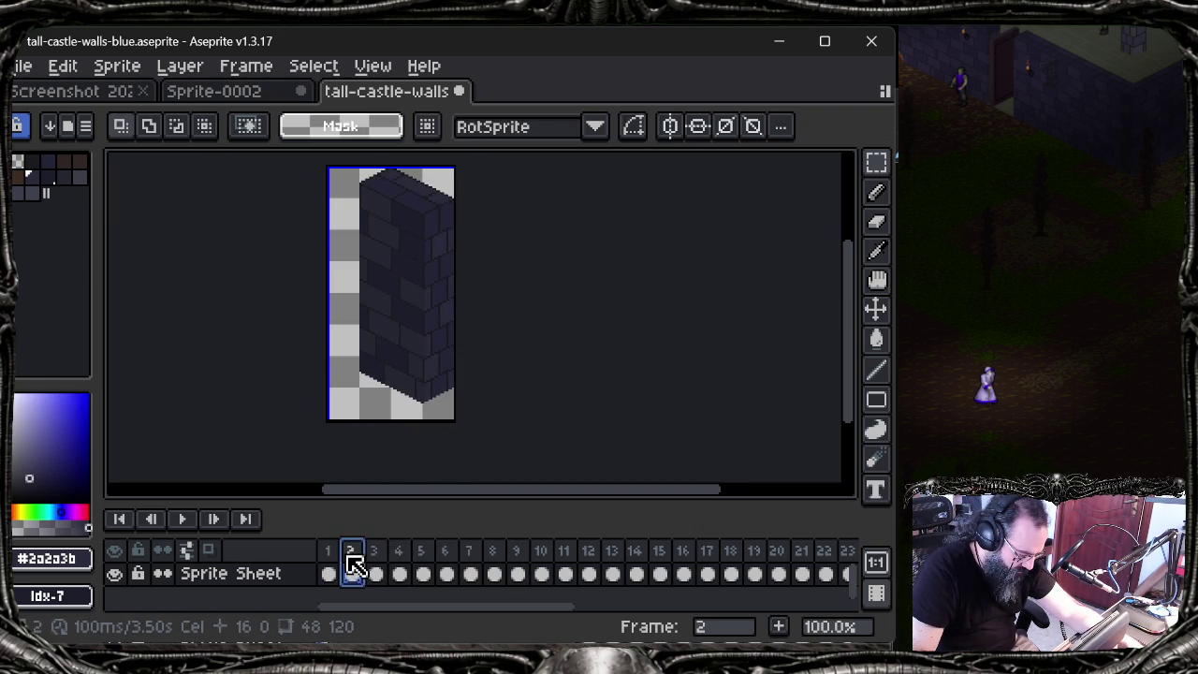
left_click(375, 559)
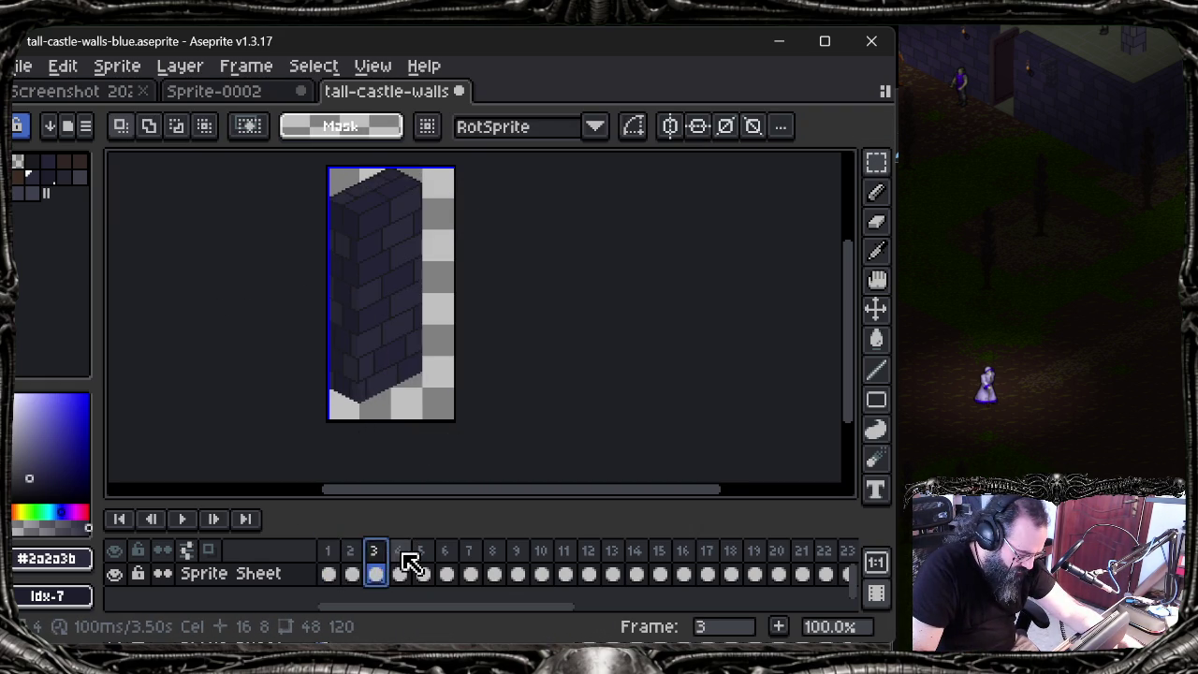
left_click(349, 563)
left_click(348, 569)
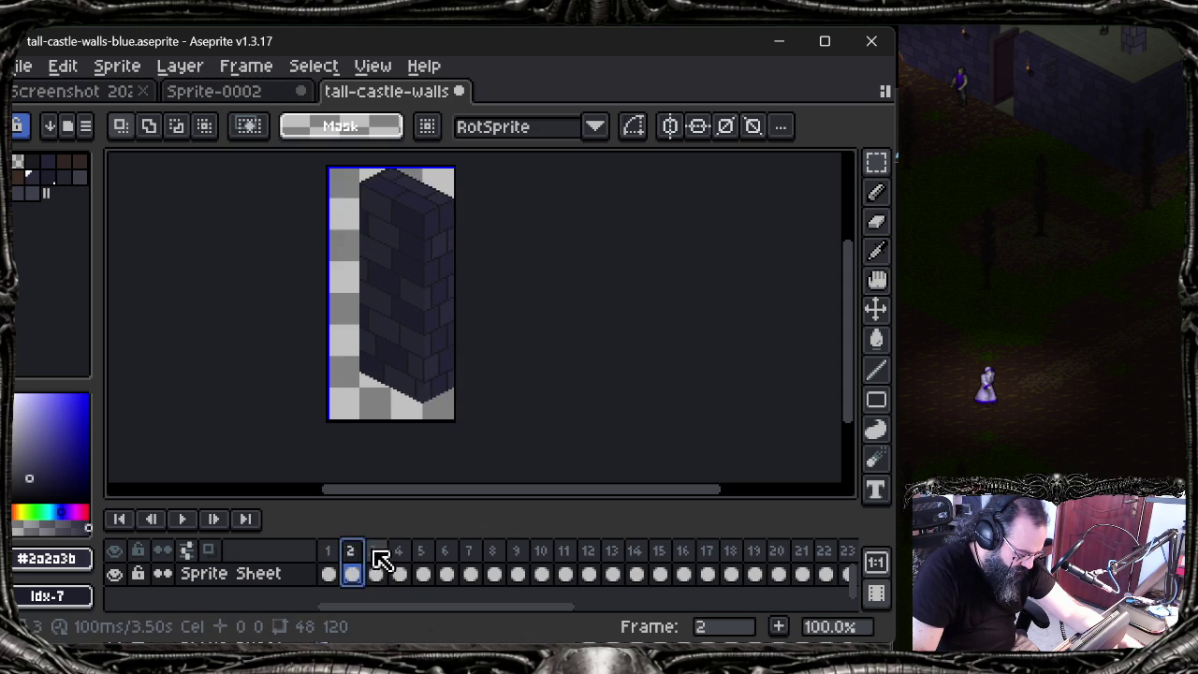
left_click(400, 564)
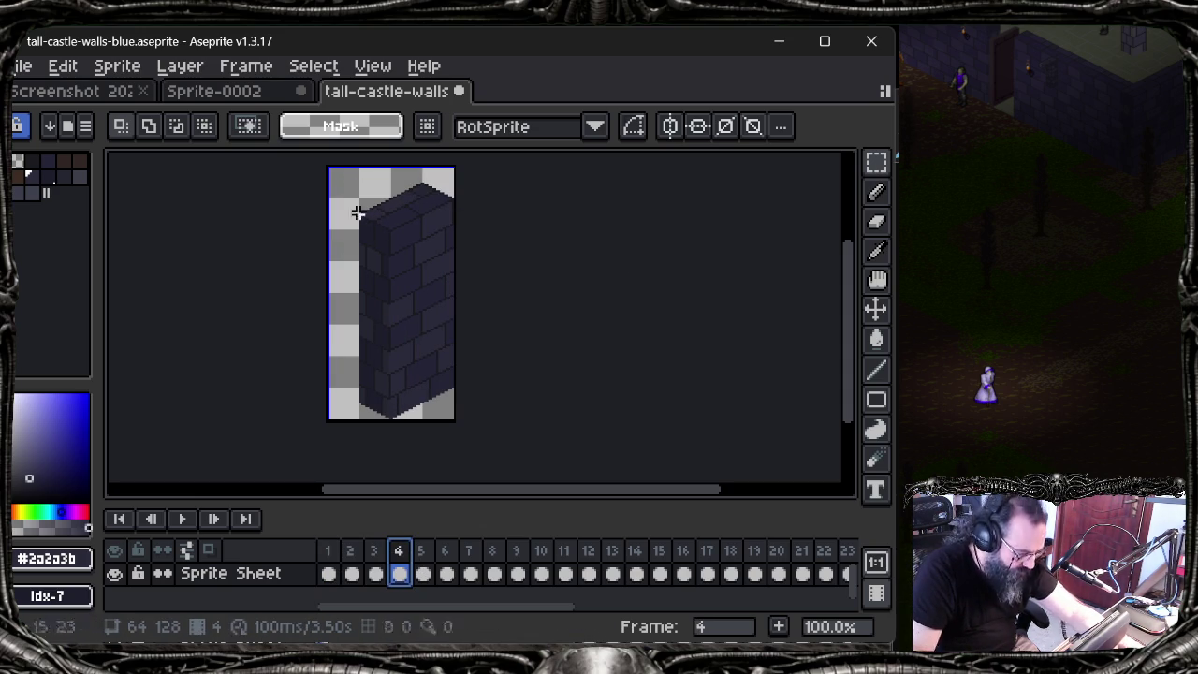
key("ctrl+s")
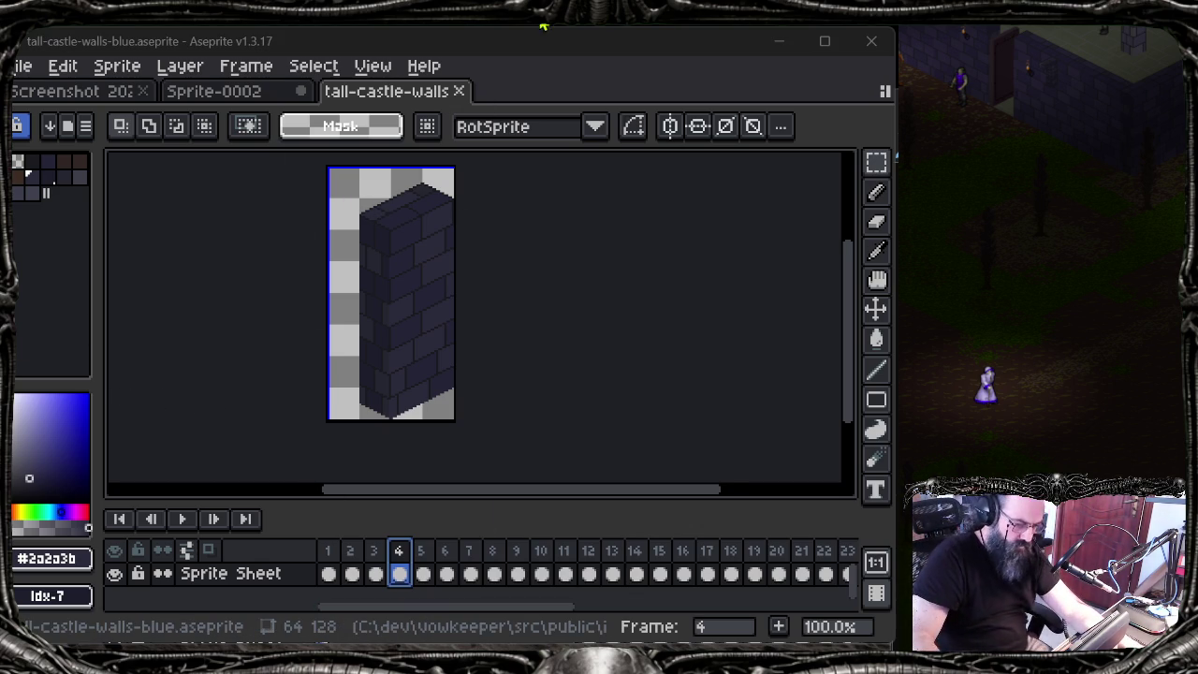
Step: Stretch the window to full screen height and show frame 5's two thin wall slices
left_click_drag(545, 33, 546, 3)
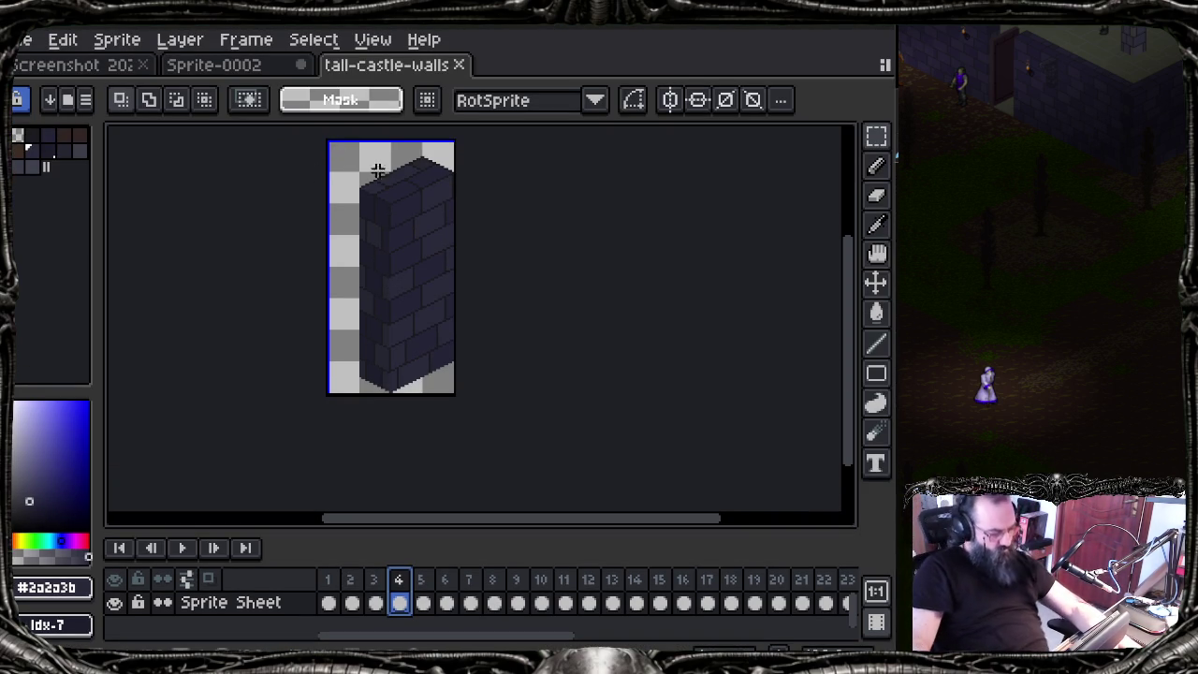
left_click(423, 599)
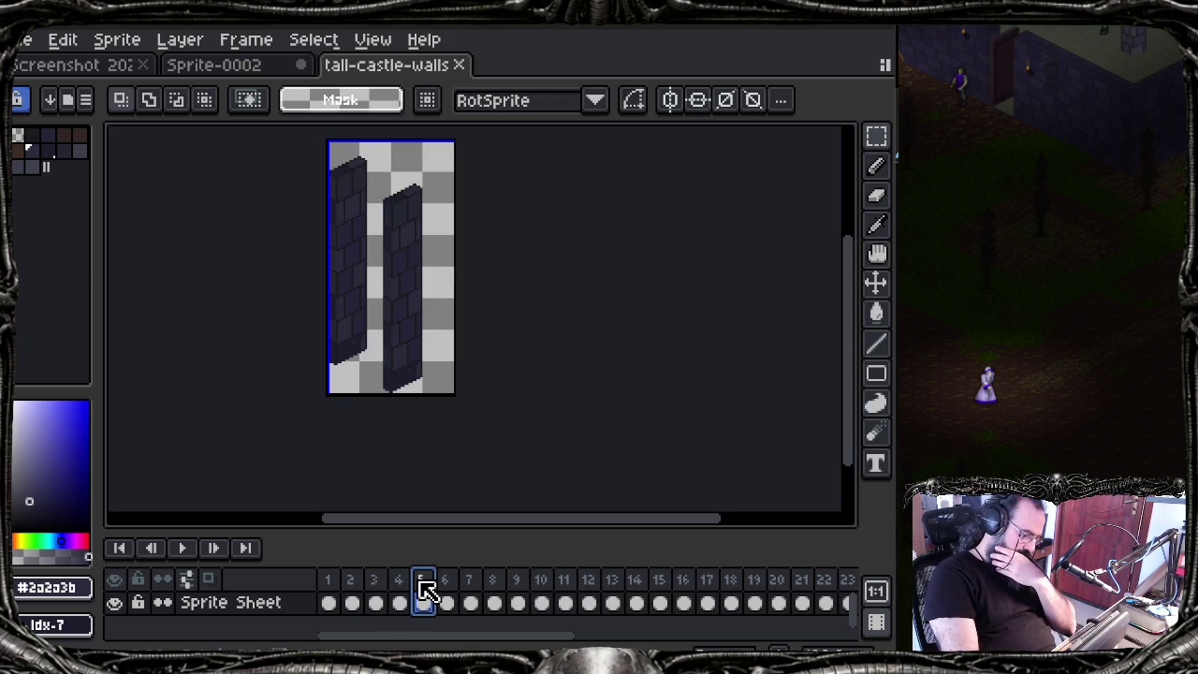
key("Right")
key("Right")
key("Left")
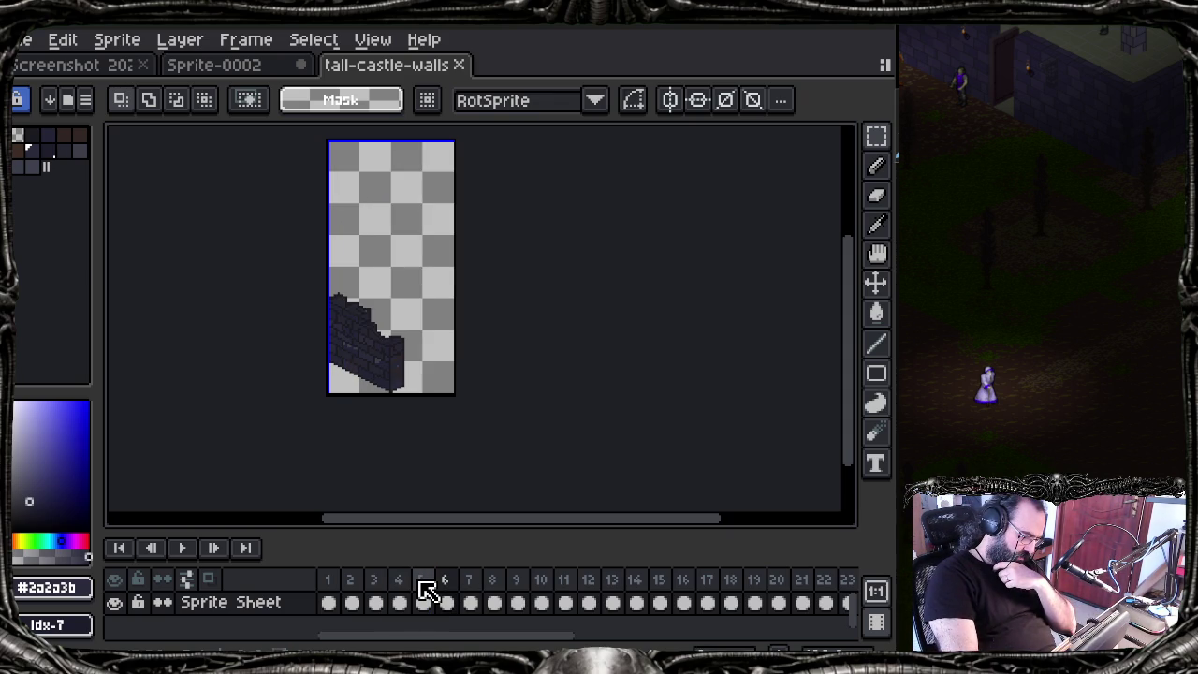
key("Right")
key("Right")
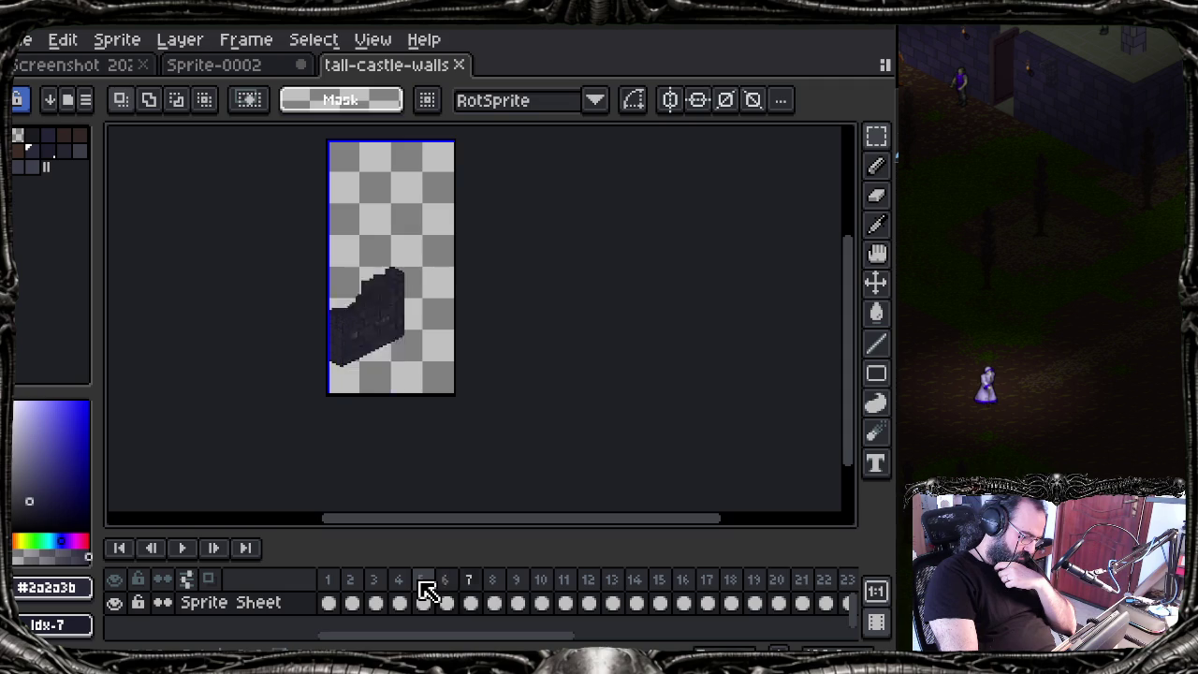
key("Right")
key("Right")
key("Right")
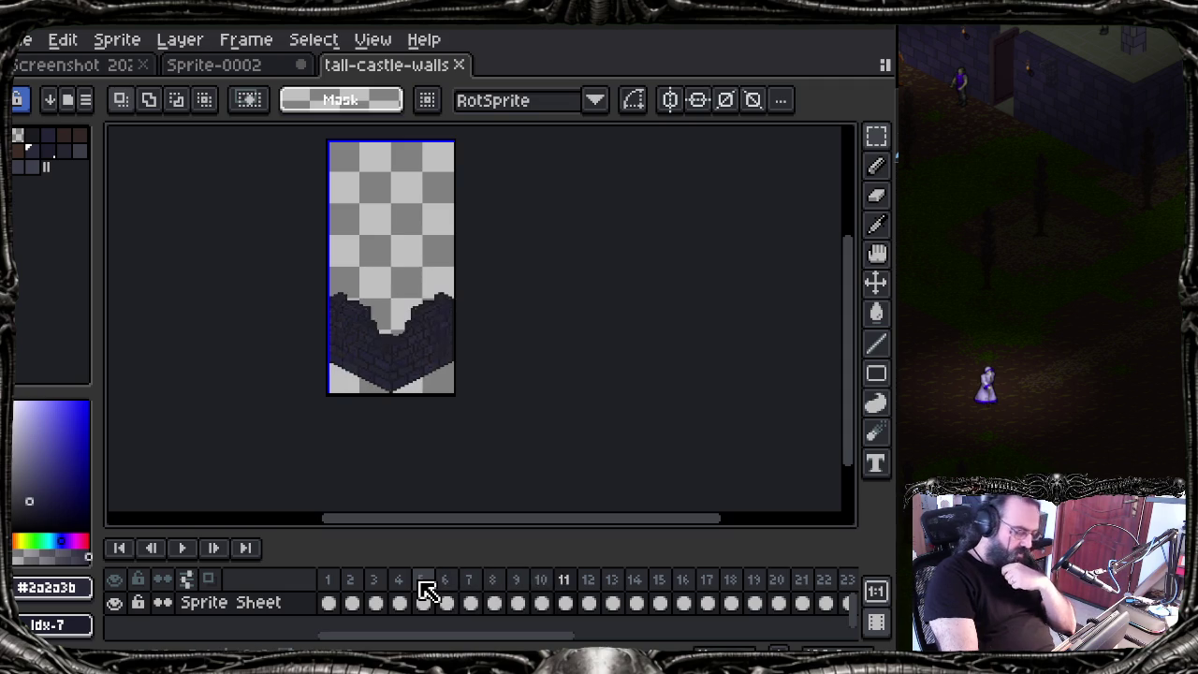
key("Right")
key("Right")
key("Right")
key("Right")
key("Right")
key("Right")
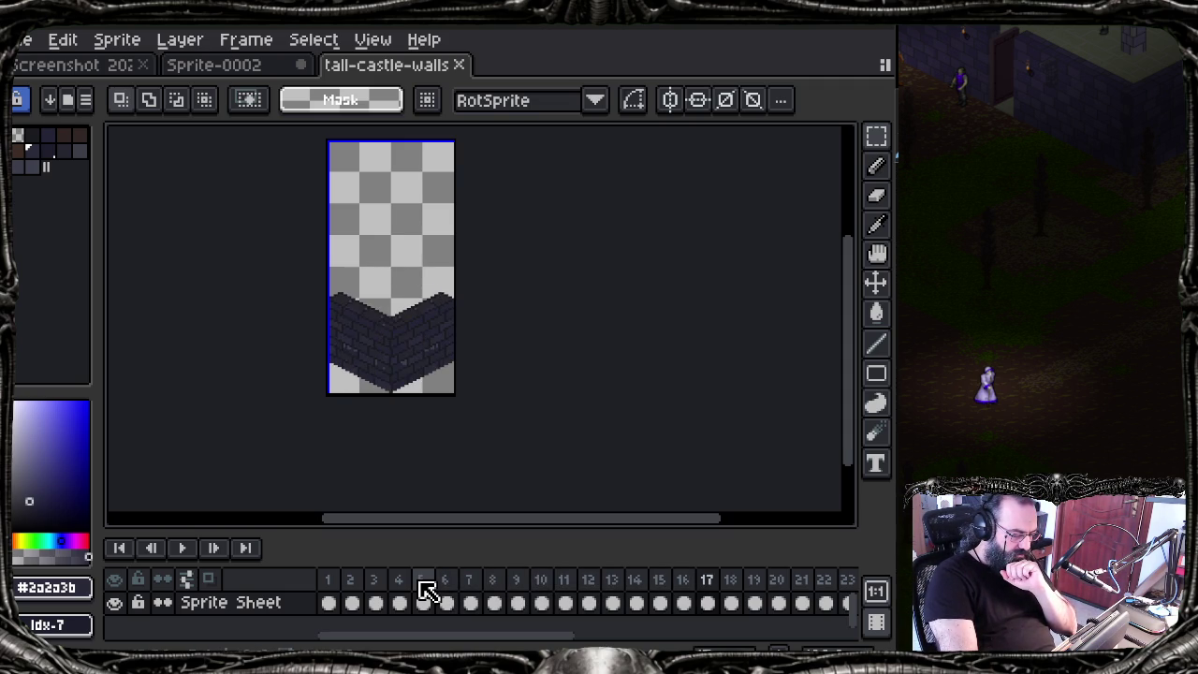
key("Right")
key("Right")
key("Right")
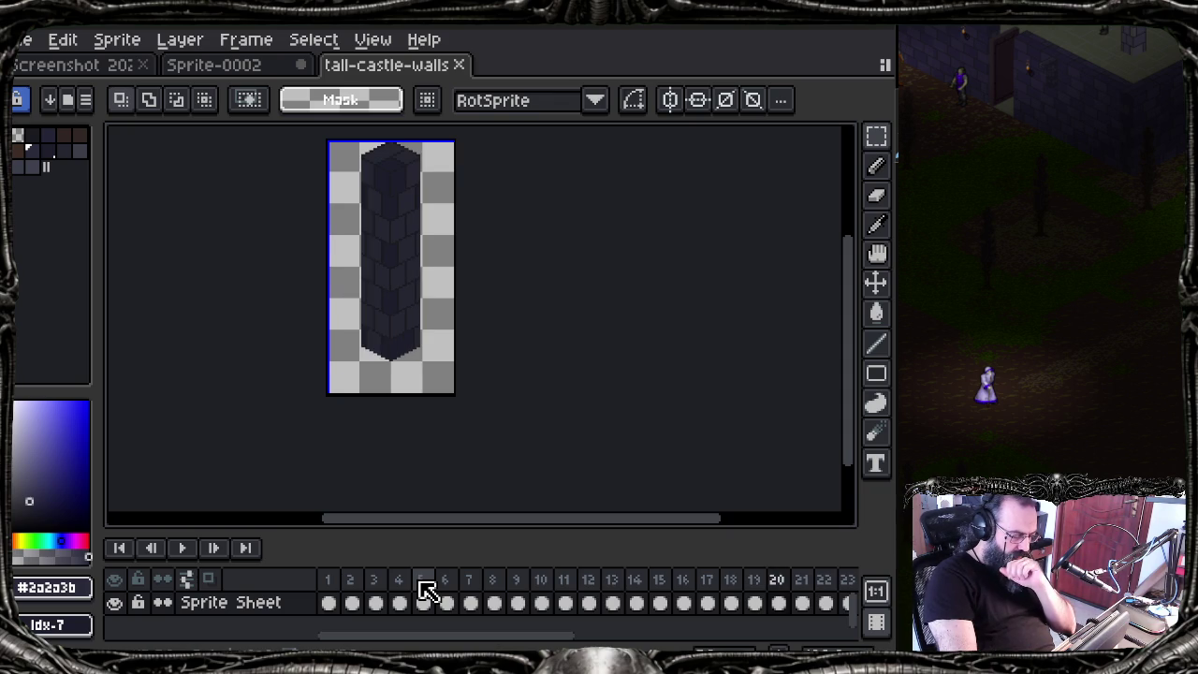
key("Right")
key("Left")
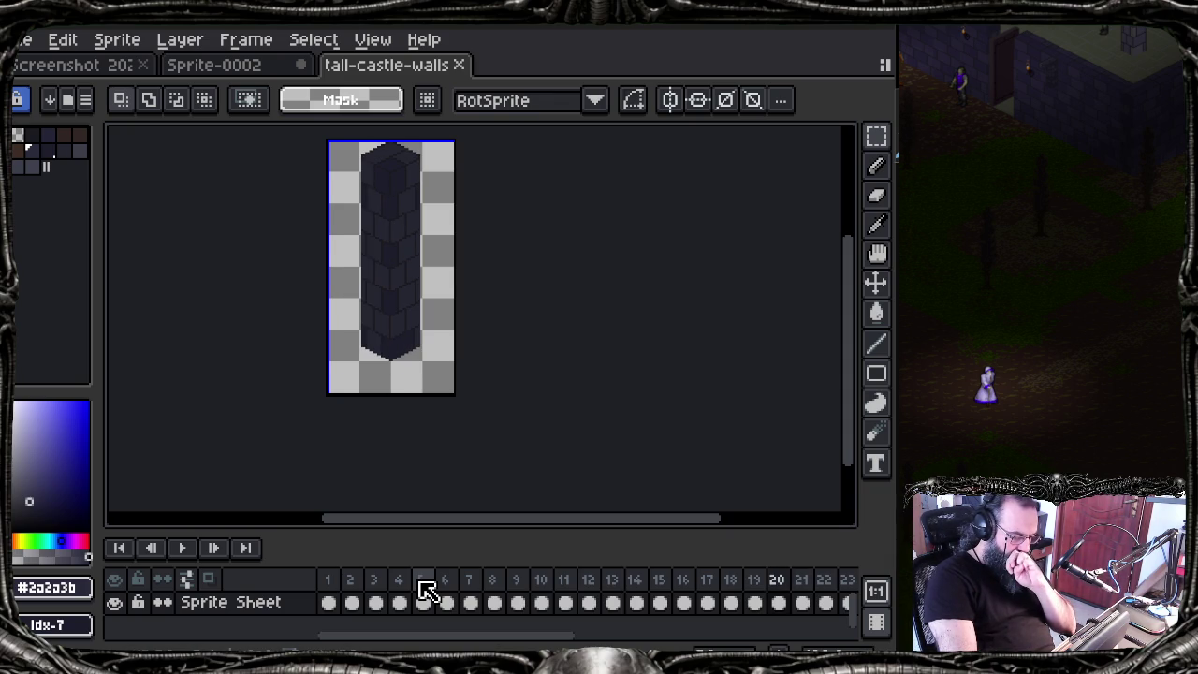
key("Right")
key("Right")
key("Right")
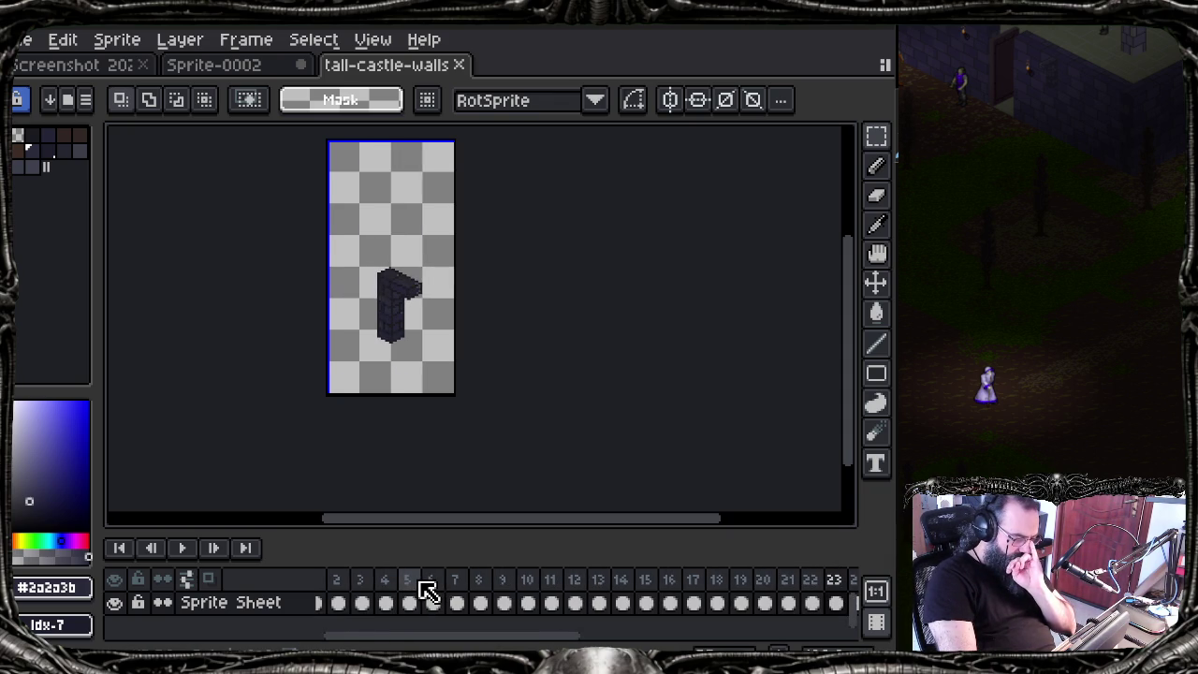
key("Right")
key("Right")
key("Right")
key("Right")
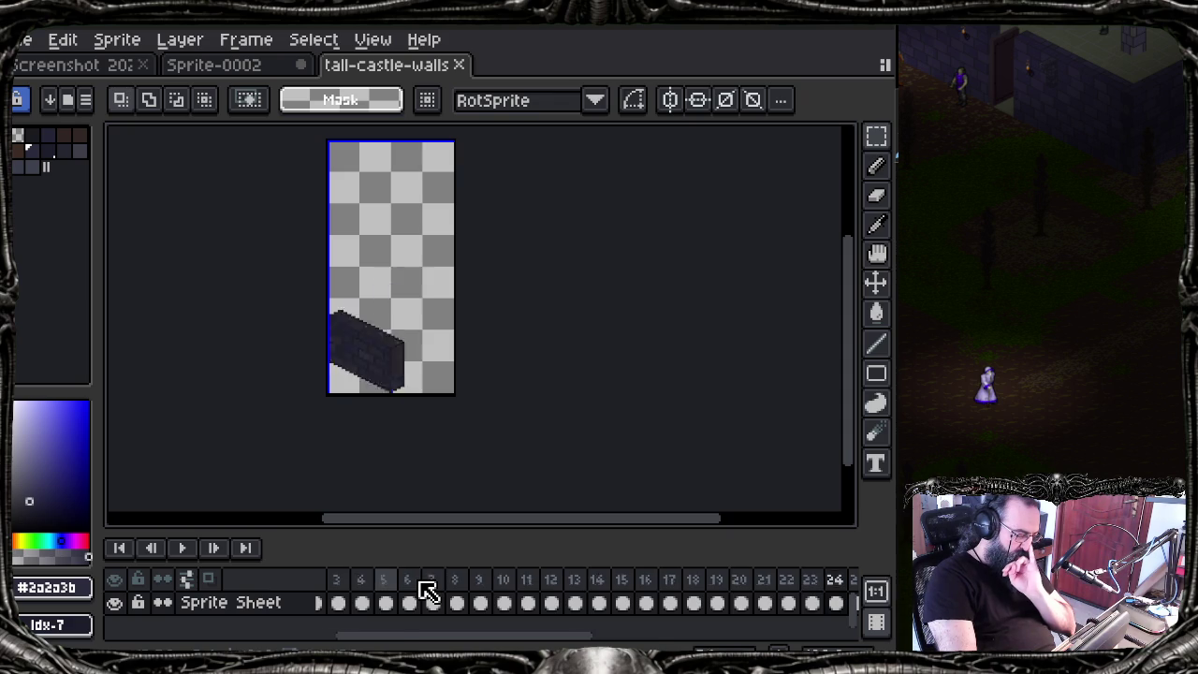
key("Right")
key("Right")
key("Right")
key("Right")
key("Right")
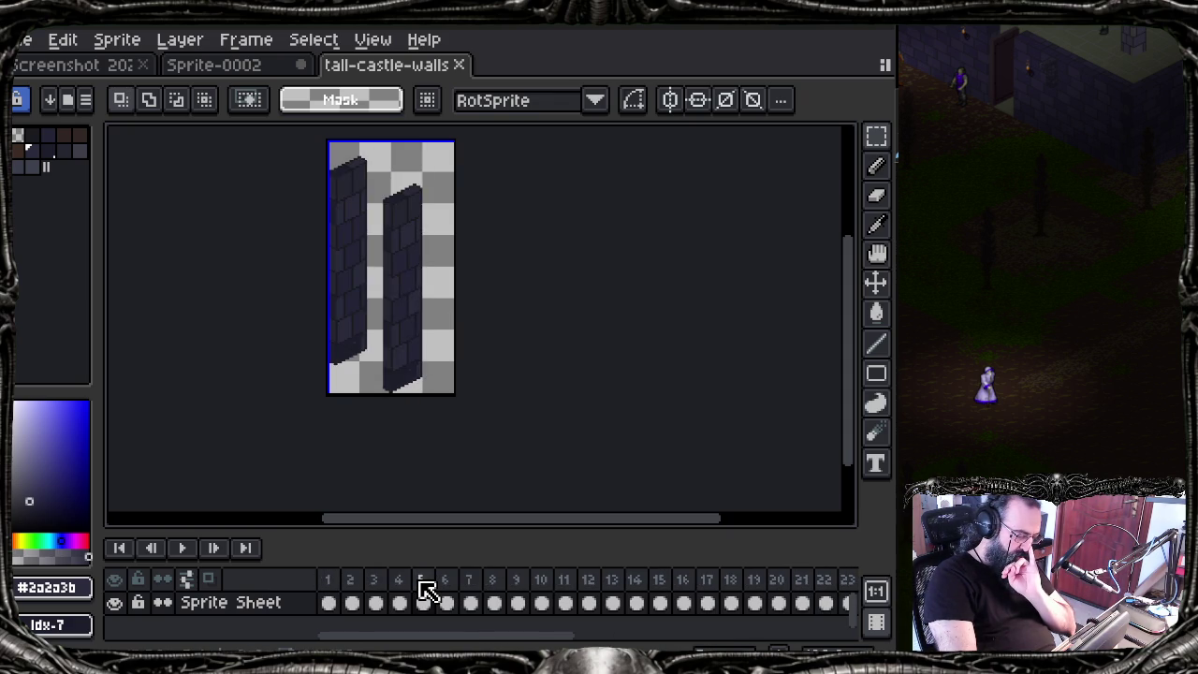
key("Right")
key("Right")
key("Right")
key("Right")
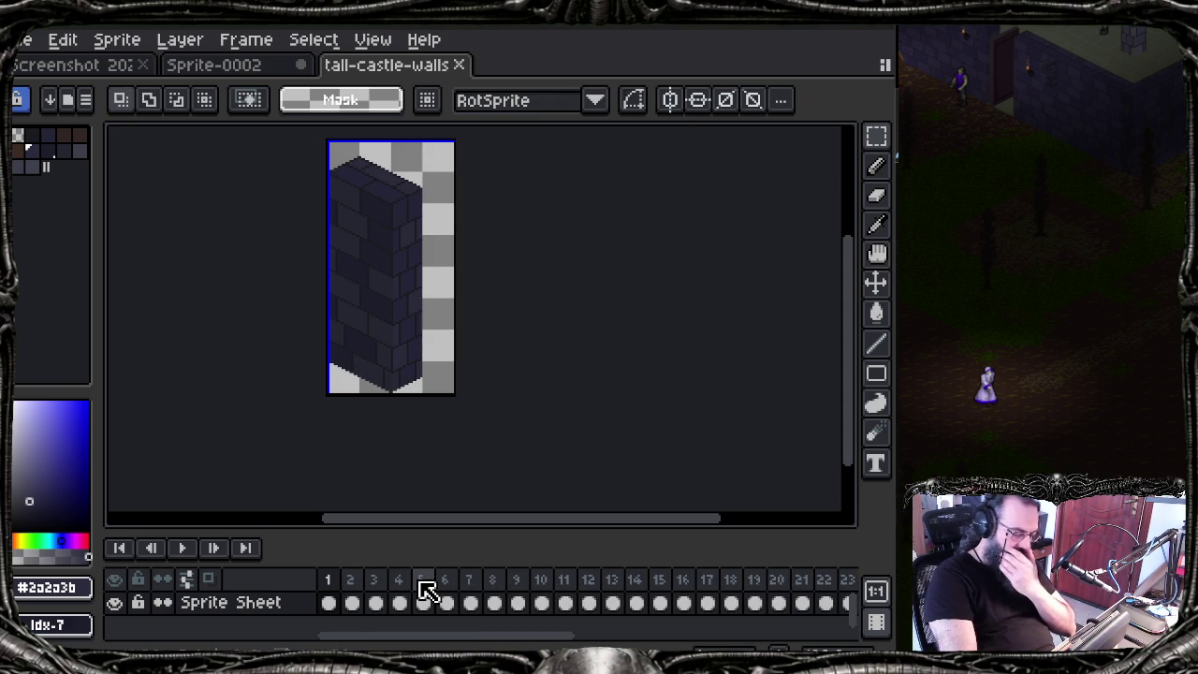
key("Right")
key("Right")
key("Right")
key("Right")
key("Left")
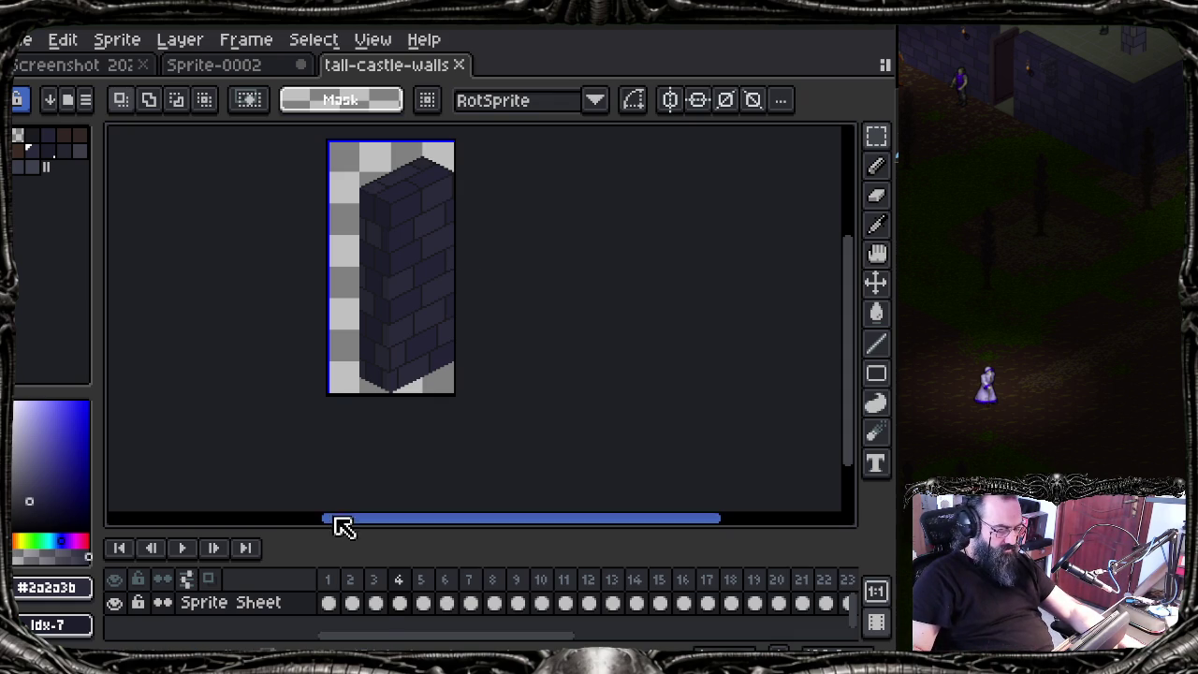
left_click(332, 603)
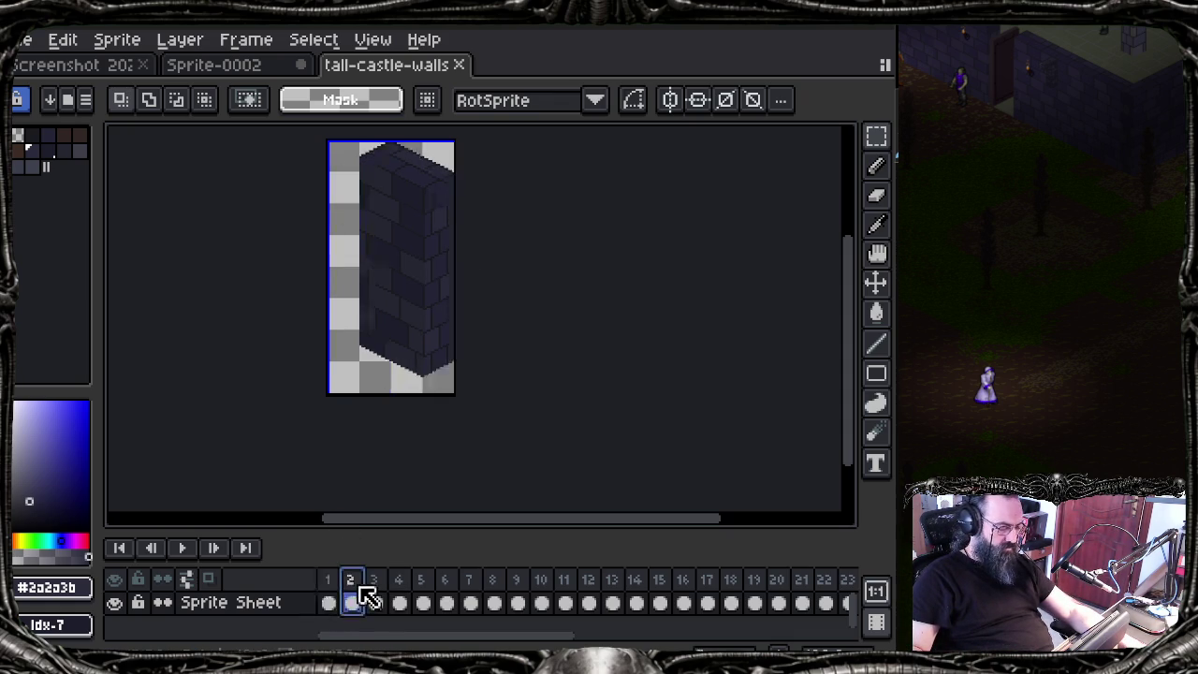
left_click(380, 602)
left_click(398, 601)
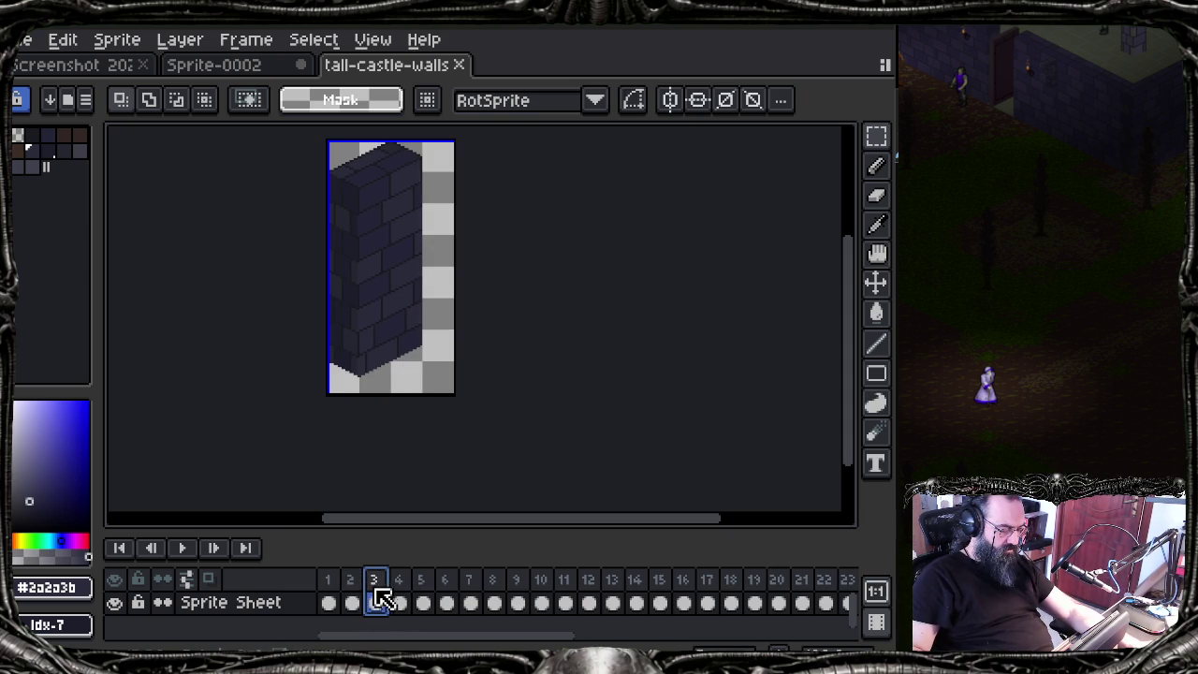
left_click(399, 602)
left_click(332, 602)
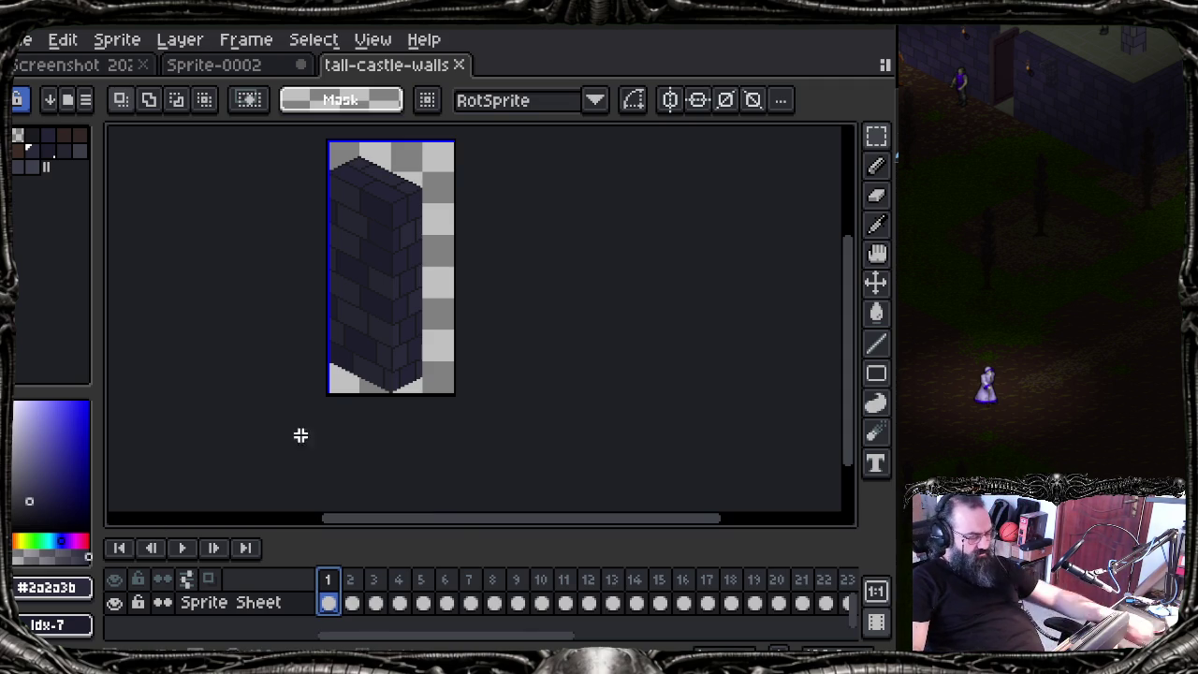
left_click(400, 599)
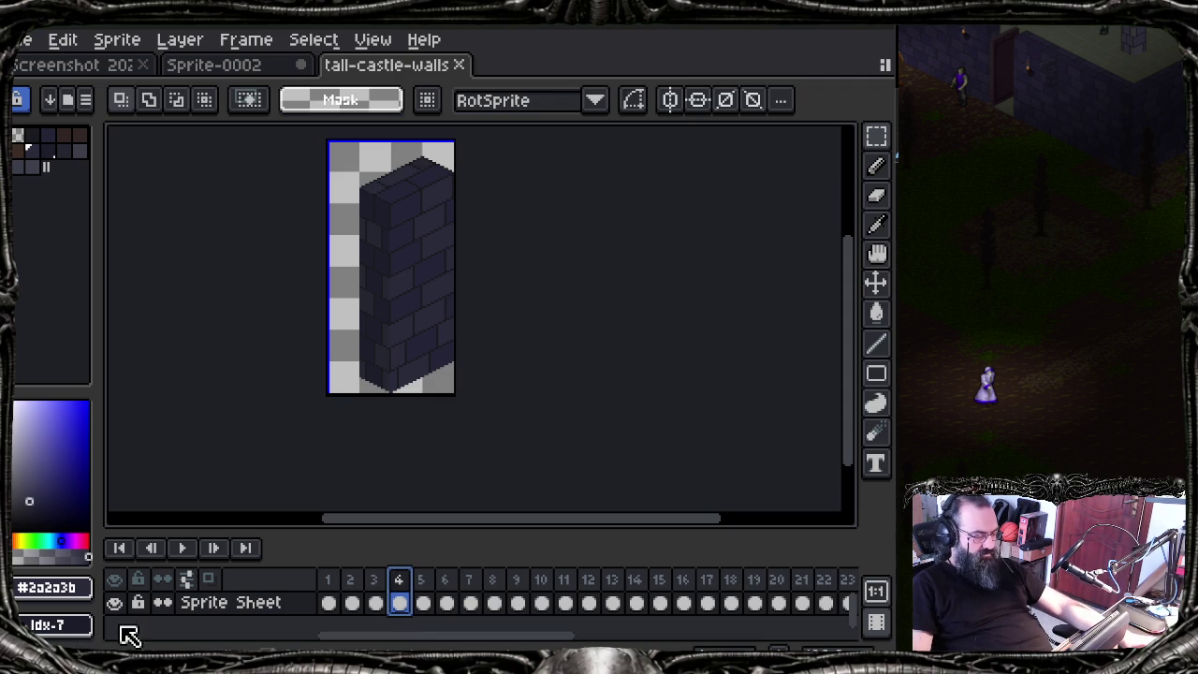
Step: Compare frame 1's tall wall with frame 5's pillars and frame 6's horizontal brick wall
left_click_drag(387, 292, 453, 339)
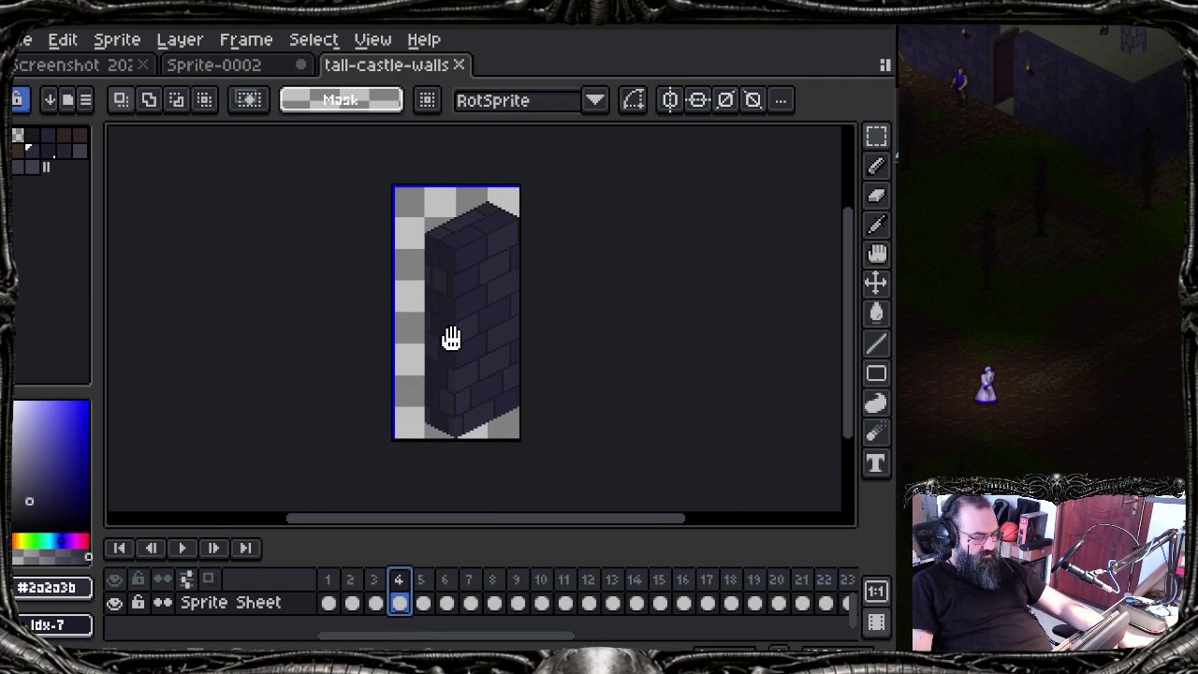
scroll(453, 340, "up", 2)
scroll(453, 339, "down", 2)
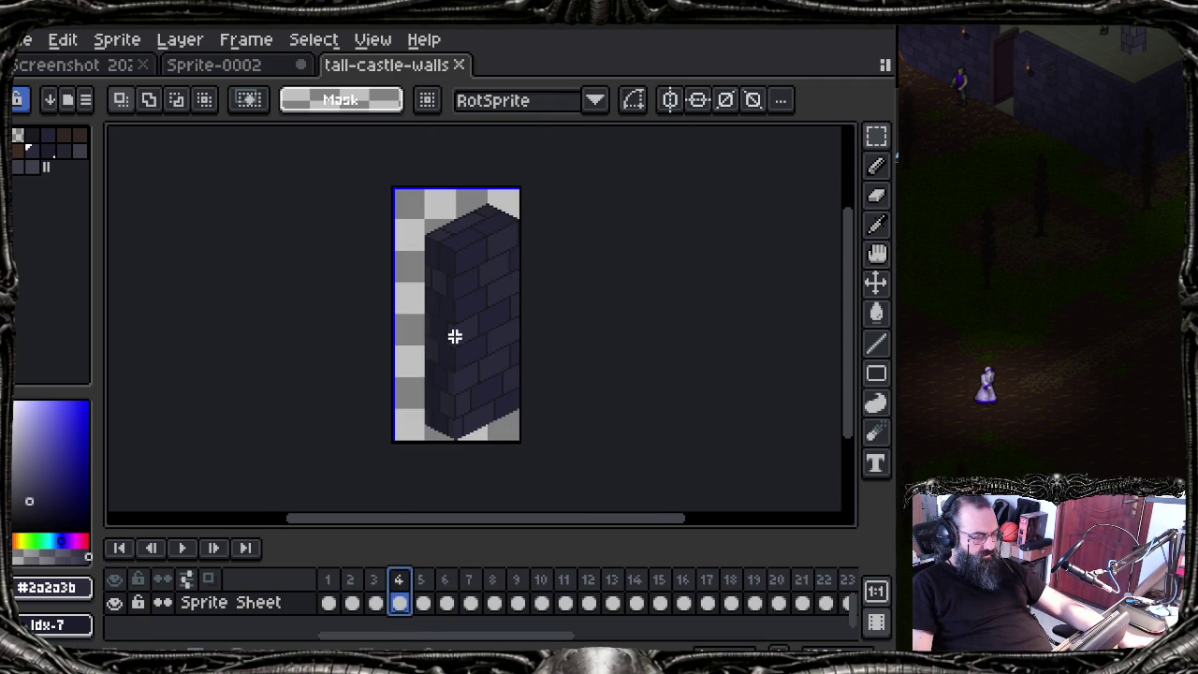
left_click(421, 585)
left_click(447, 585)
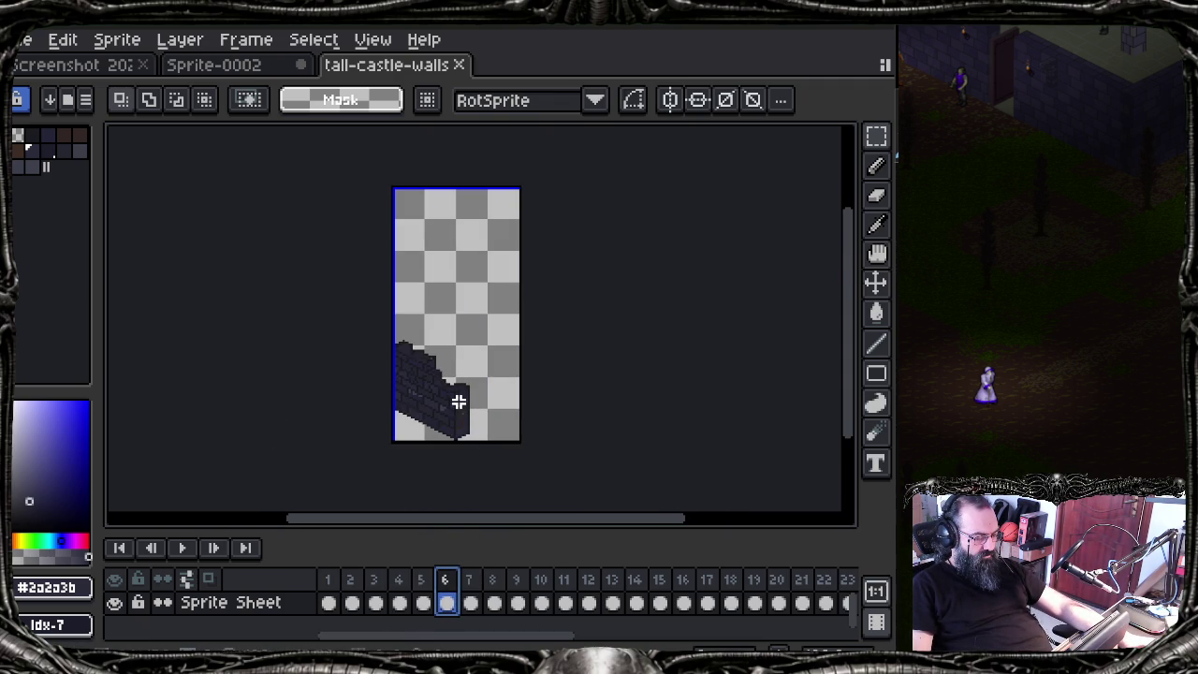
scroll(439, 412, "up", 1)
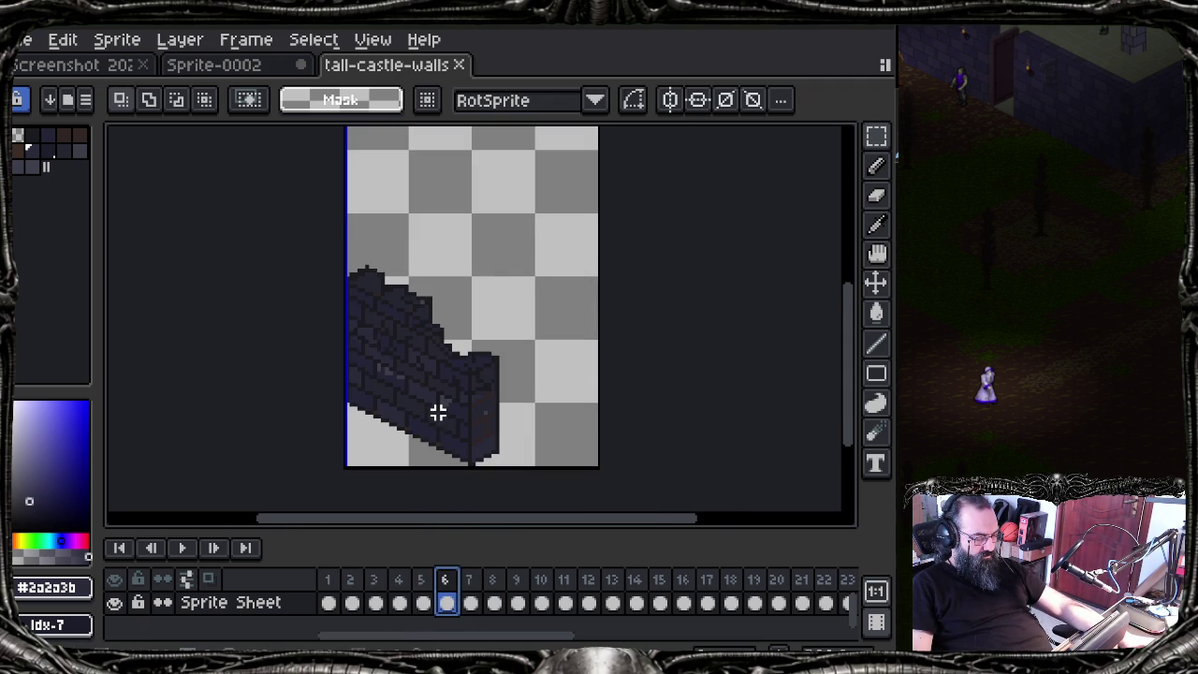
left_click(327, 582)
scroll(372, 399, "up", 1)
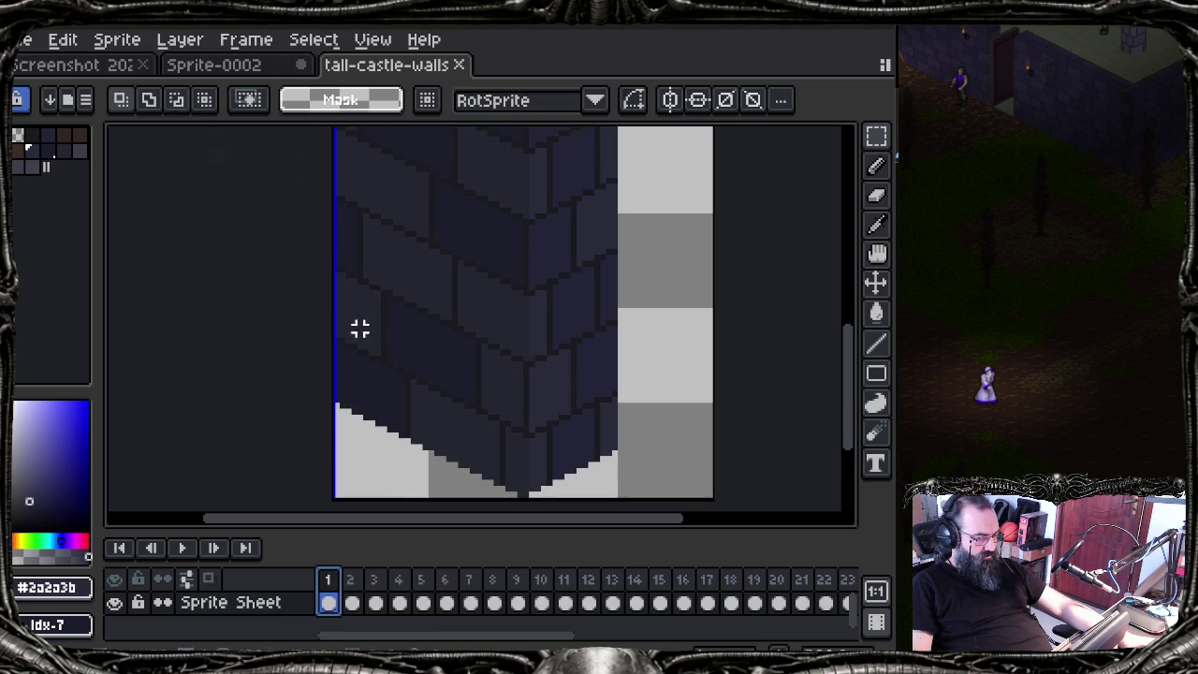
left_click(421, 580)
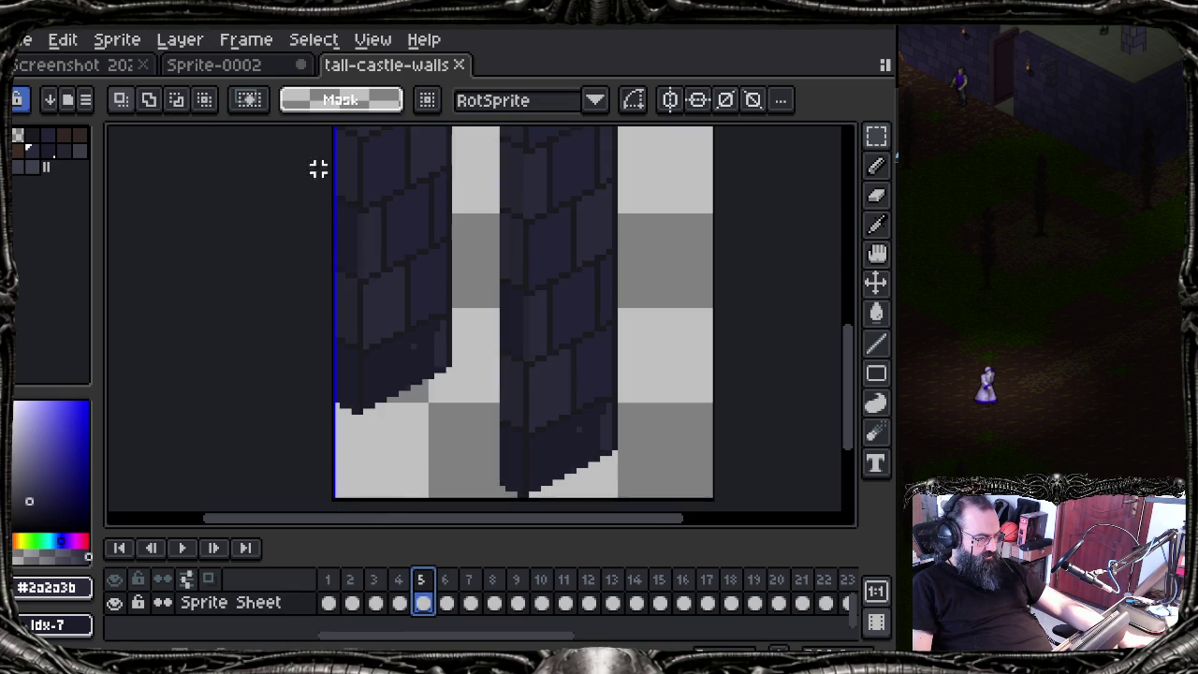
left_click(458, 596)
left_click(325, 42)
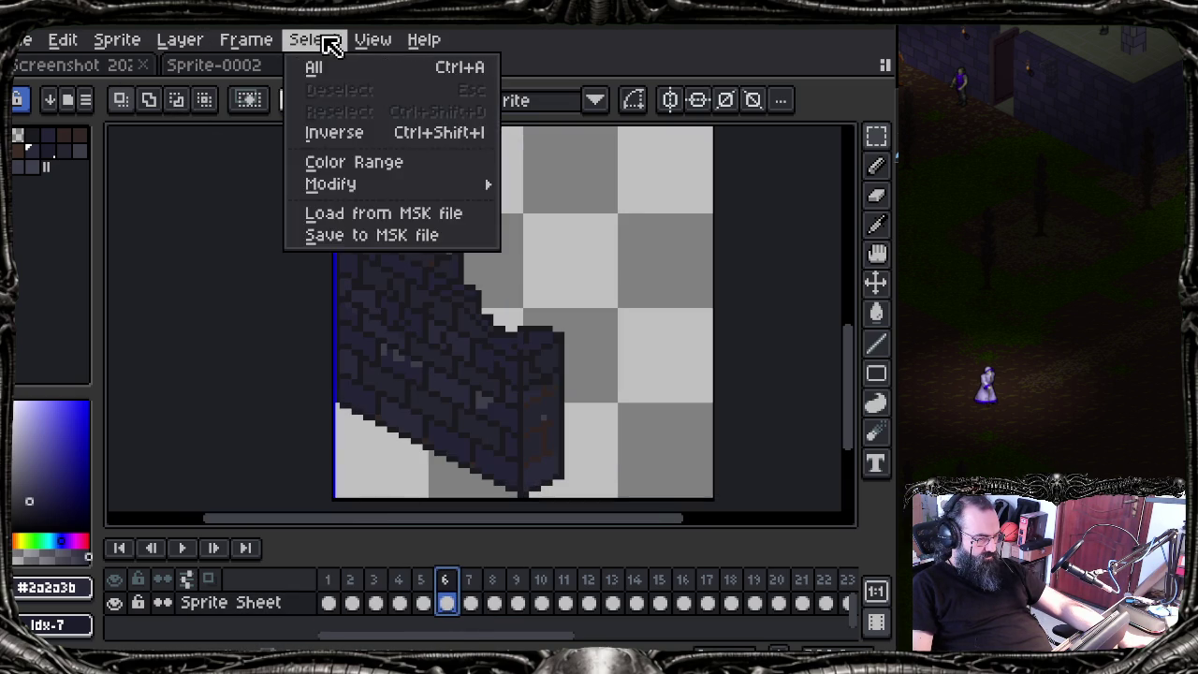
Step: Step through frames 8 to 18, reviewing the straight walls and V-shaped corner pieces
left_click(472, 582)
left_click(518, 584)
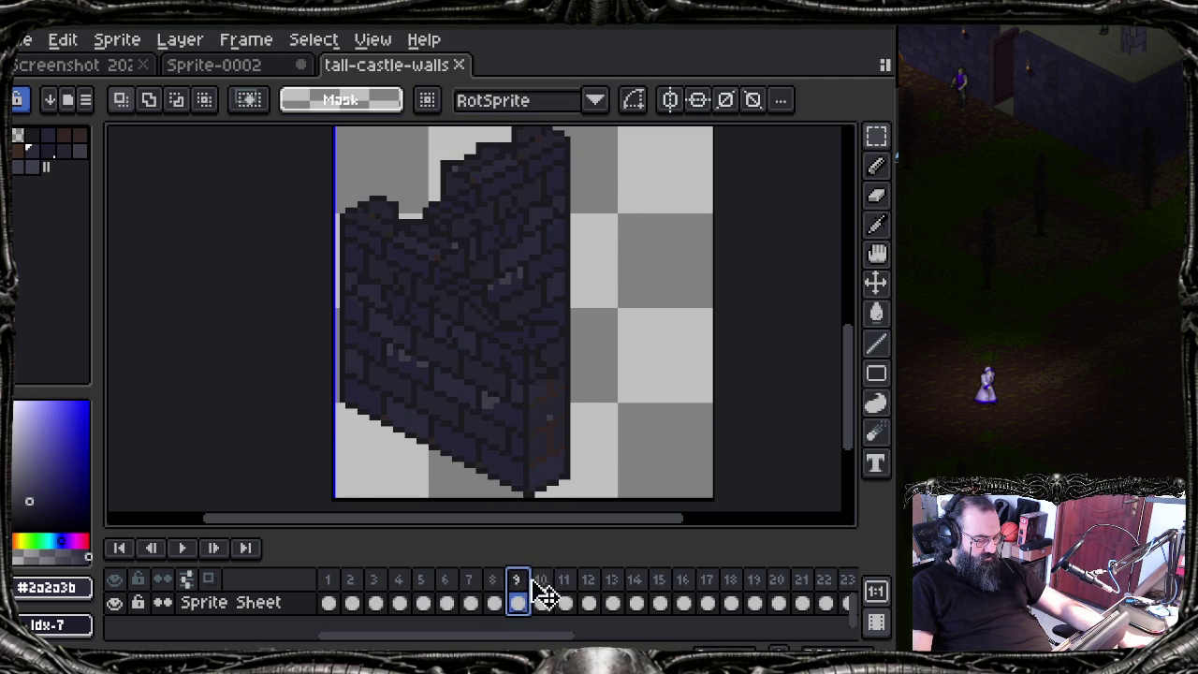
left_click(540, 590)
left_click(590, 590)
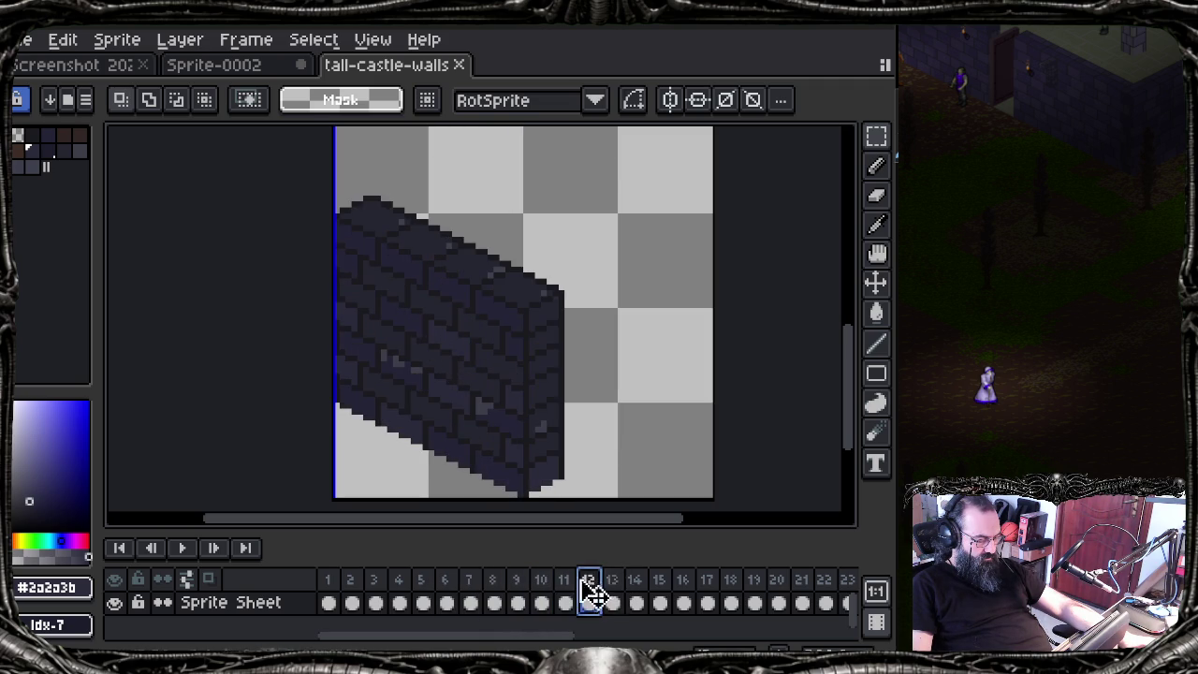
left_click(613, 591)
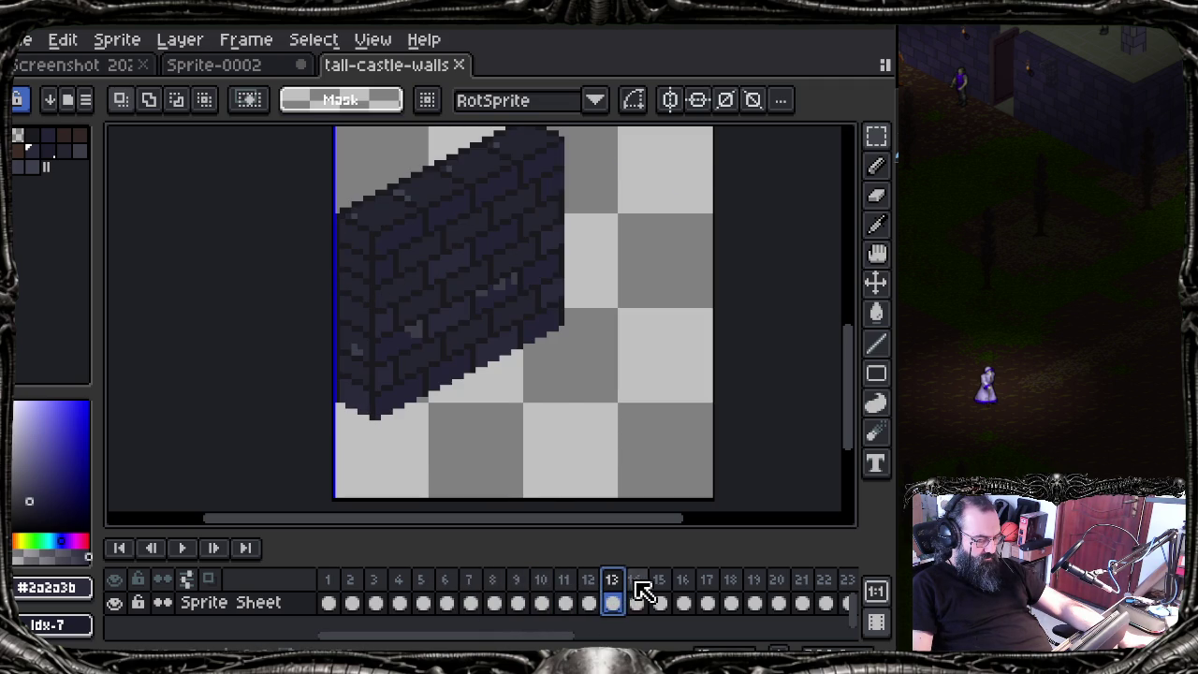
left_click(638, 590)
left_click(661, 590)
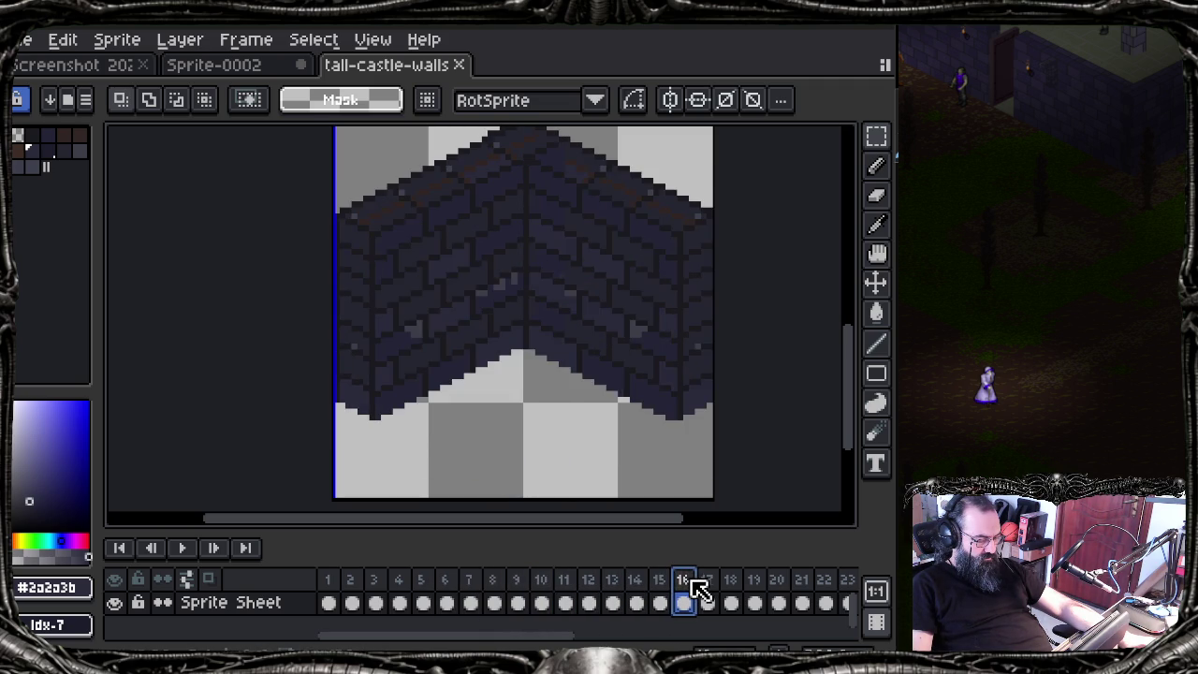
left_click(707, 591)
left_click(736, 590)
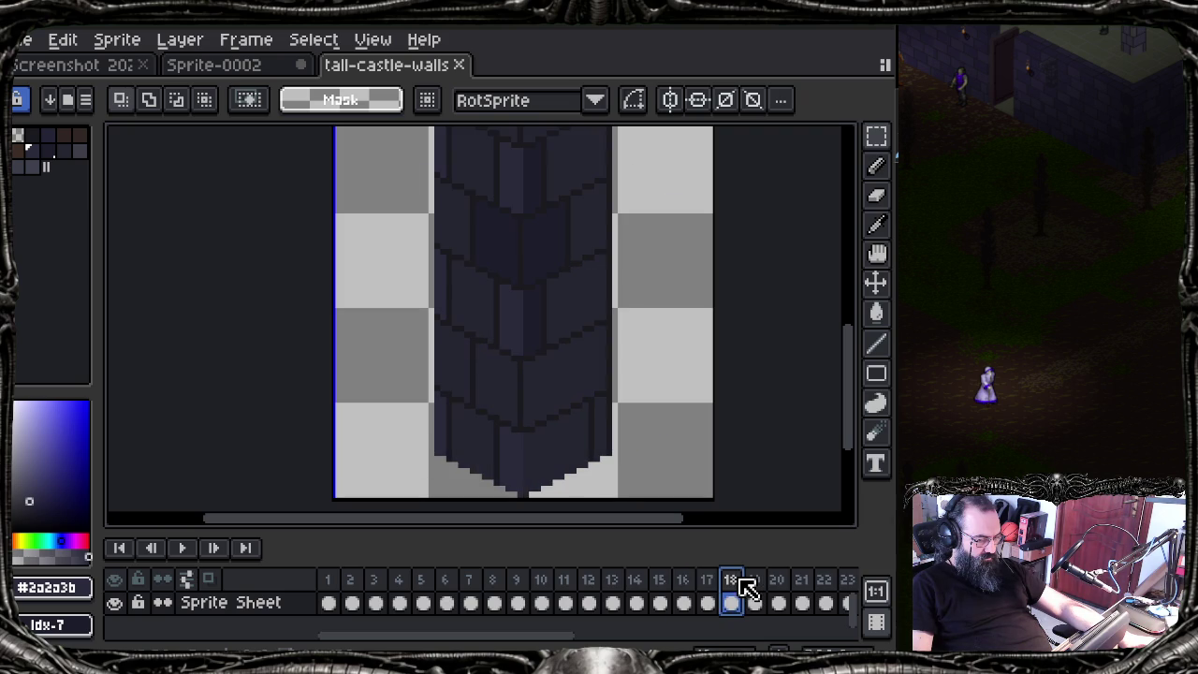
left_click(611, 591)
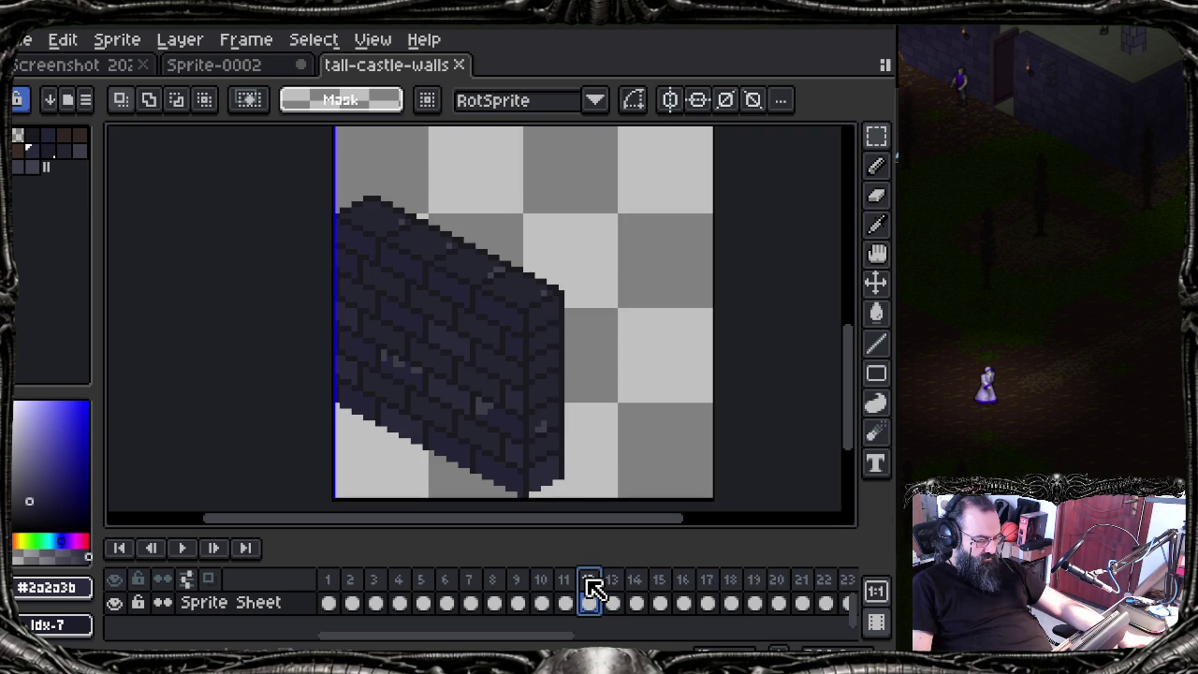
Step: Range-select timeline frames 12 through 17 after rechecking frames 11, 12 and 17
left_click_drag(592, 587, 683, 590)
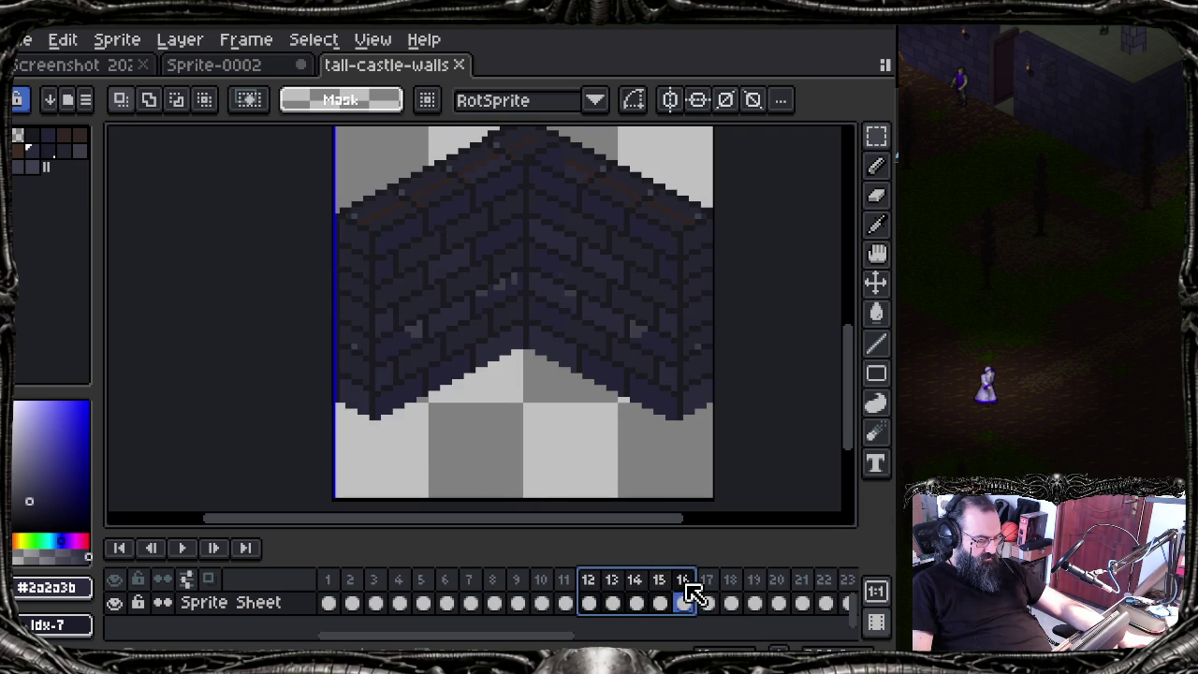
left_click(565, 589)
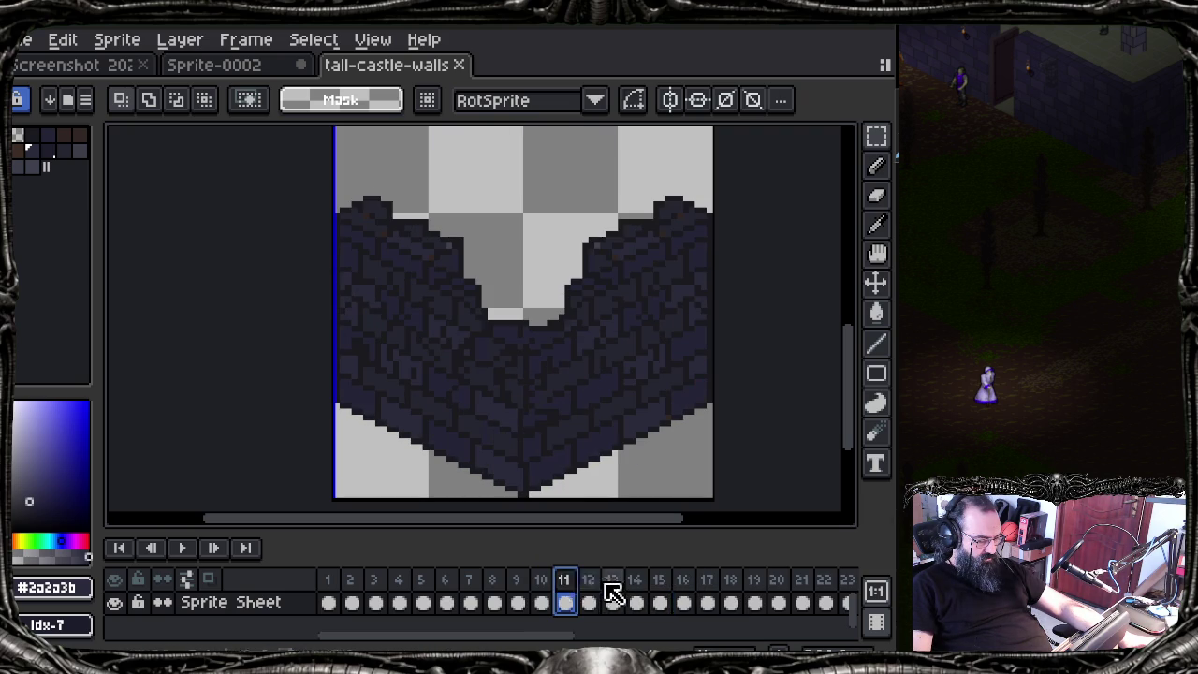
left_click(593, 589)
left_click(708, 594)
left_click(614, 597)
left_click_drag(617, 597, 704, 584)
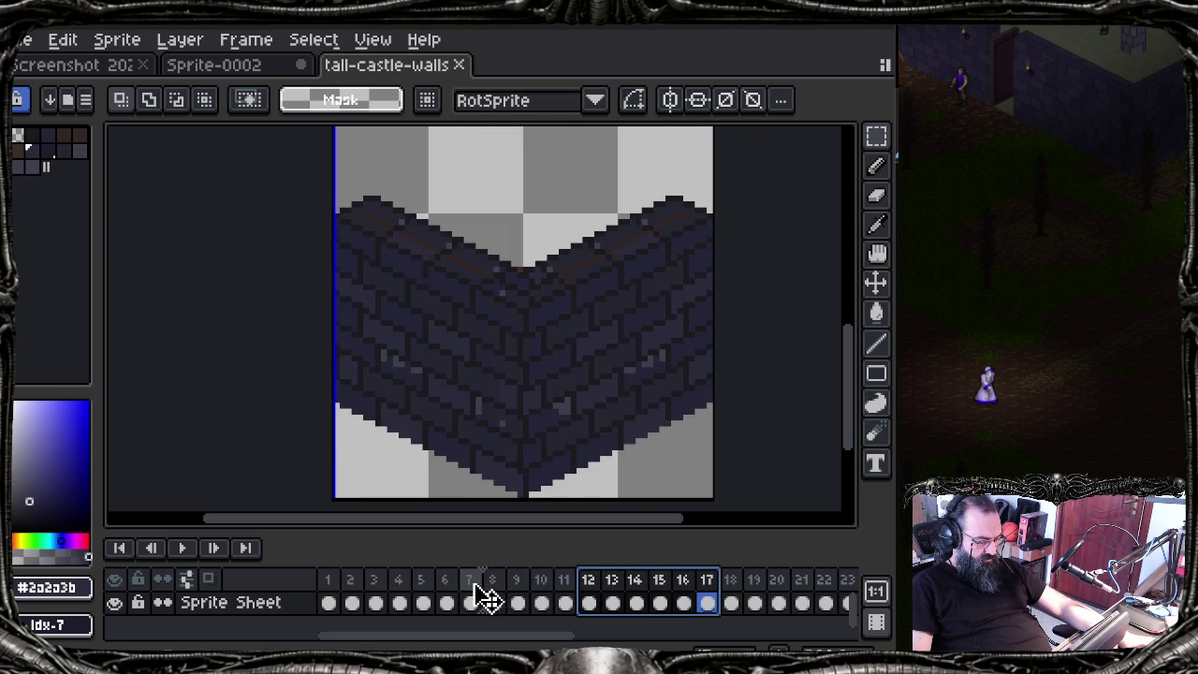
Step: Recheck frames 5, 11 and 12, then settle on frame 6's straight brick wall
left_click(421, 591)
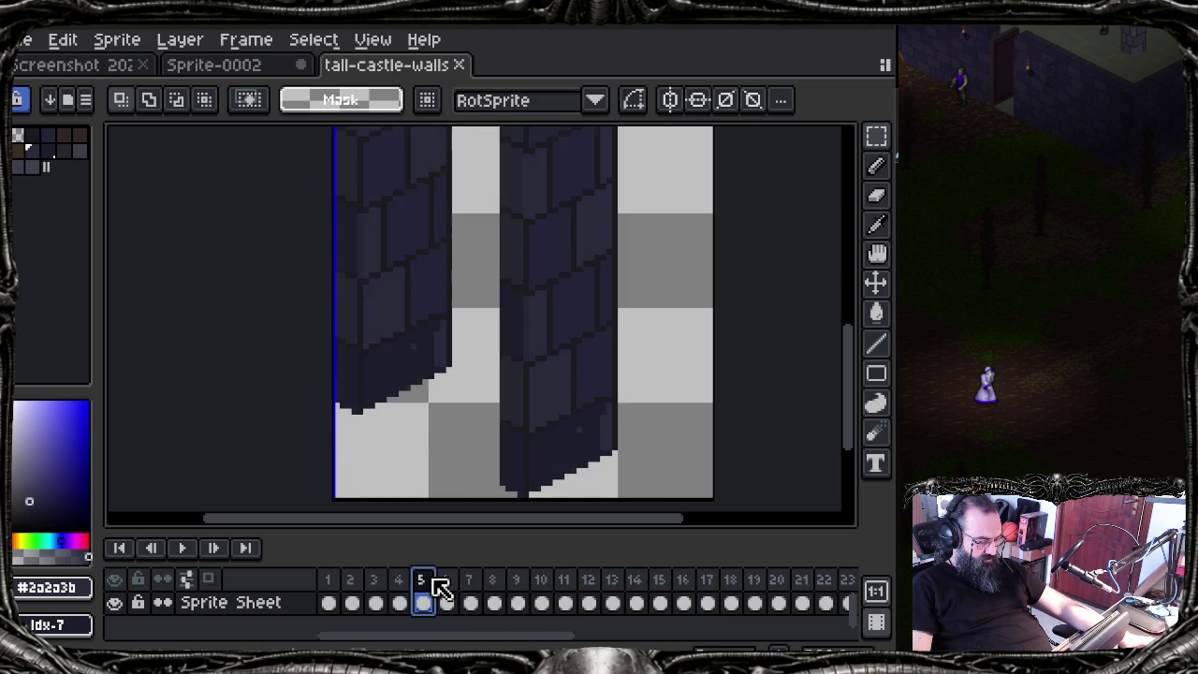
left_click(471, 591)
left_click(541, 592)
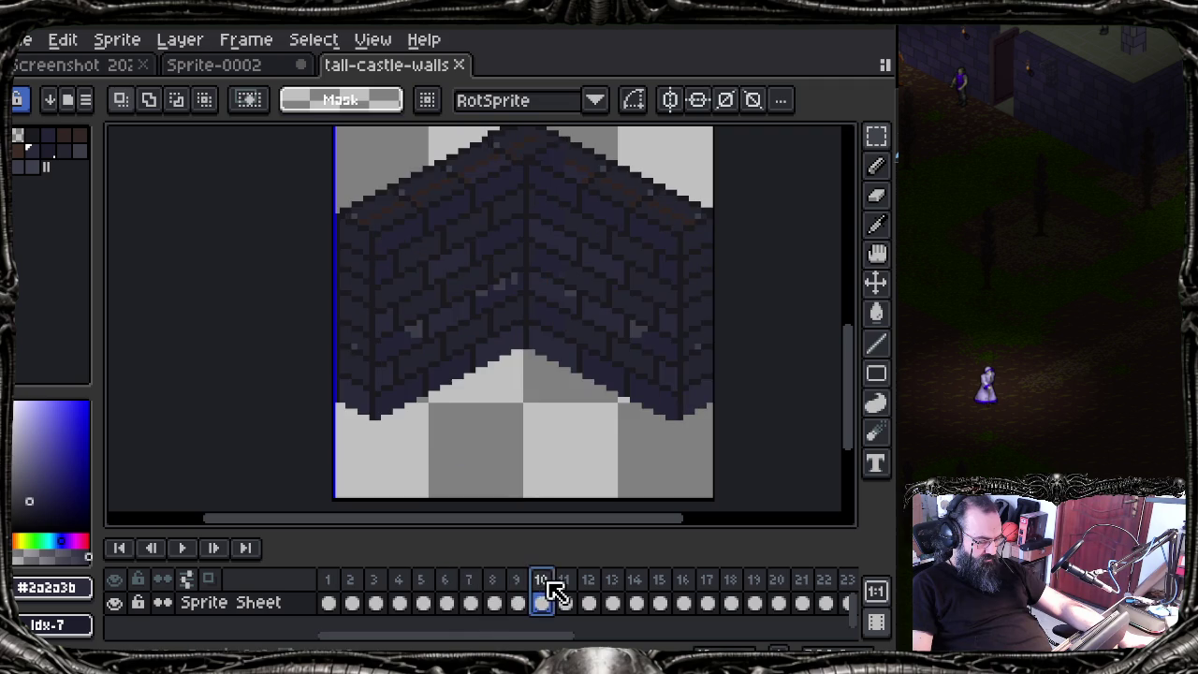
left_click(589, 592)
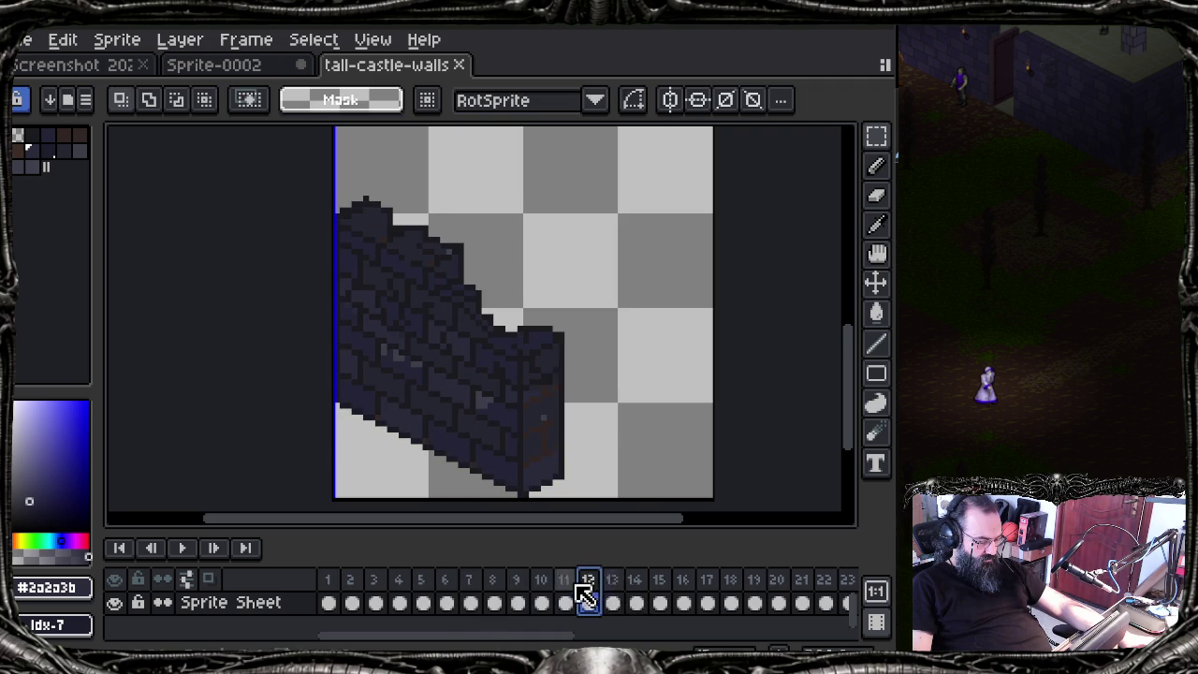
left_click(565, 591)
left_click(451, 599)
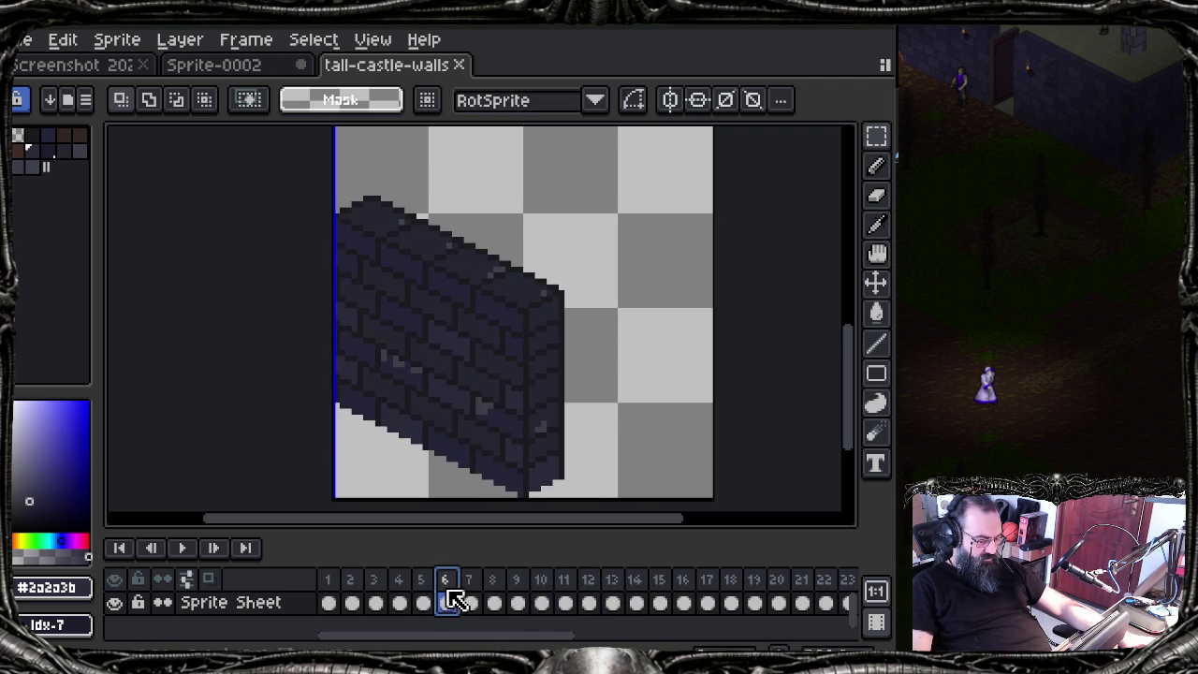
left_click(425, 591)
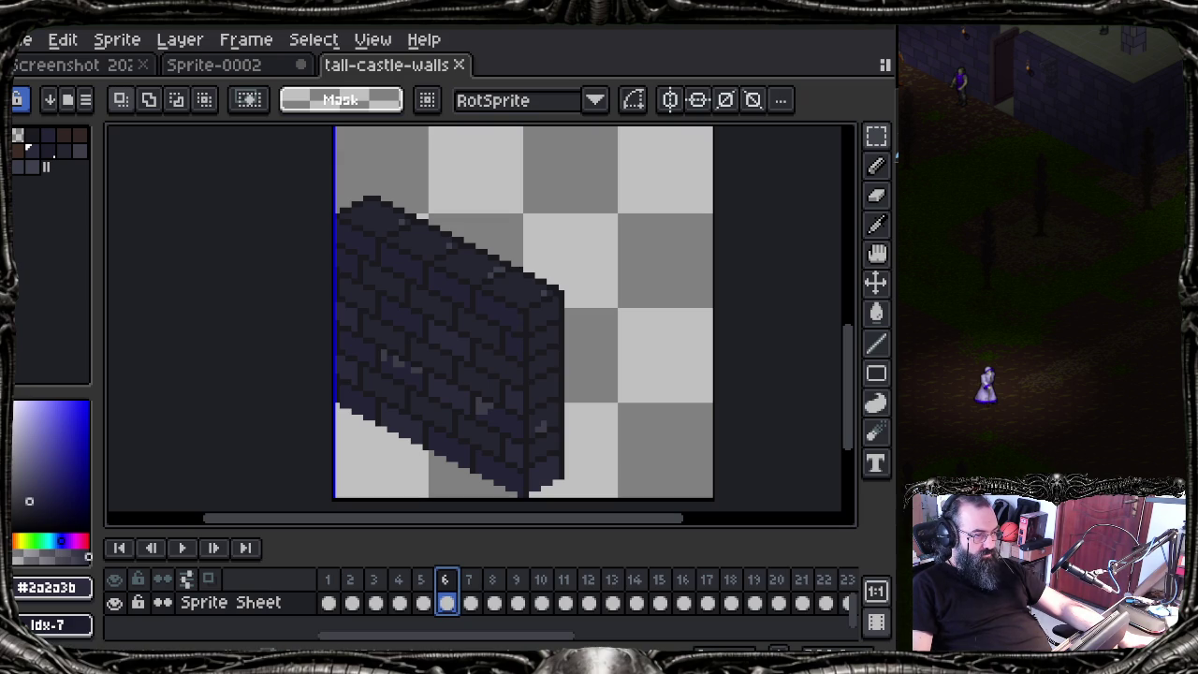
key("alt+Tab")
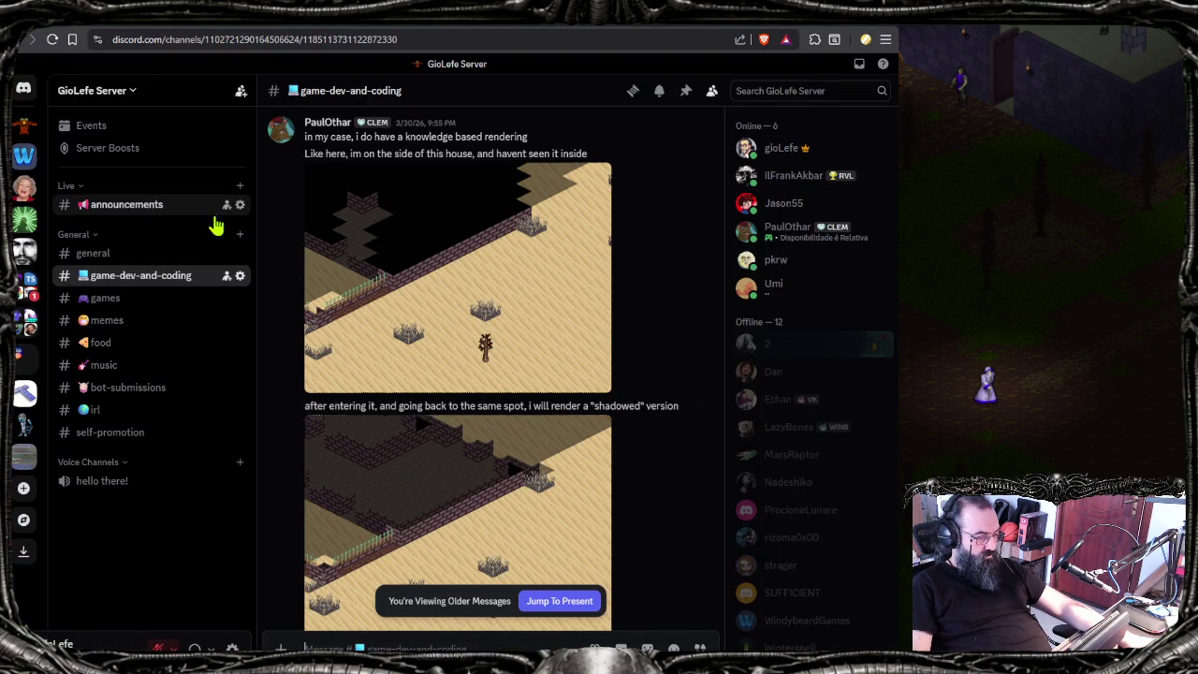
key("alt+Tab")
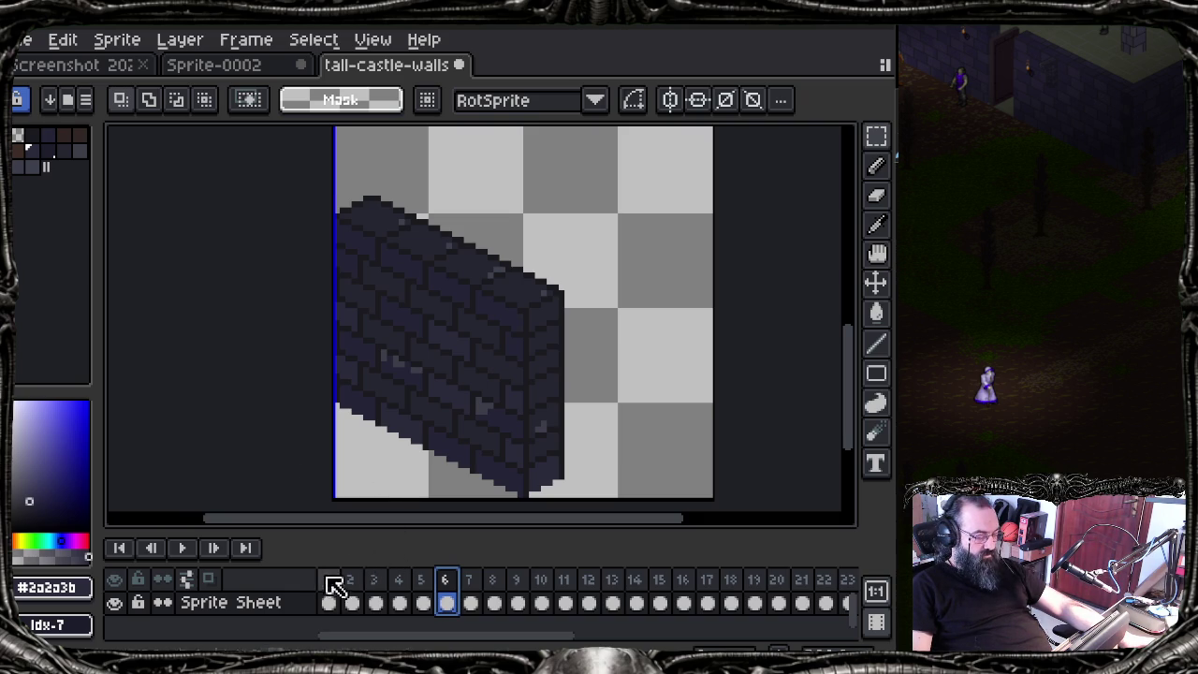
left_click(374, 41)
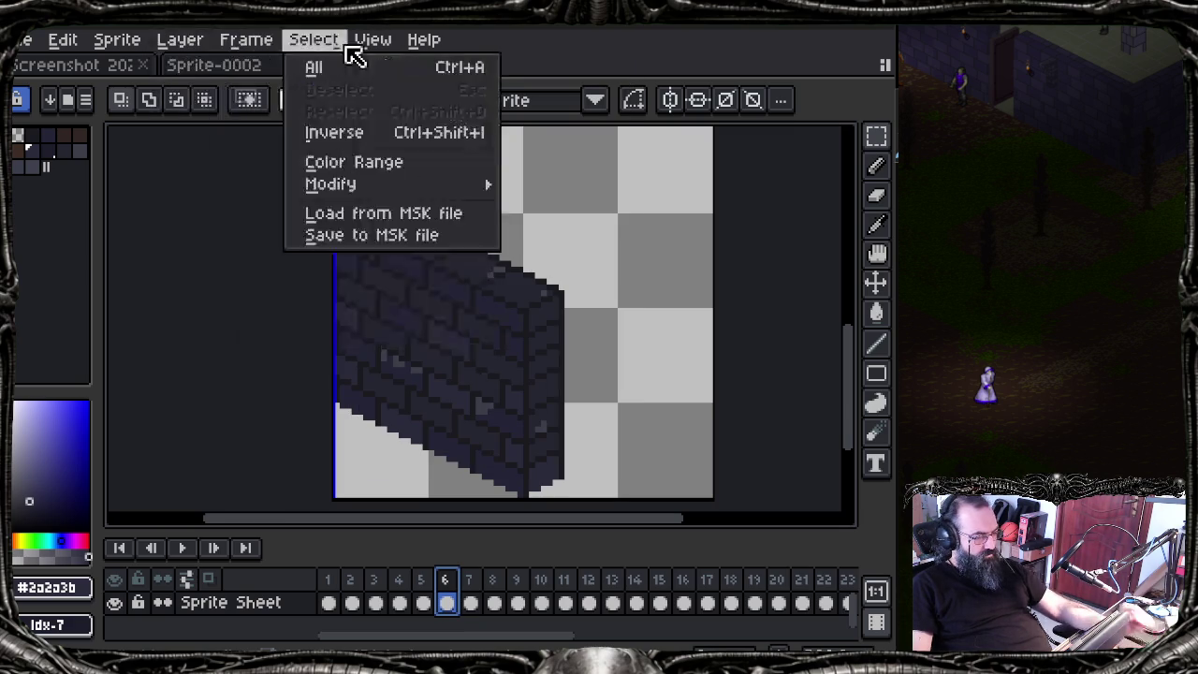
mouse_move(331, 184)
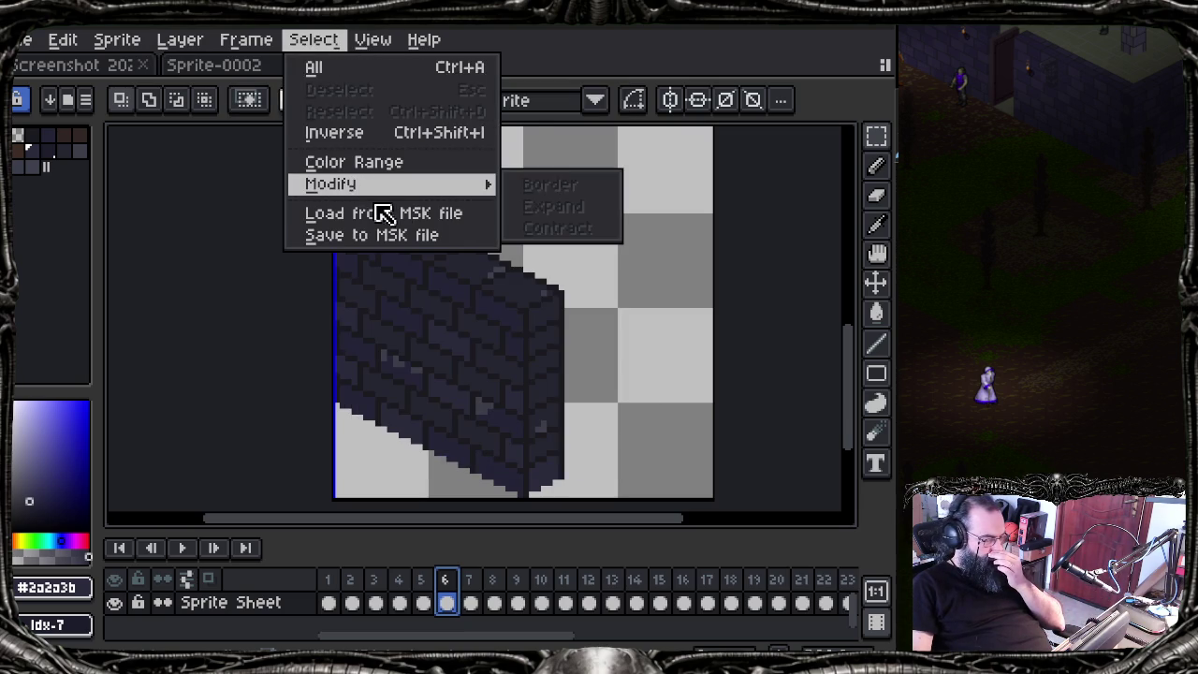
left_click(380, 214)
left_click(173, 155)
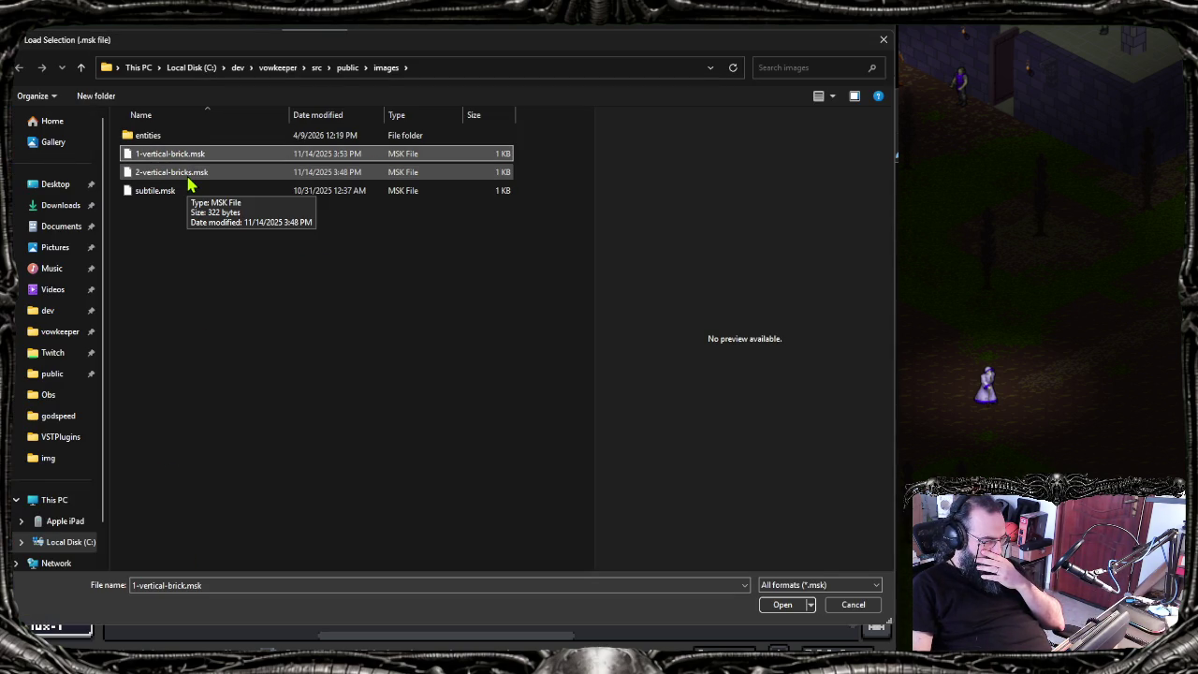
double_click(191, 154)
scroll(458, 257, "down", 1)
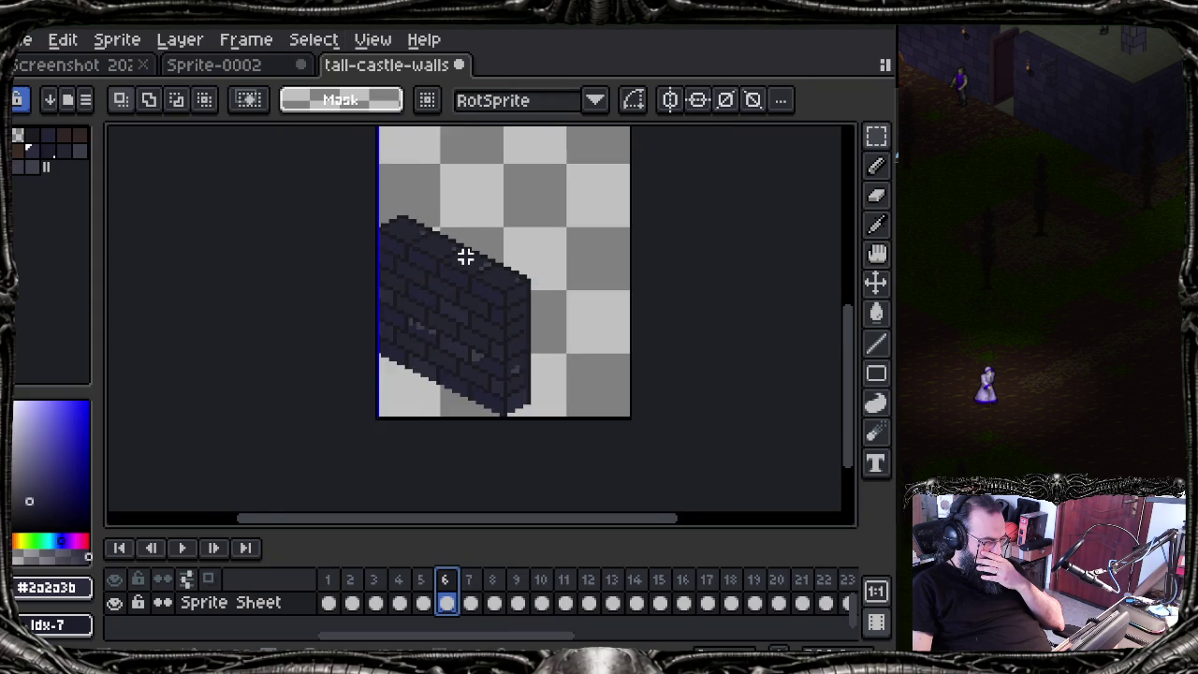
scroll(462, 251, "down", 2)
left_click_drag(462, 249, 461, 282)
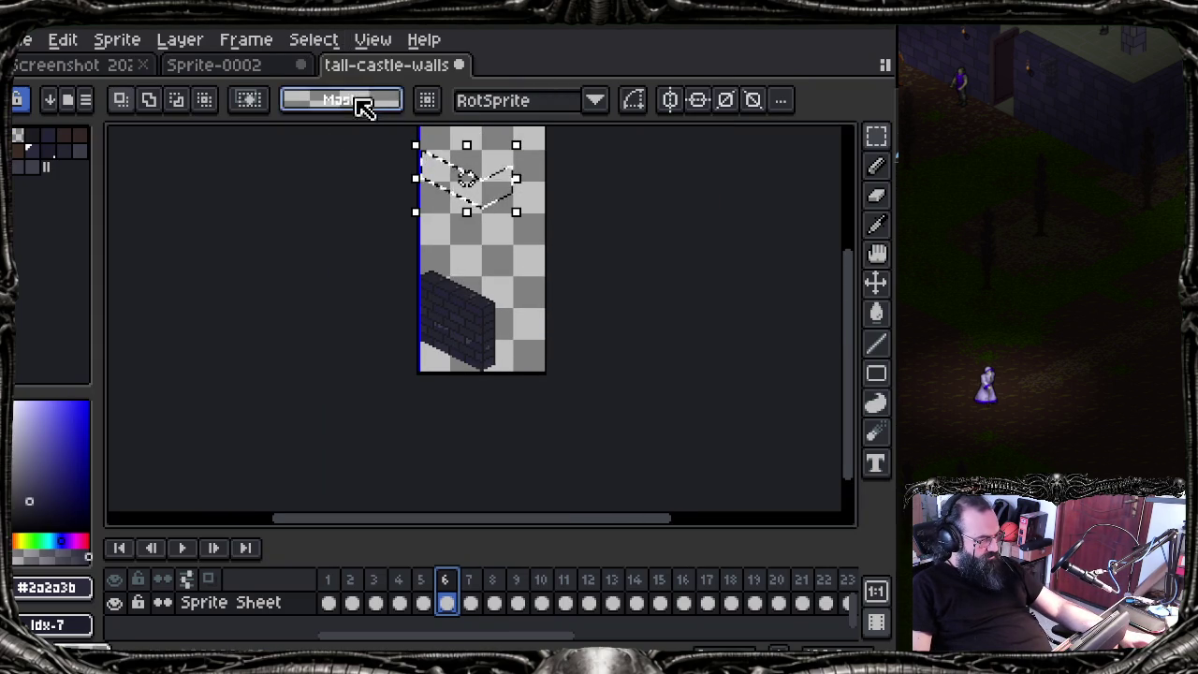
key("ctrl+z")
left_click(312, 40)
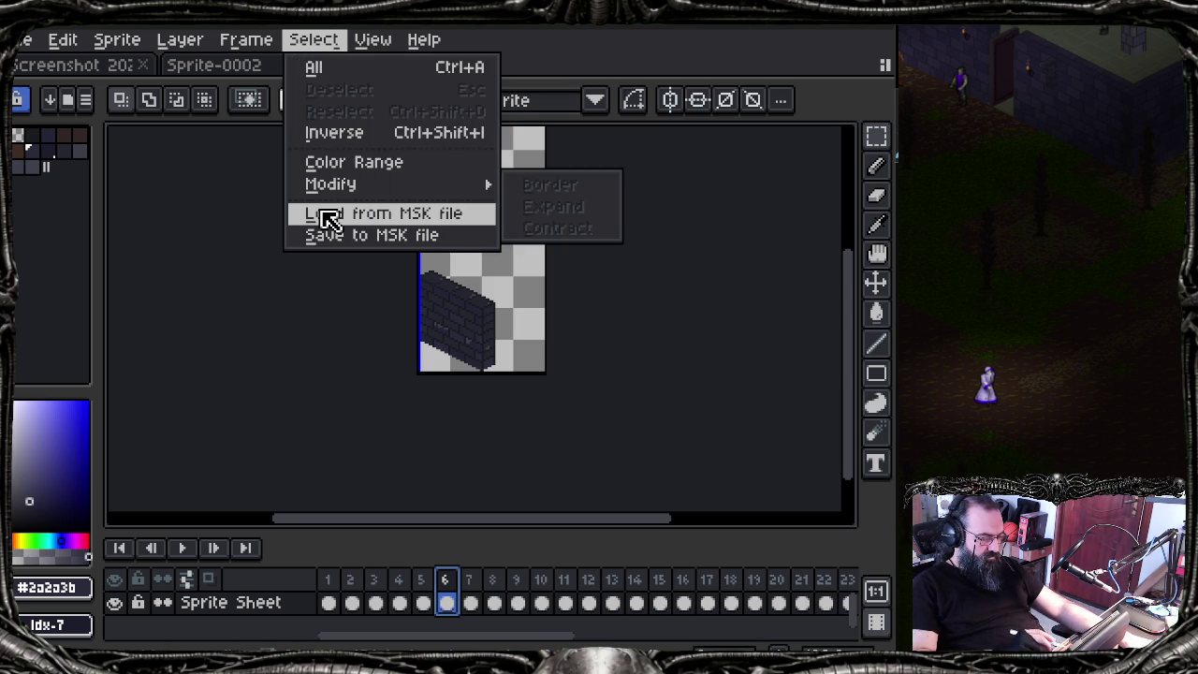
left_click(318, 216)
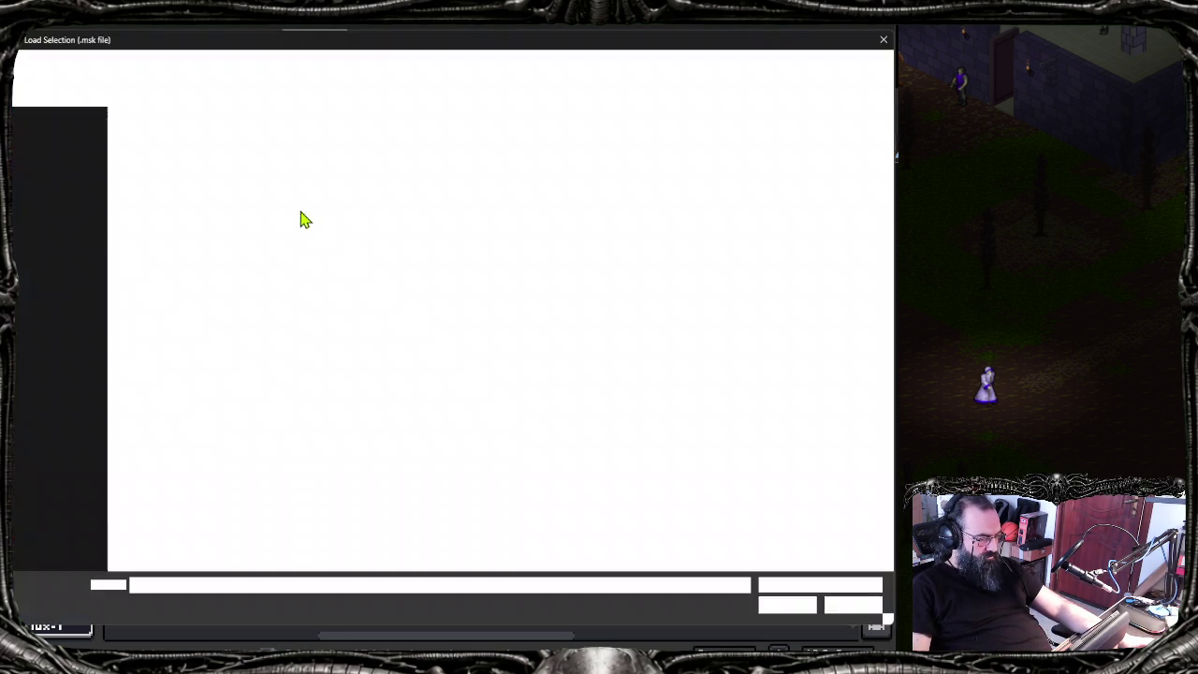
double_click(179, 187)
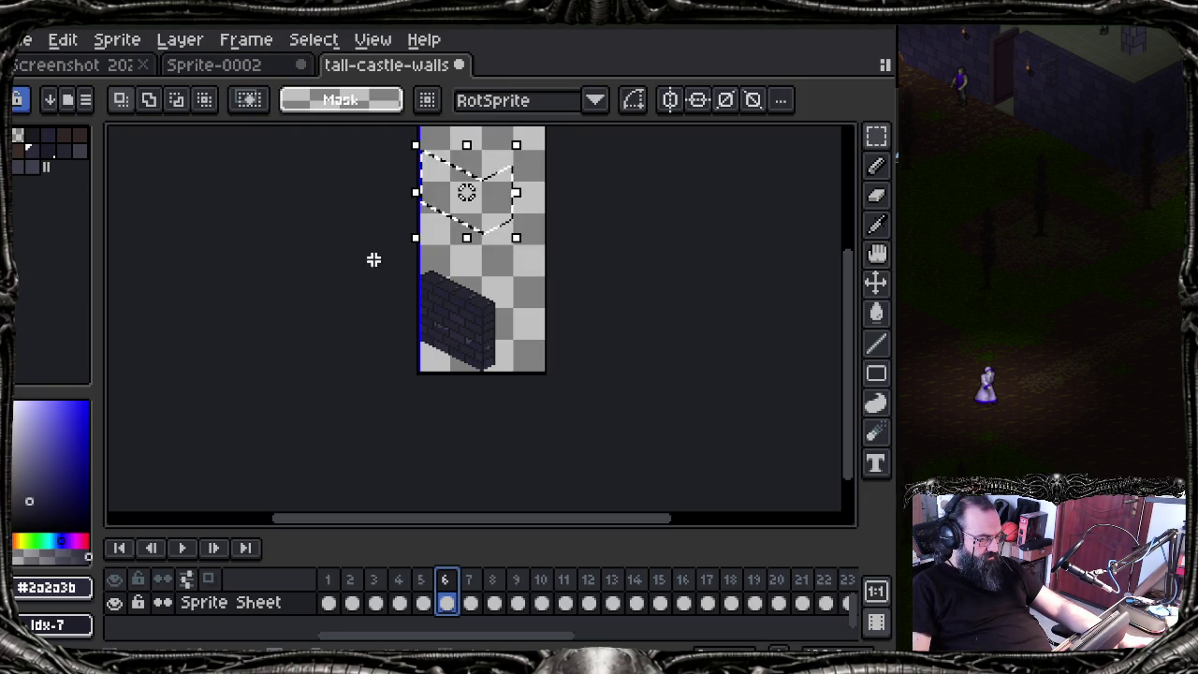
key("ctrl+d")
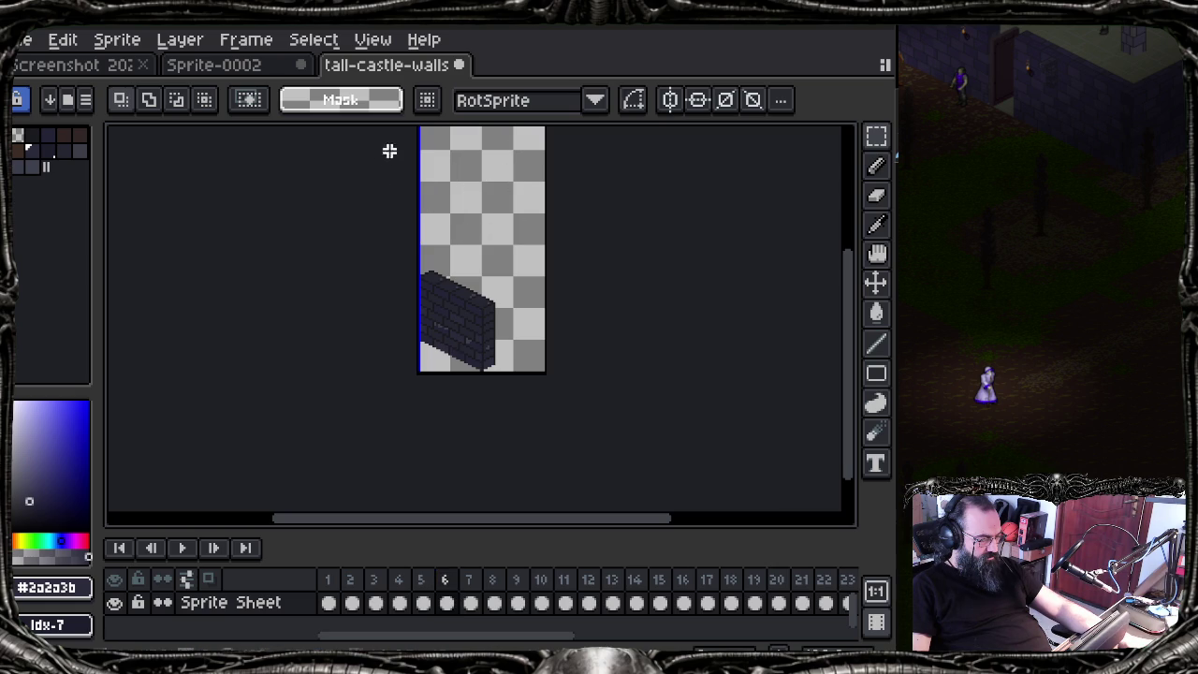
left_click(255, 41)
mouse_move(372, 40)
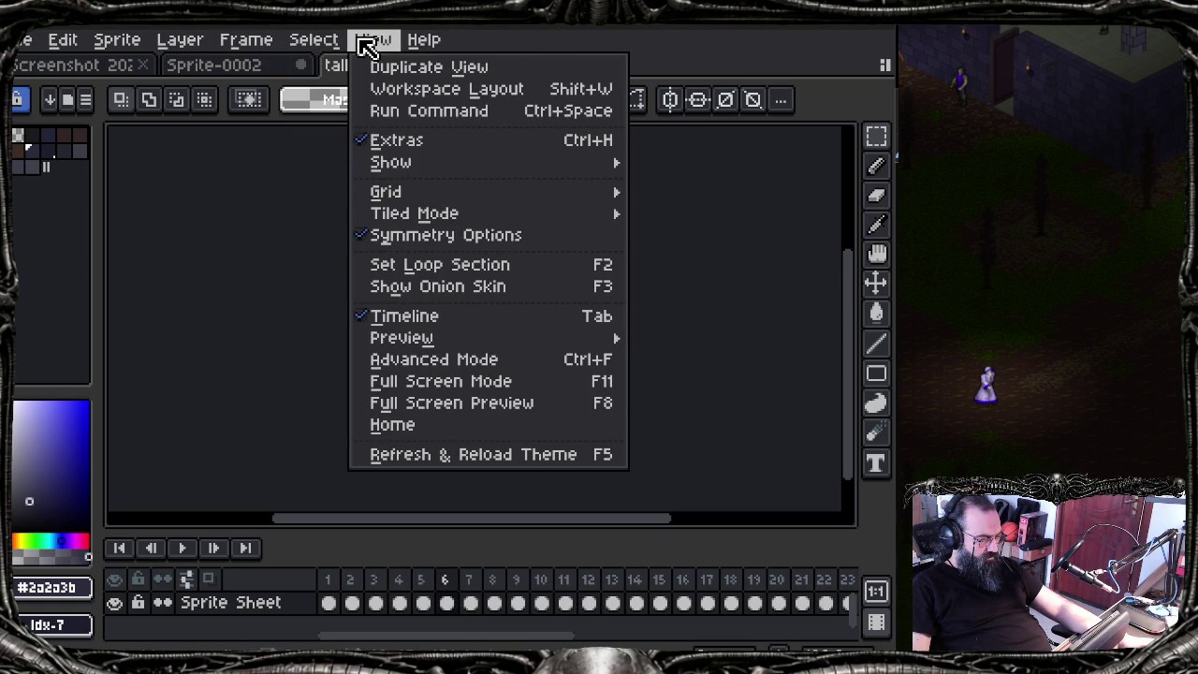
left_click(373, 48)
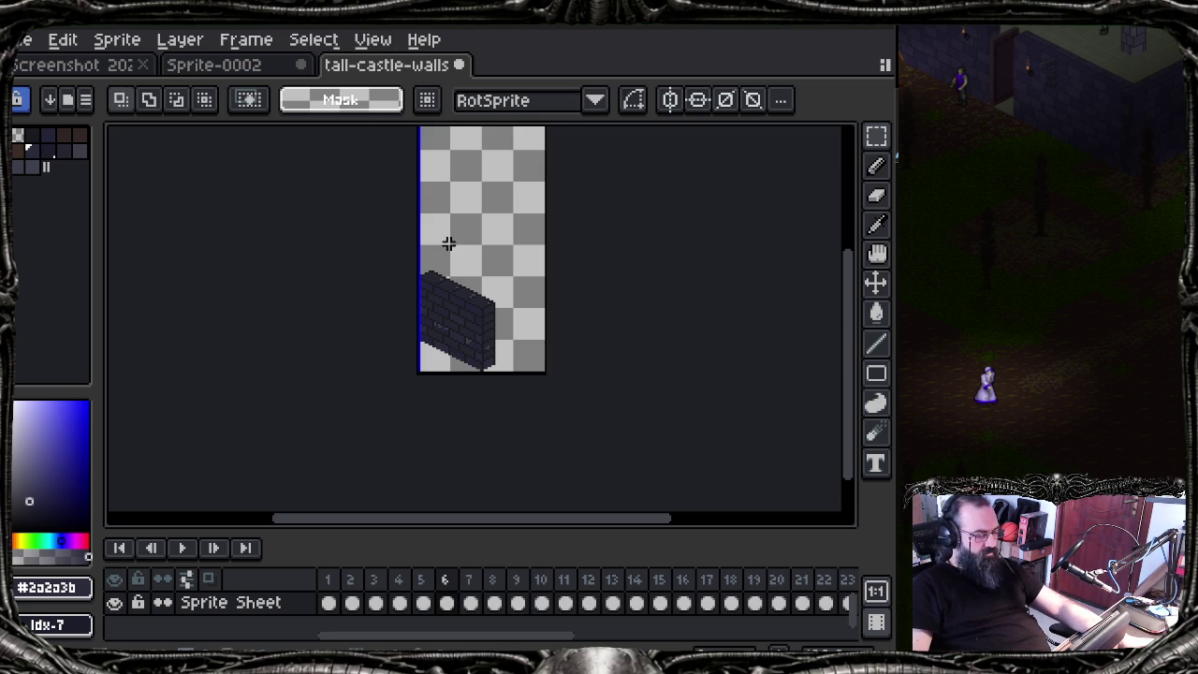
scroll(458, 299, "up", 1)
scroll(458, 298, "up", 1)
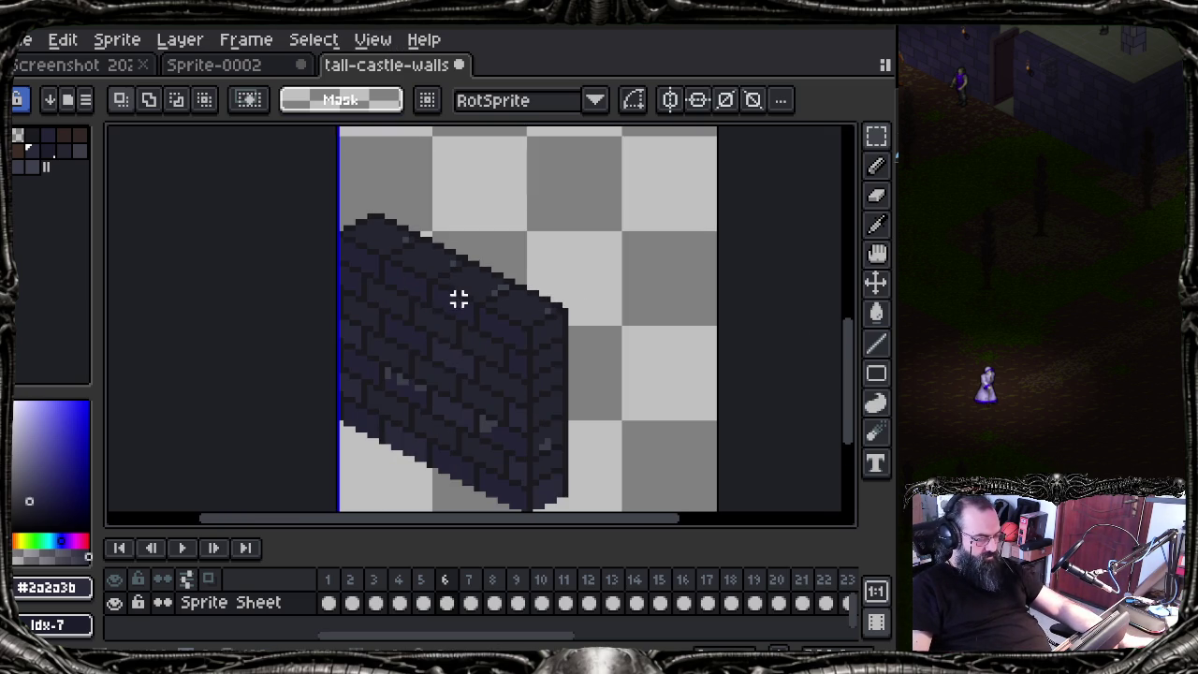
Step: Magic-wand select frame 1's lower wall section and try positioning it over frame 6's edge
left_click(328, 603)
scroll(371, 447, "up", 1)
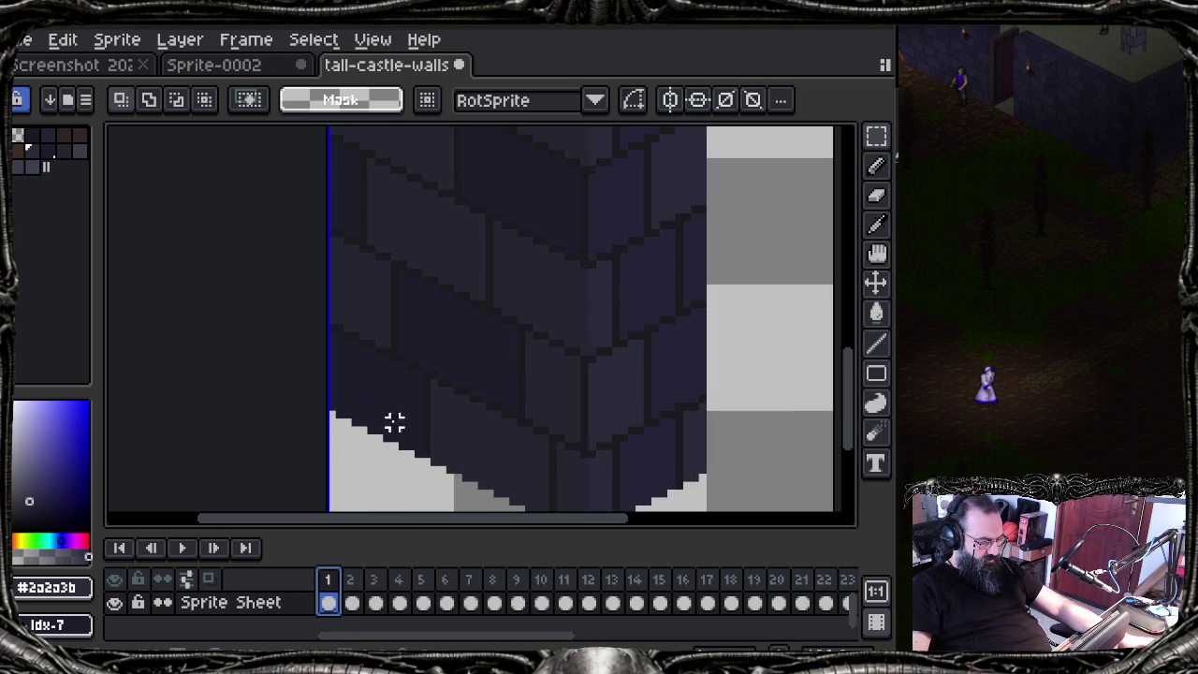
key("w")
left_click(473, 433)
scroll(427, 402, "right", 2)
scroll(430, 449, "right", 1)
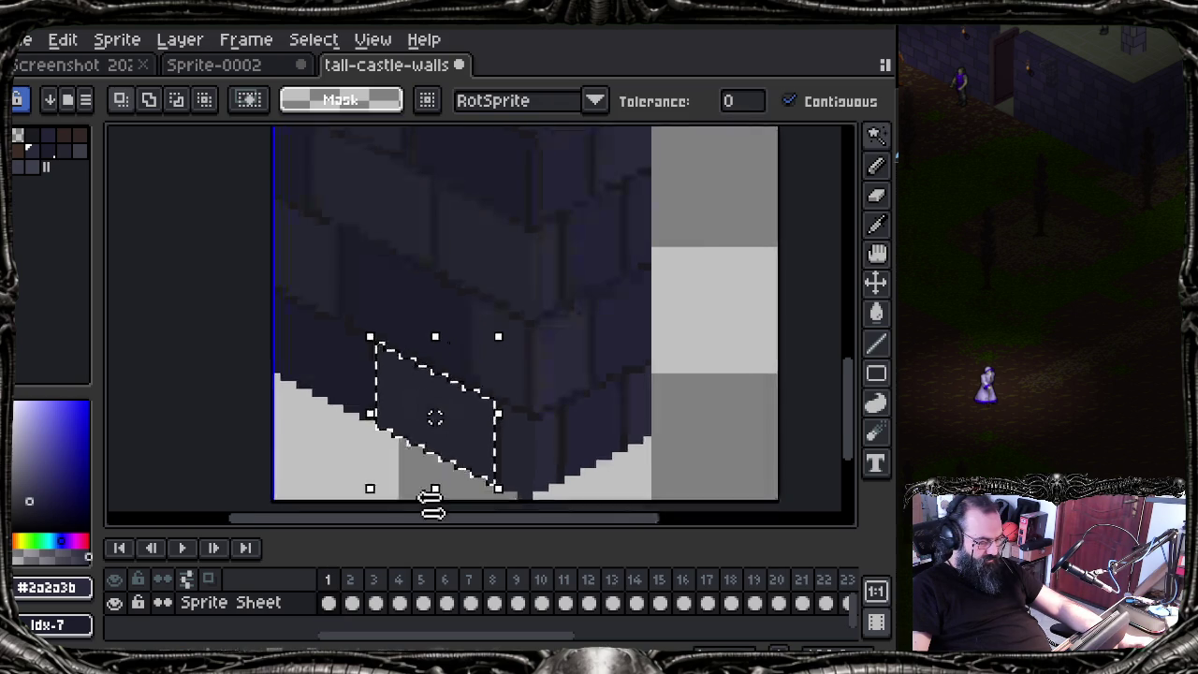
left_click(446, 603)
left_click(447, 599)
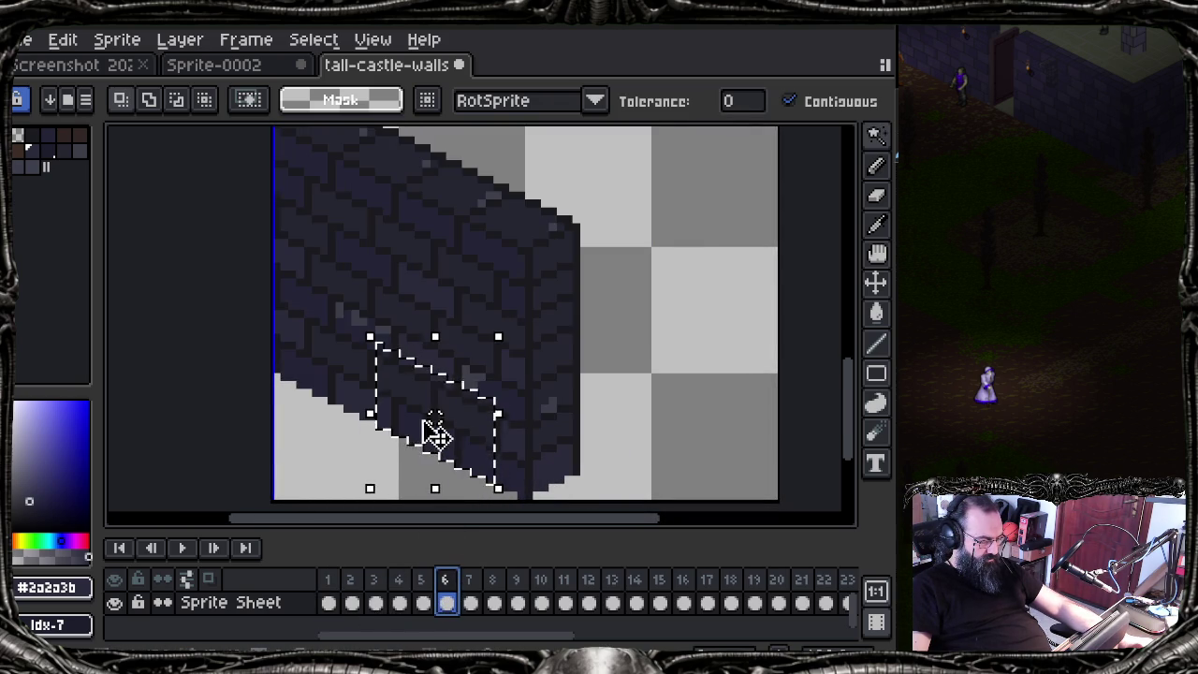
left_click_drag(468, 440, 376, 391)
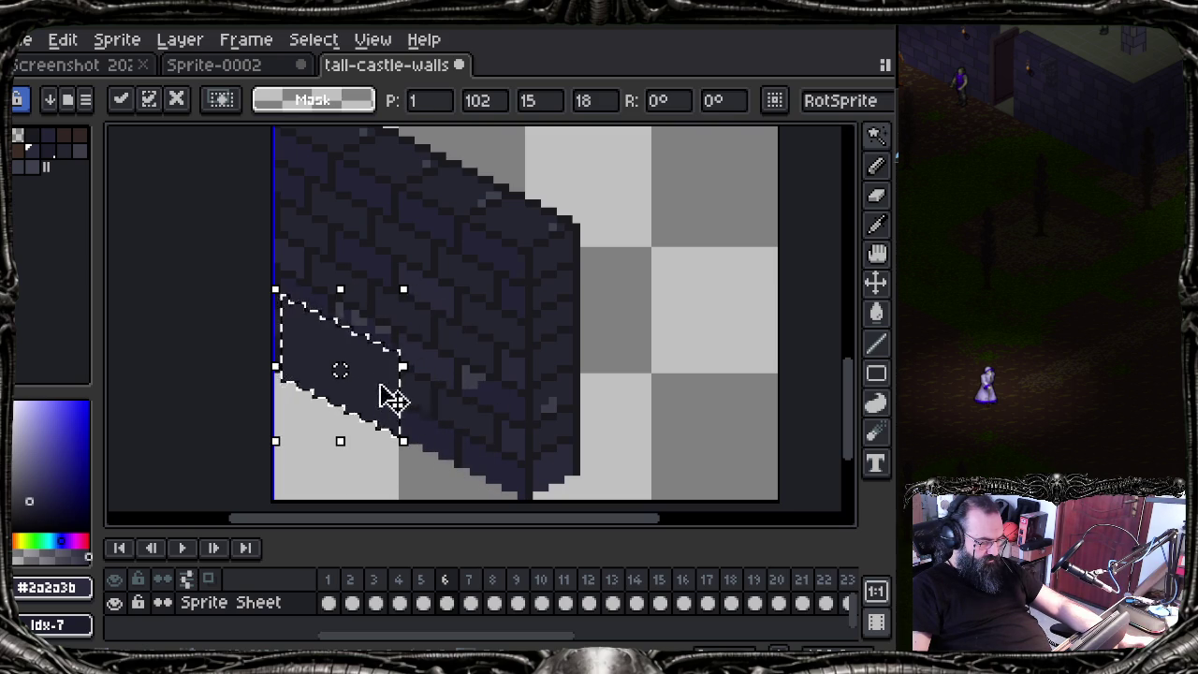
mouse_move(390, 391)
left_mouse_down()
mouse_move(433, 401)
mouse_move(383, 241)
mouse_move(346, 265)
mouse_move(363, 281)
left_mouse_up()
key("ctrl+z")
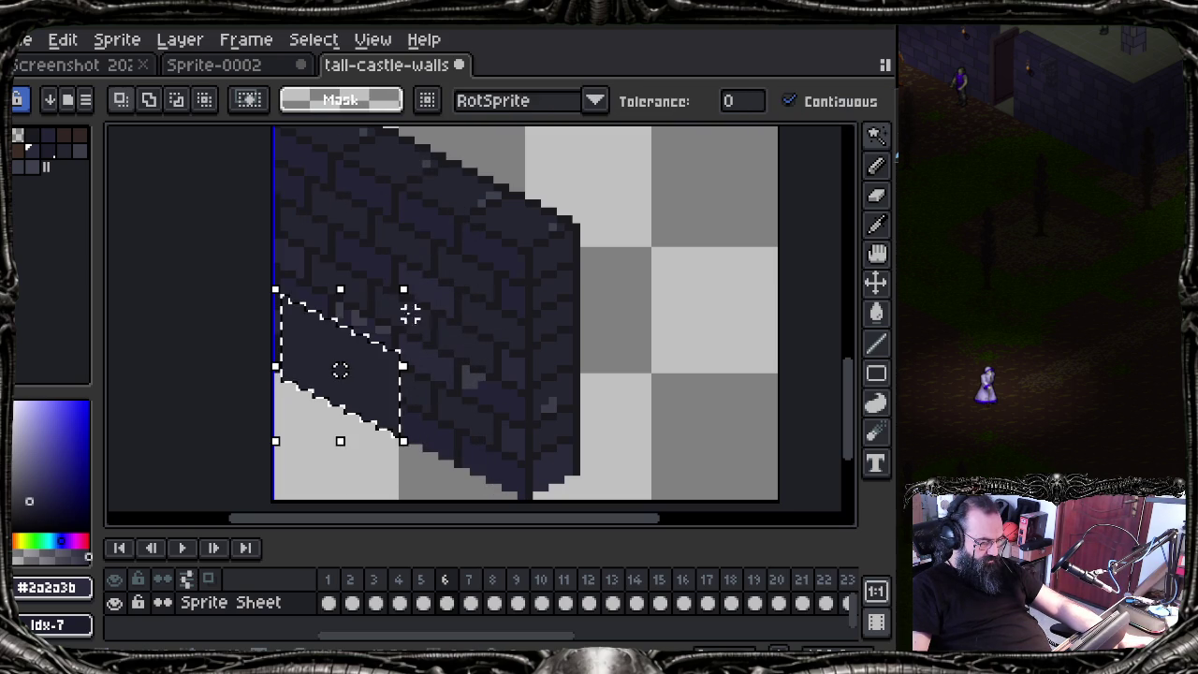
Step: Check the wall-edge selection against frames 1–4, then restore it to its original spot
left_click(327, 602)
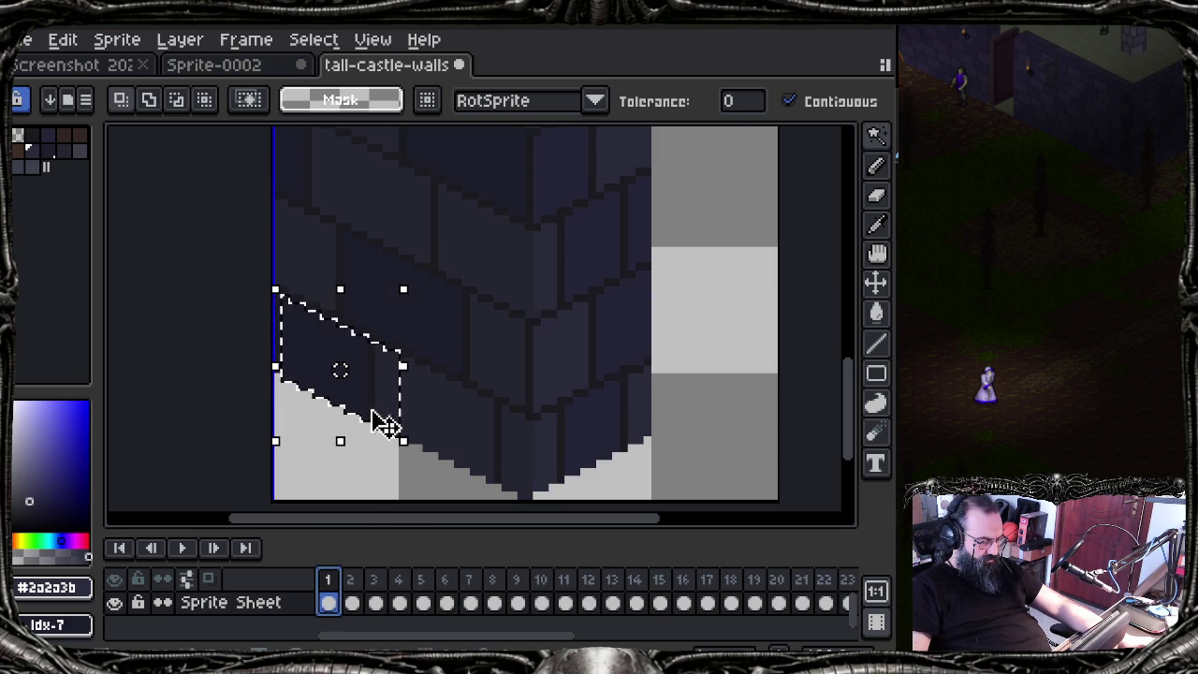
left_click(354, 580)
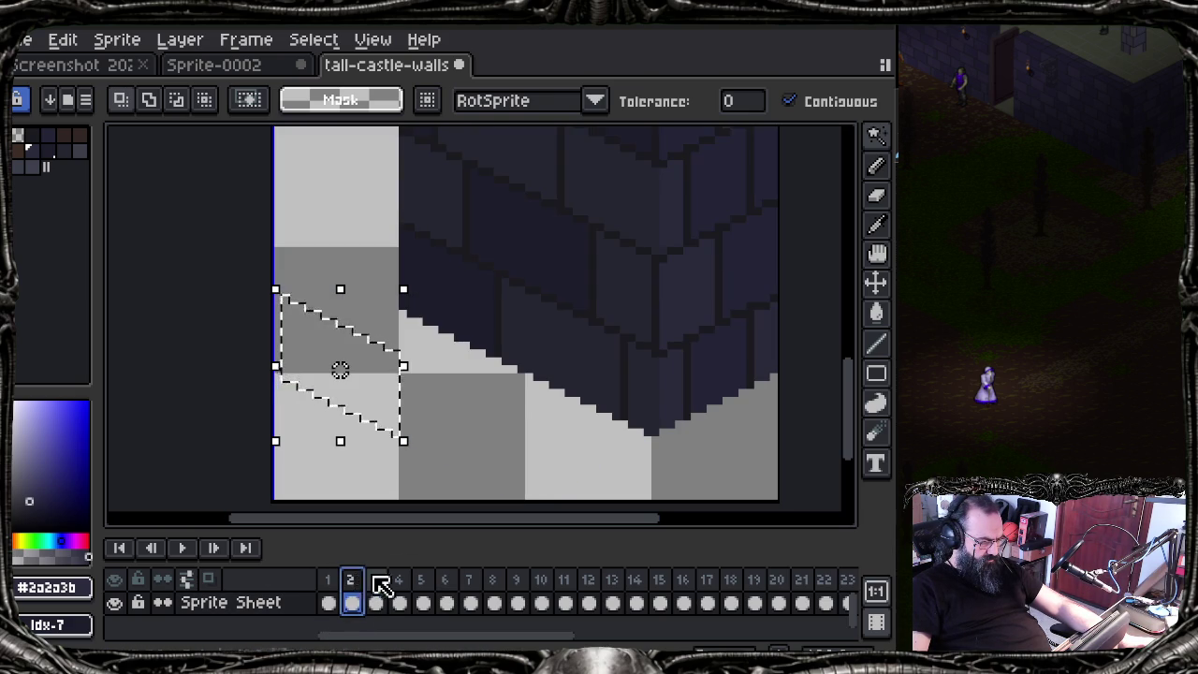
left_click(380, 582)
left_click(402, 591)
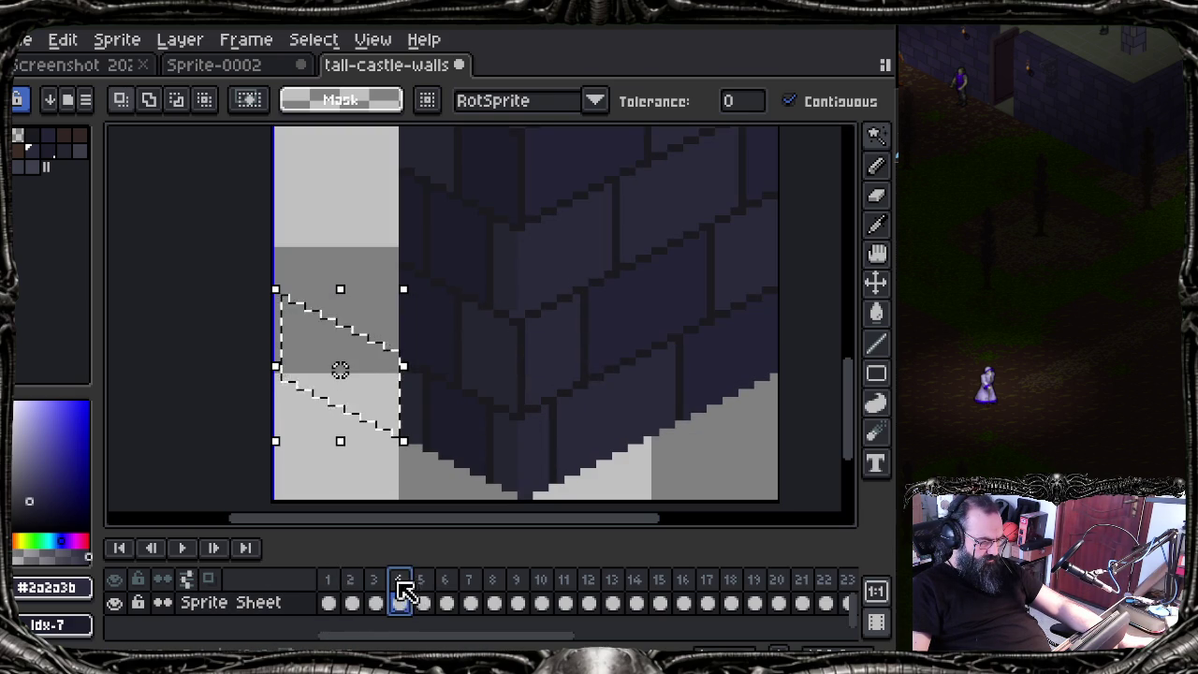
left_click(327, 582)
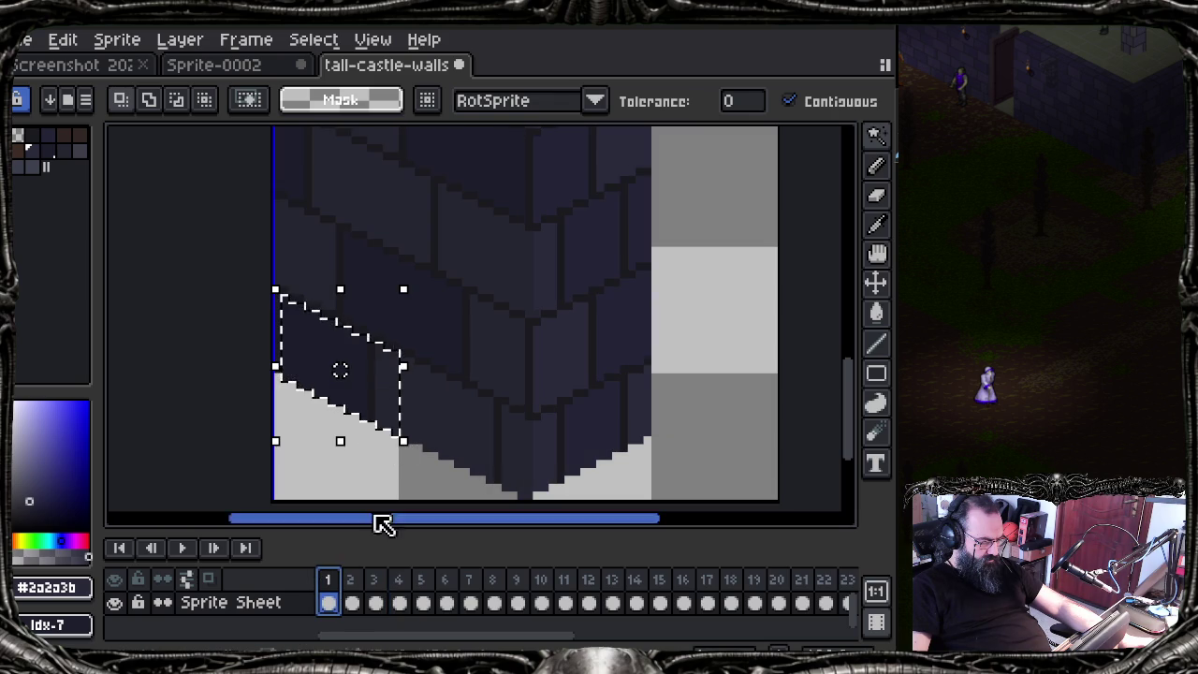
left_click(365, 583)
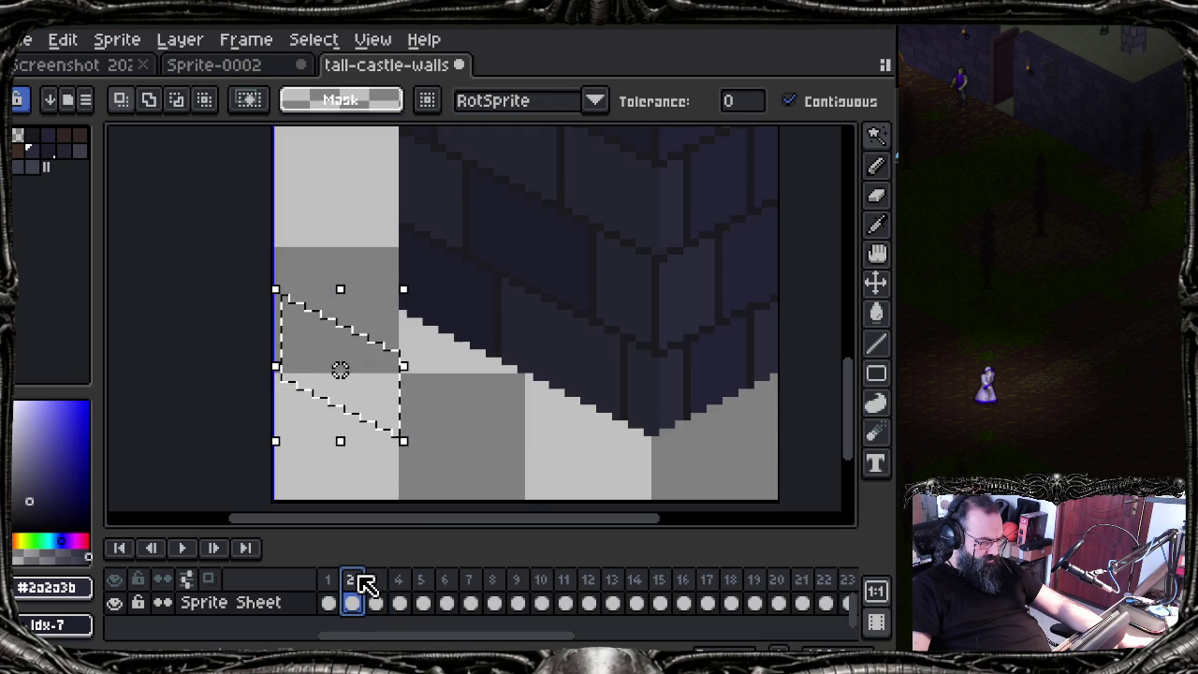
key("ctrl+z")
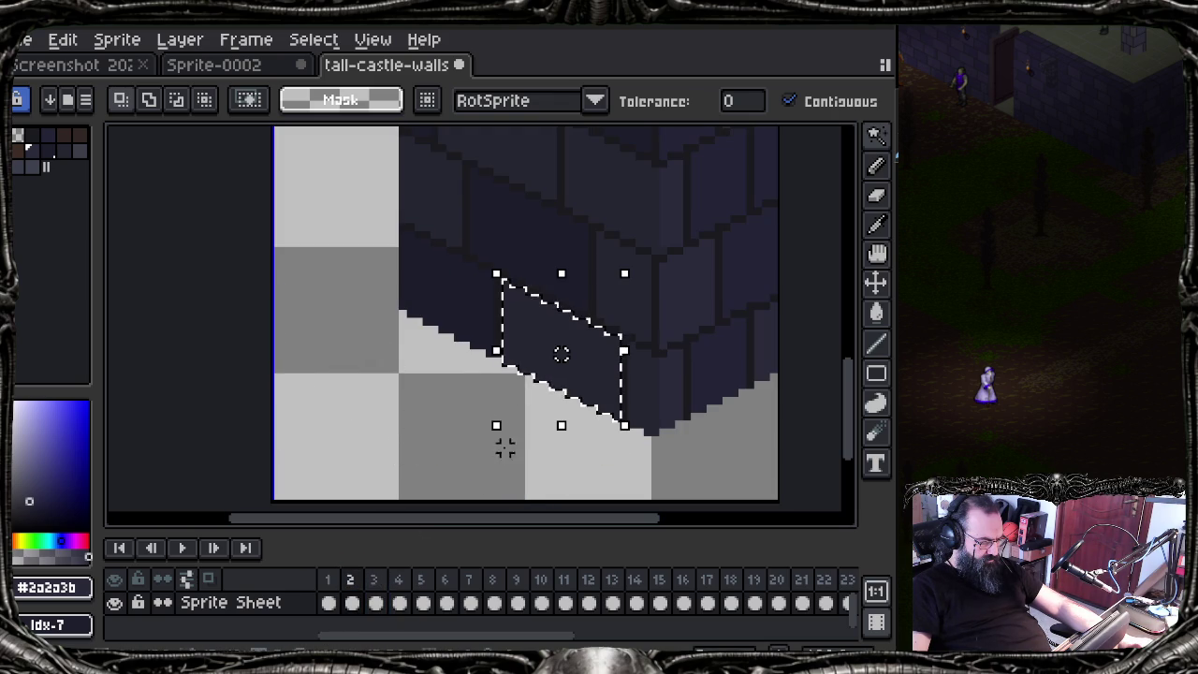
Step: Try moving the wall-edge pixels left on frame 6, then undo the move
left_click(422, 603)
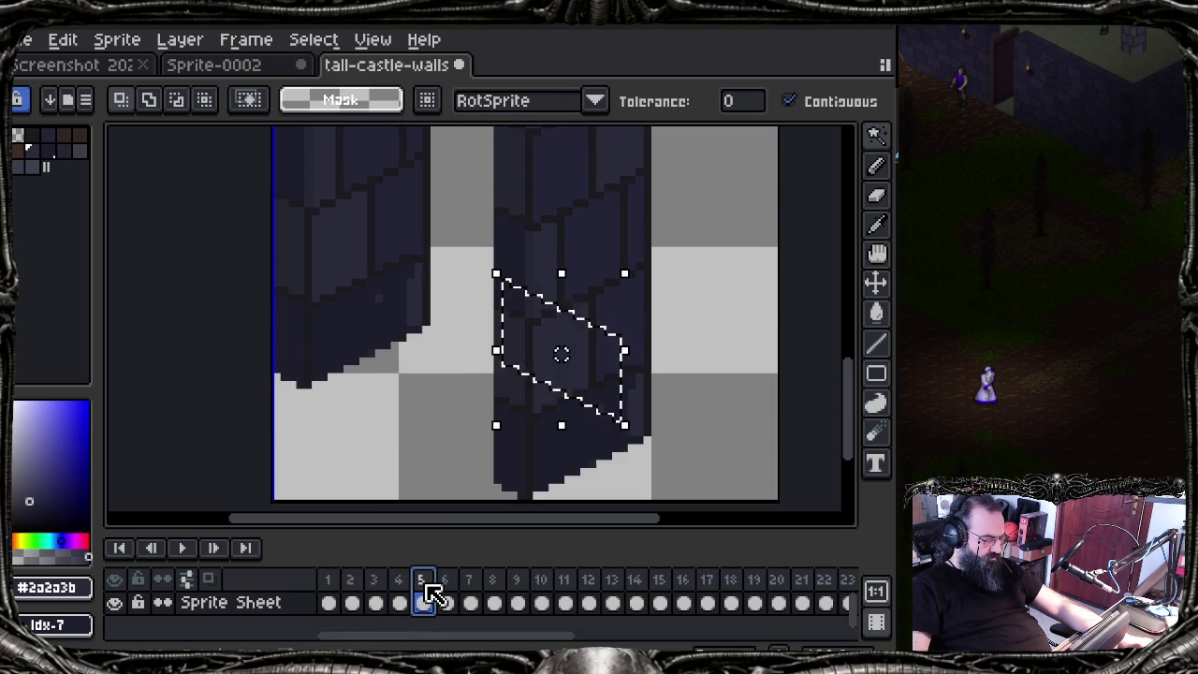
left_click(446, 603)
left_click_drag(520, 368, 326, 374)
key("ctrl+z")
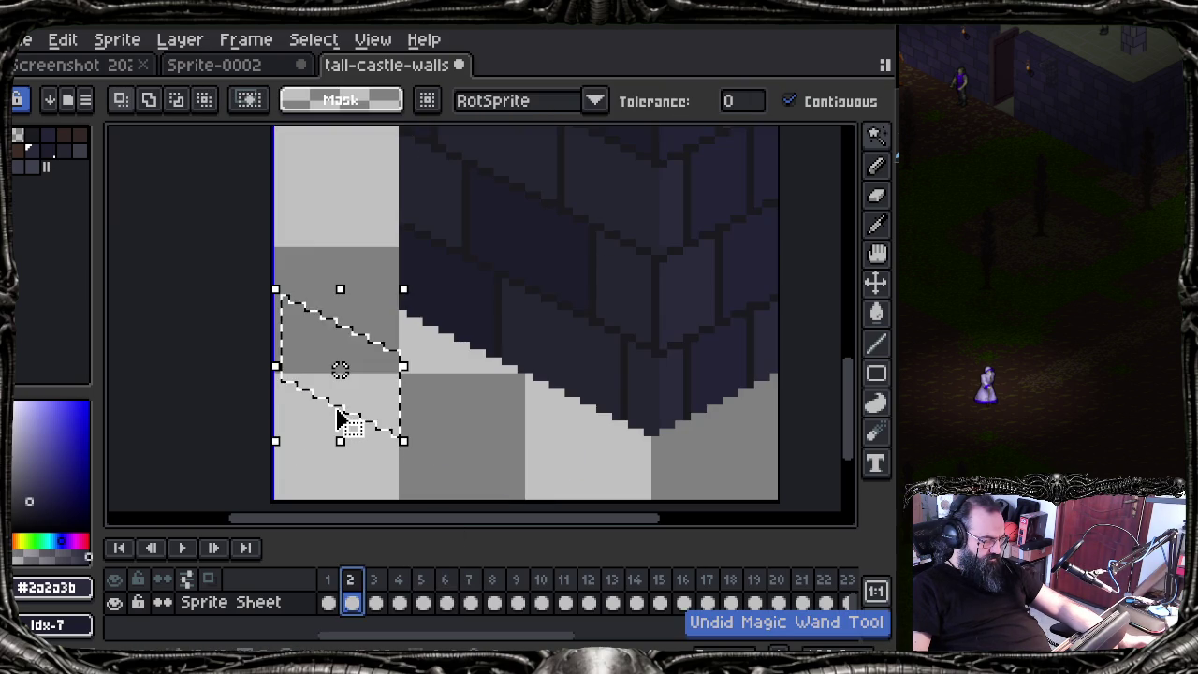
key("ctrl+z")
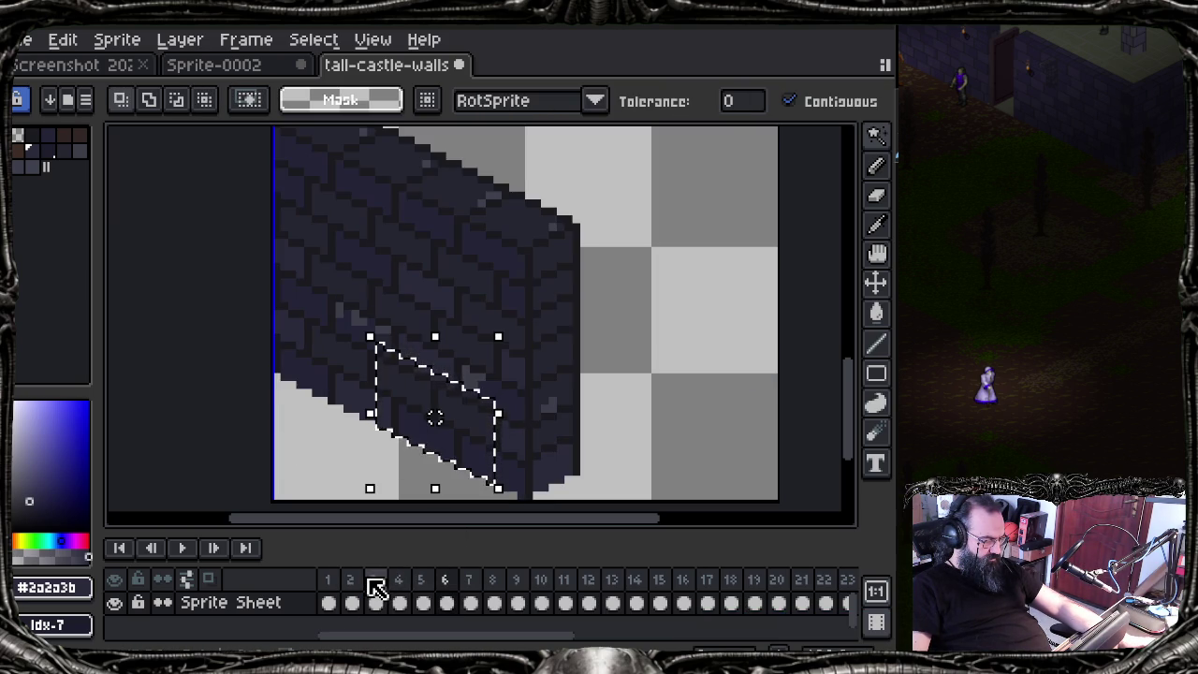
Step: Paste the wall-edge section into frame 6 flush against its left edge and deselect
left_click(468, 592)
left_click(447, 586)
left_click(447, 582)
key("ctrl+v")
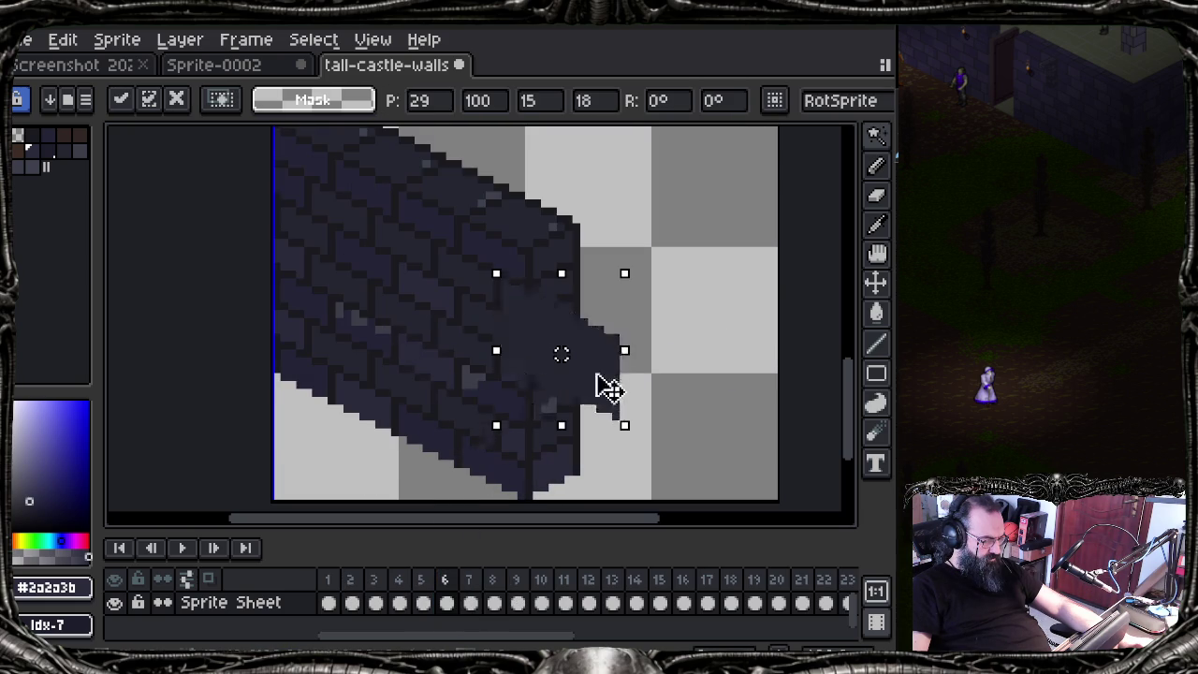
left_click_drag(610, 388, 391, 404)
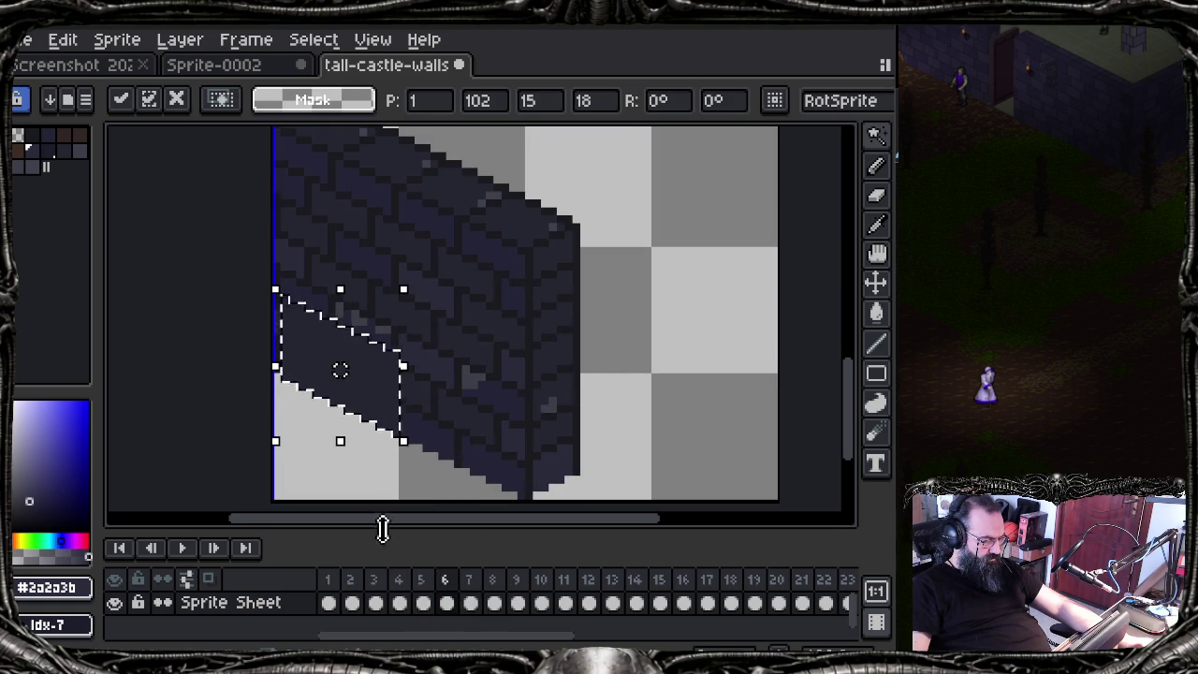
key("ctrl+d")
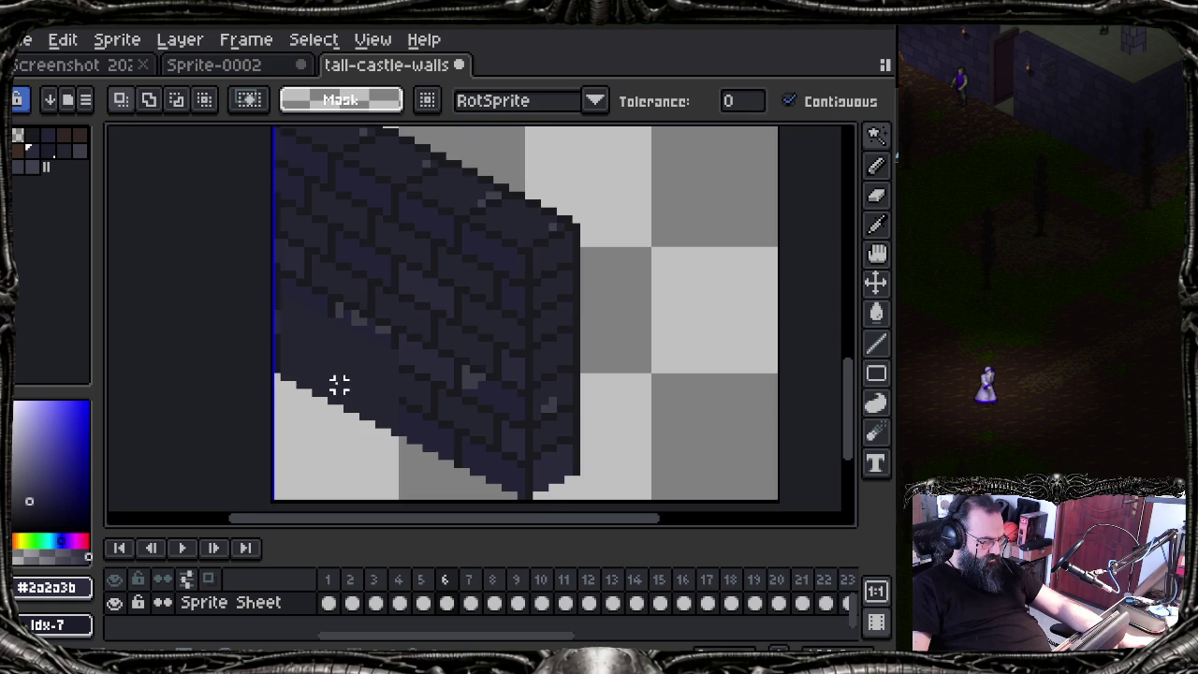
Step: On frame 1, enlarge the wall-section selection with the freehand lasso
scroll(339, 384, "up", 2)
left_click(328, 584)
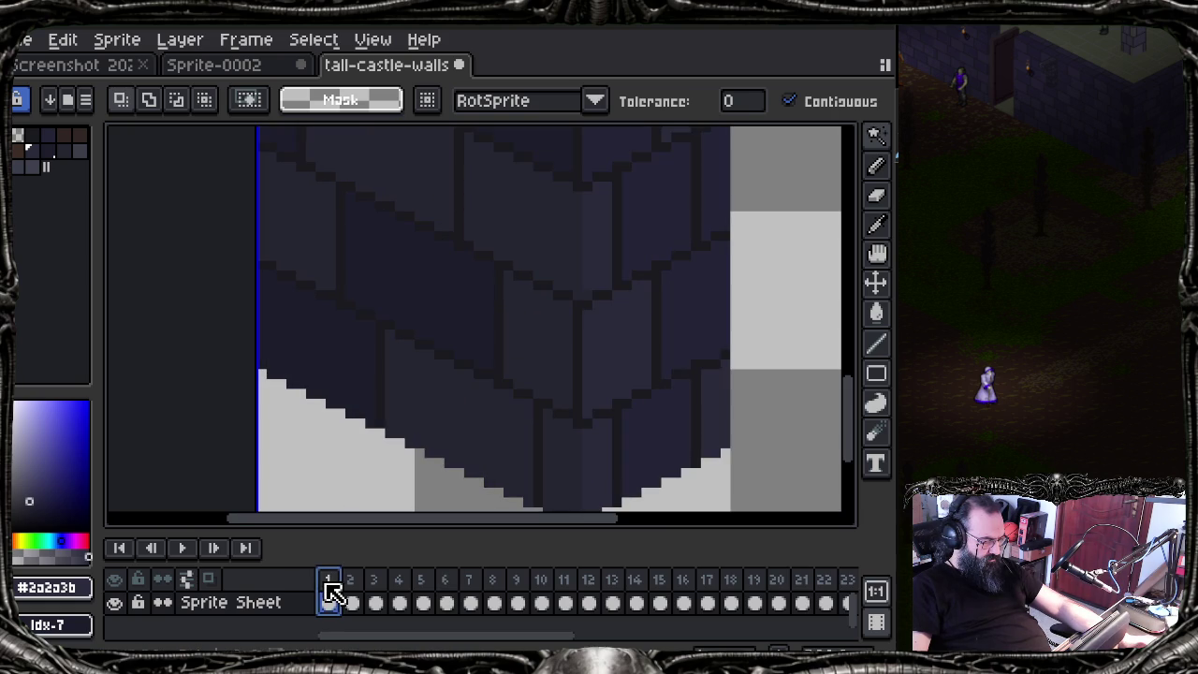
left_click(354, 582)
left_click(334, 582)
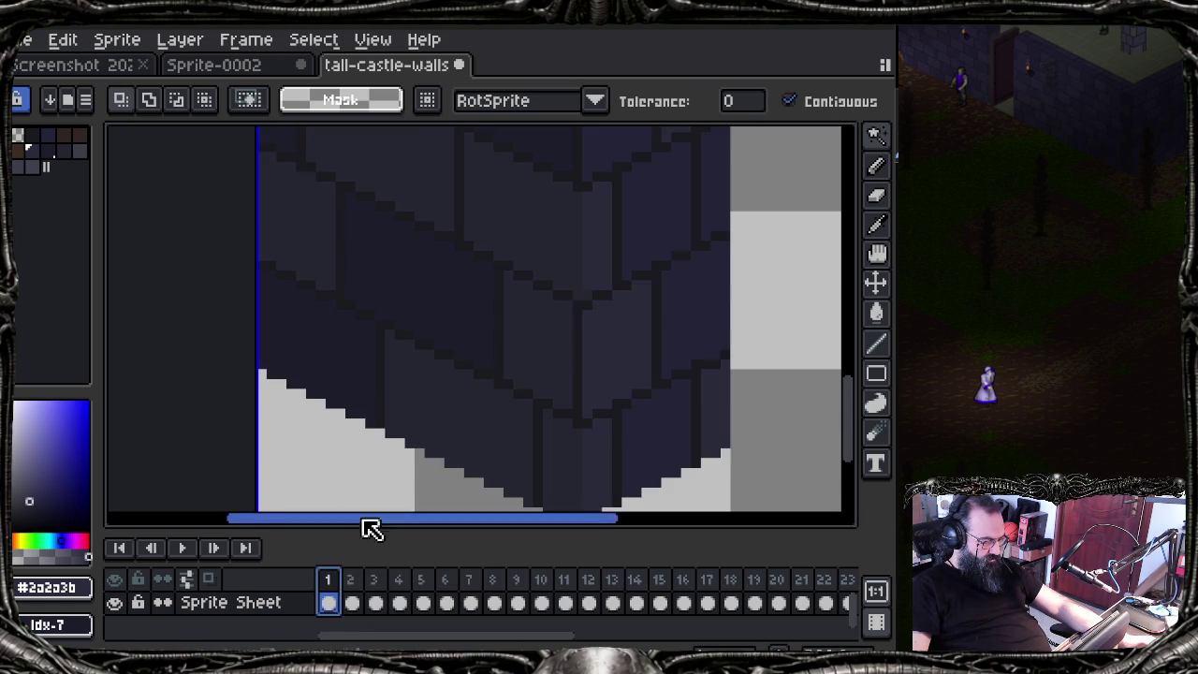
key("ctrl+v")
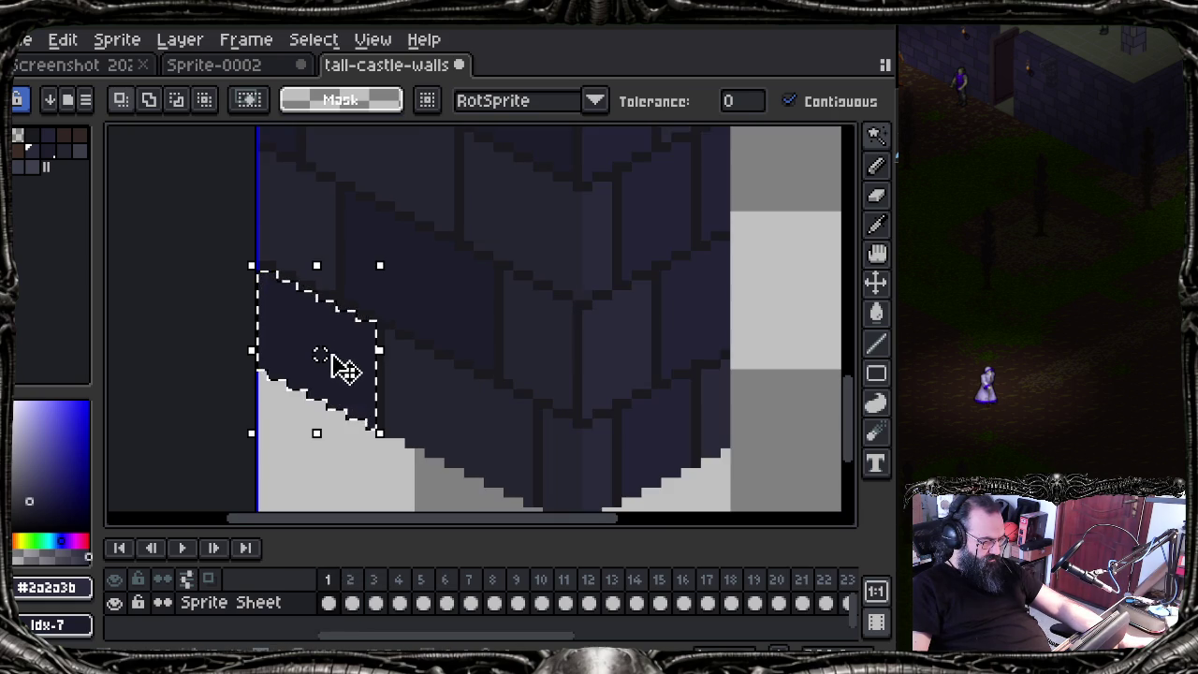
key("q")
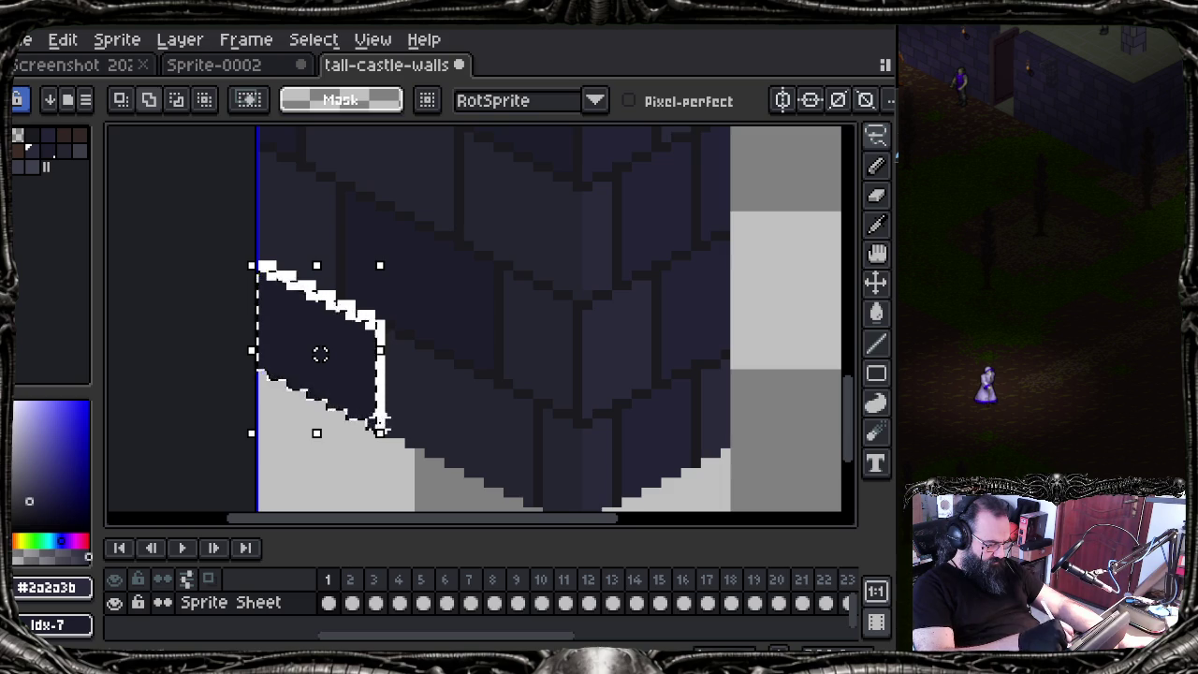
left_click_drag(377, 430, 389, 443)
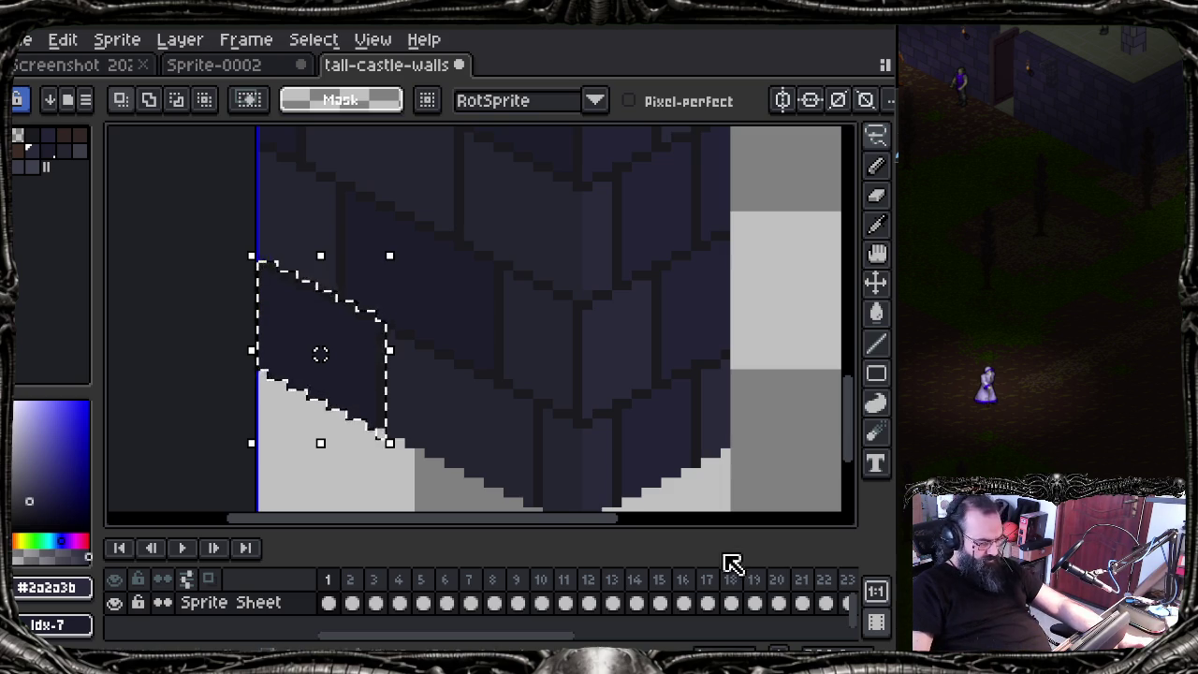
Step: Try pasting the wall section into frame 6 and shifting it right, then undo it
left_click(445, 599)
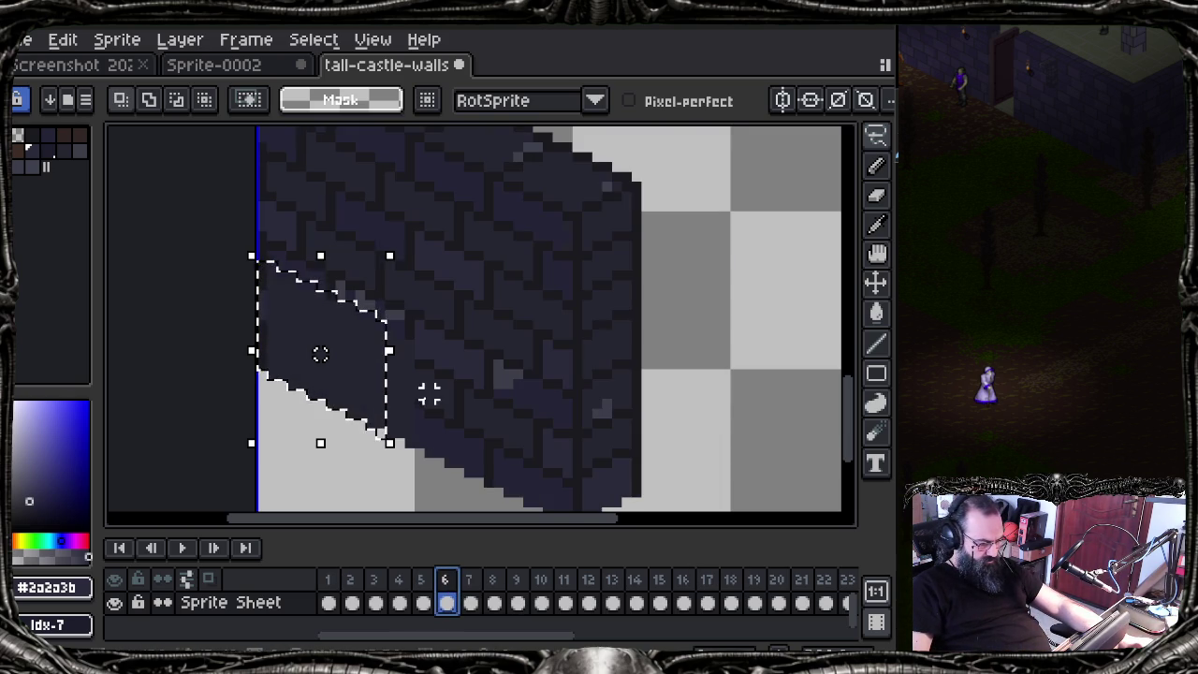
key("ctrl+t")
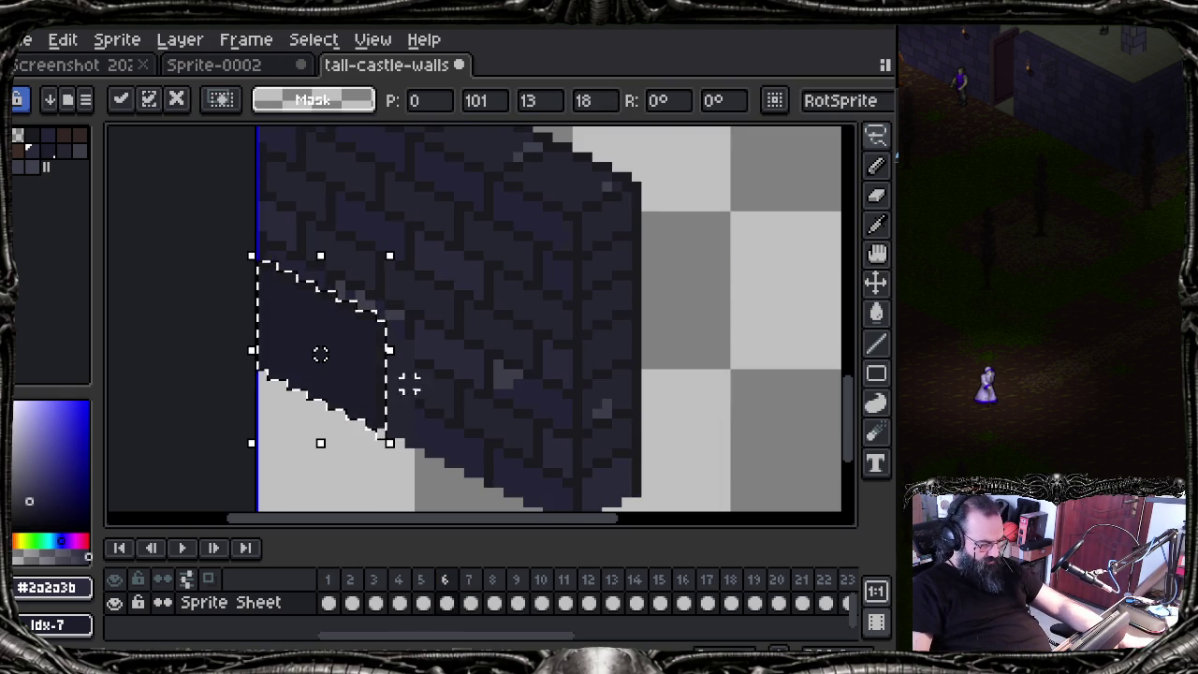
key("ctrl+d")
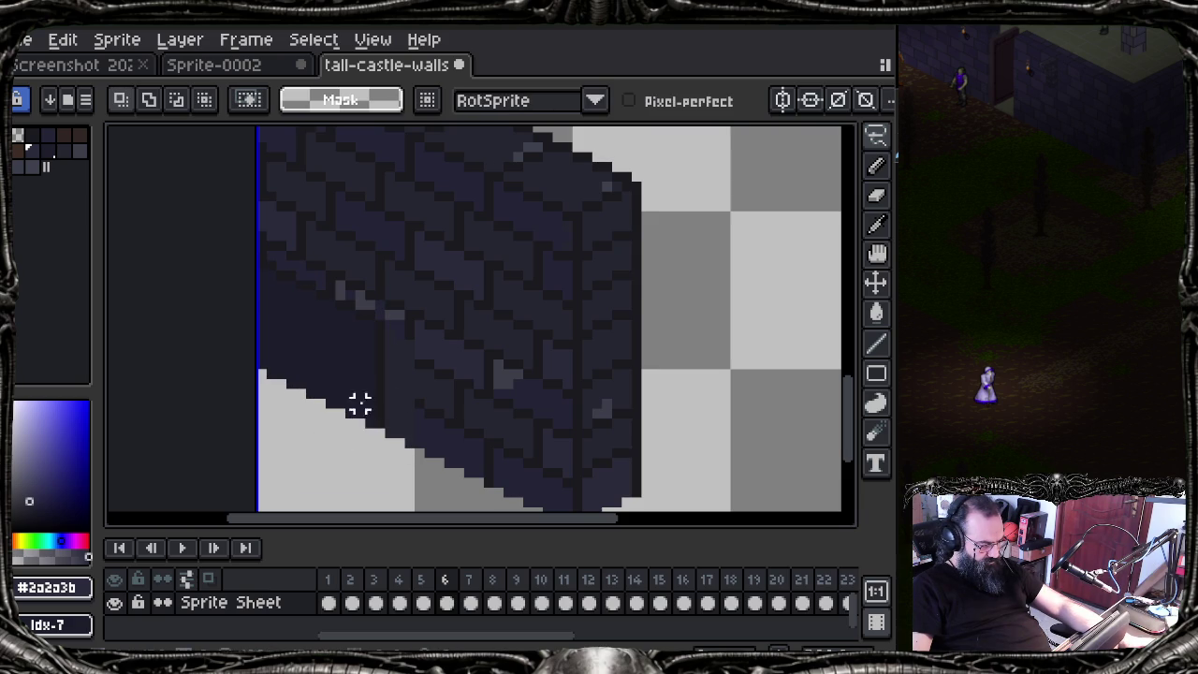
key("ctrl+z")
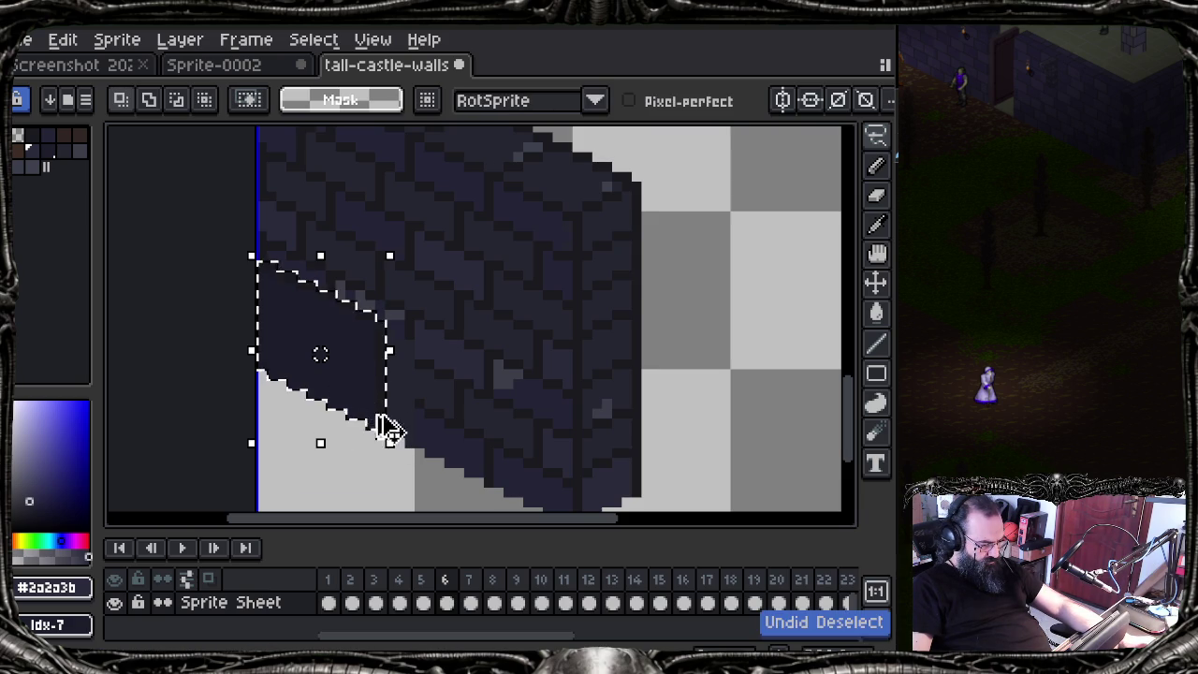
left_click_drag(357, 397, 371, 393)
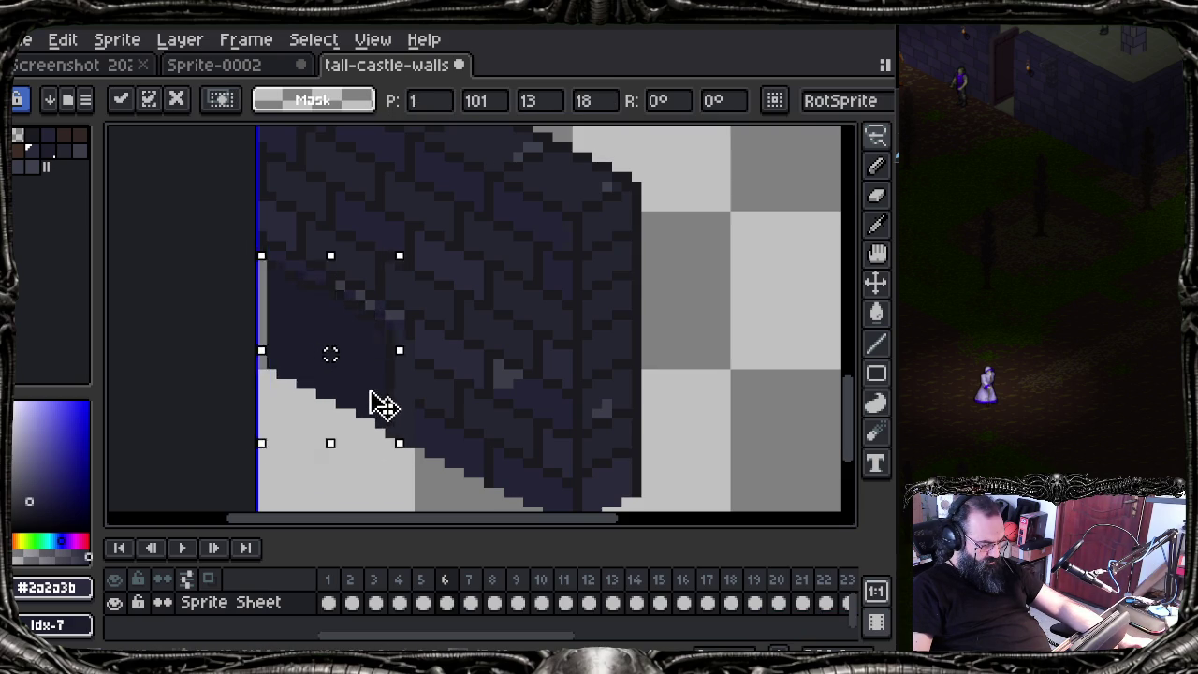
left_click(328, 580)
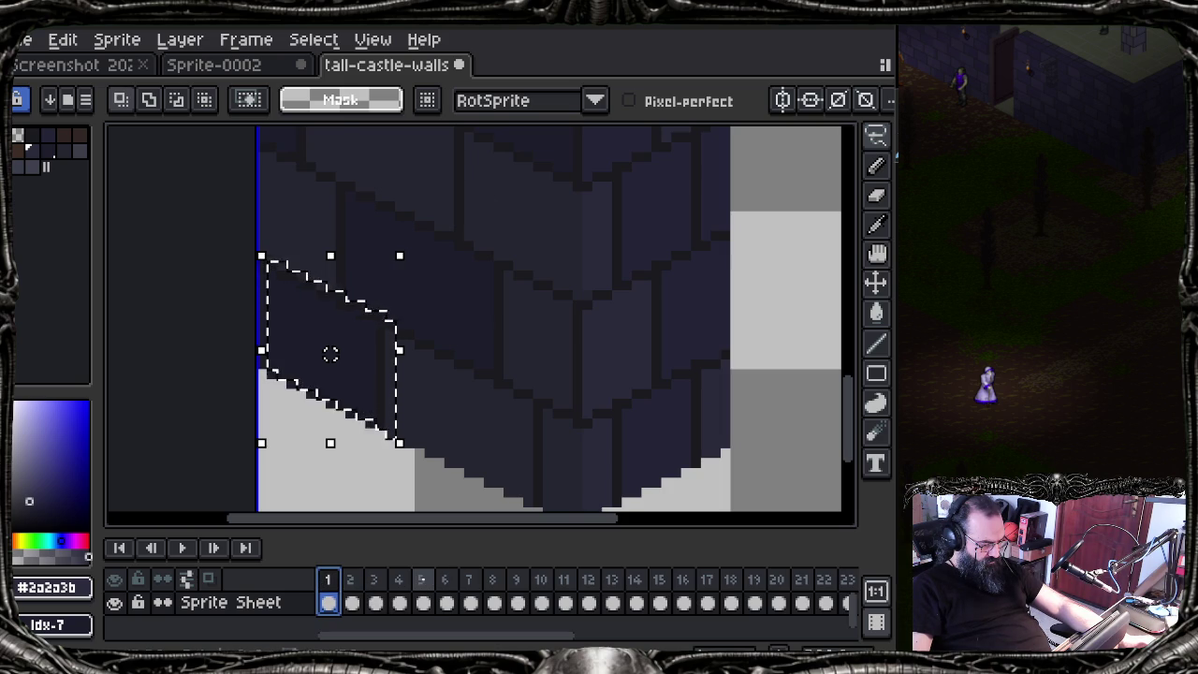
left_click(422, 580)
left_click(446, 581)
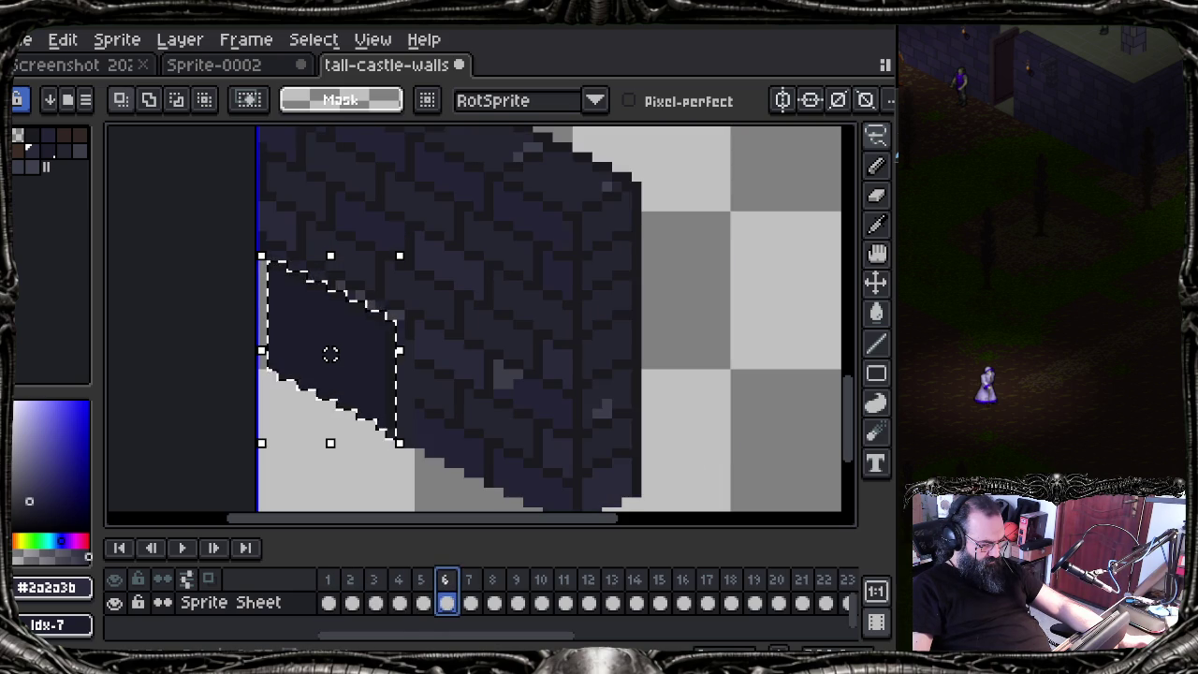
left_click(454, 510)
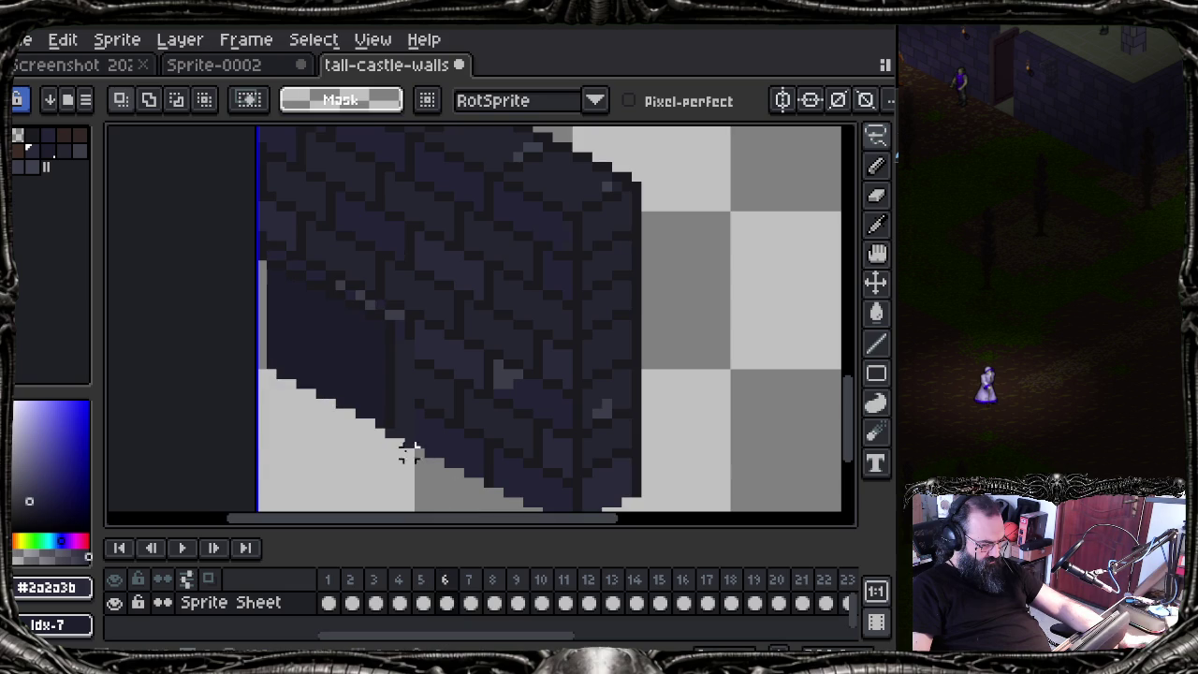
key("ctrl+z")
key("ctrl+z")
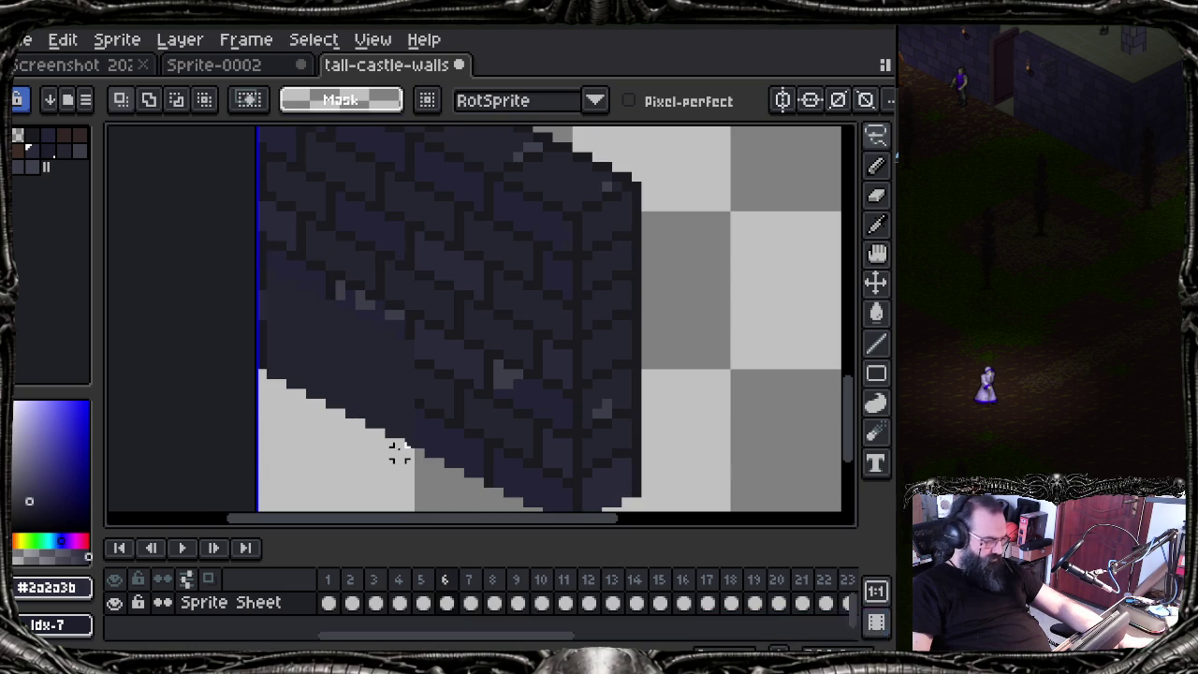
Step: Paste the wall section into frame 6 again, nudge it one pixel right, and commit
key("ctrl+v")
key("Right")
key("Right")
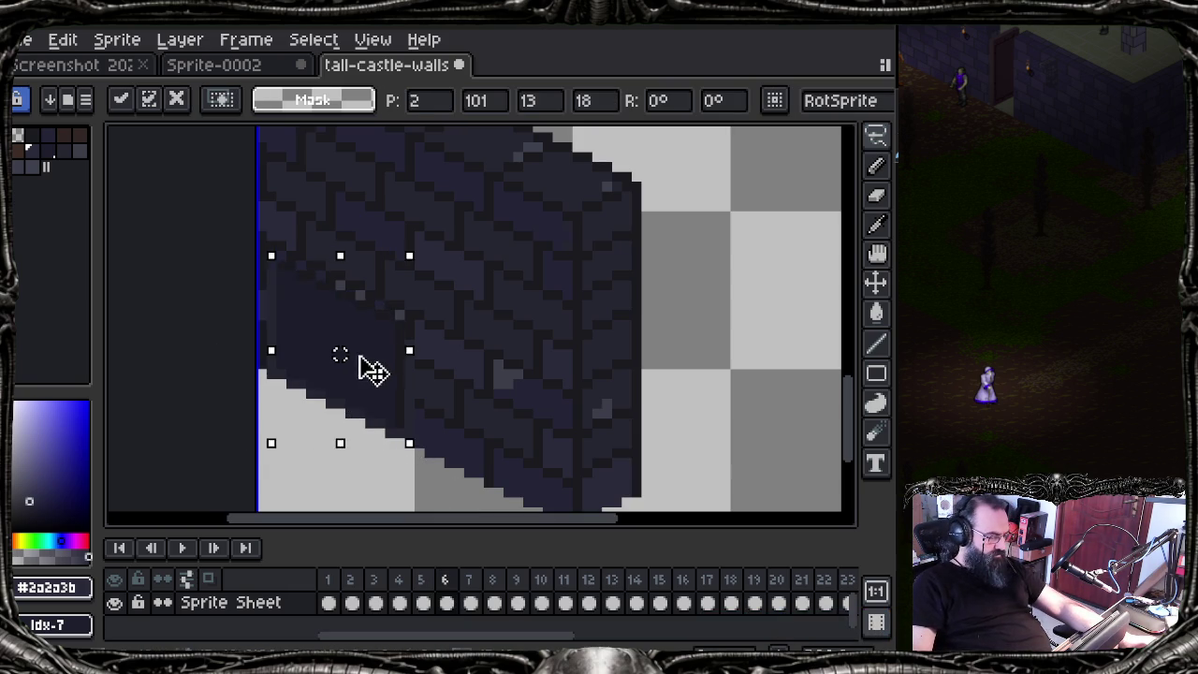
key("Left")
key("Left")
key("Right")
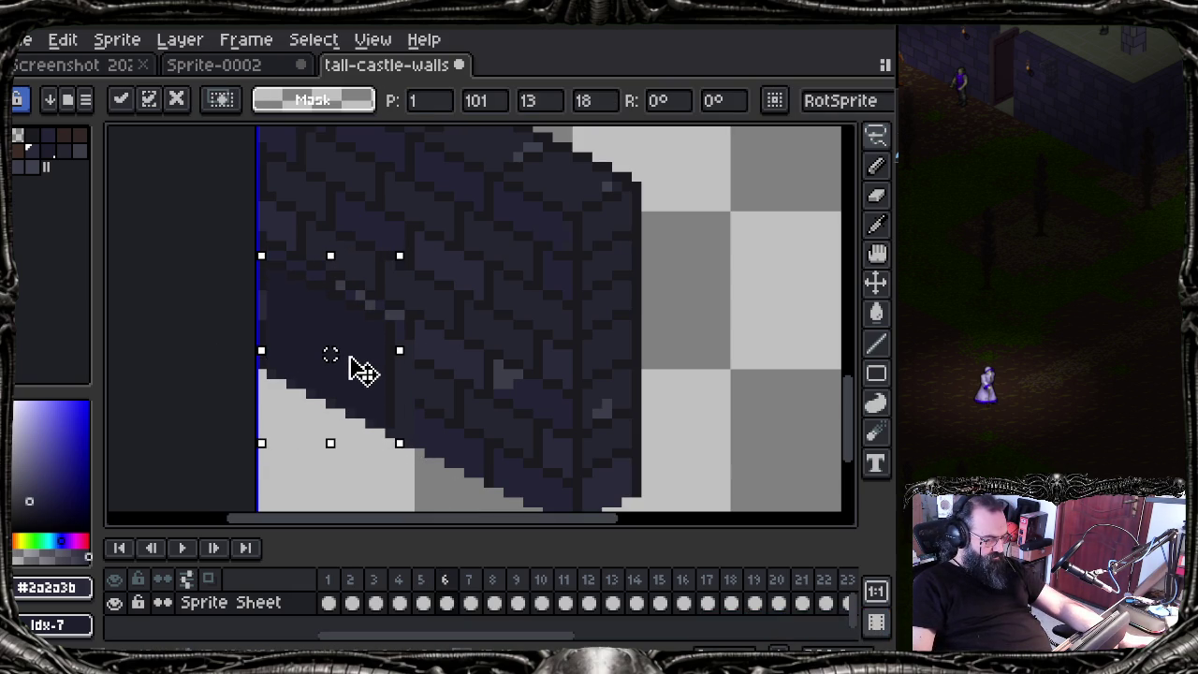
key("Return")
Step: Paste and commit another copy of the wall section in frame 6, then return to frame 1
left_click(329, 602)
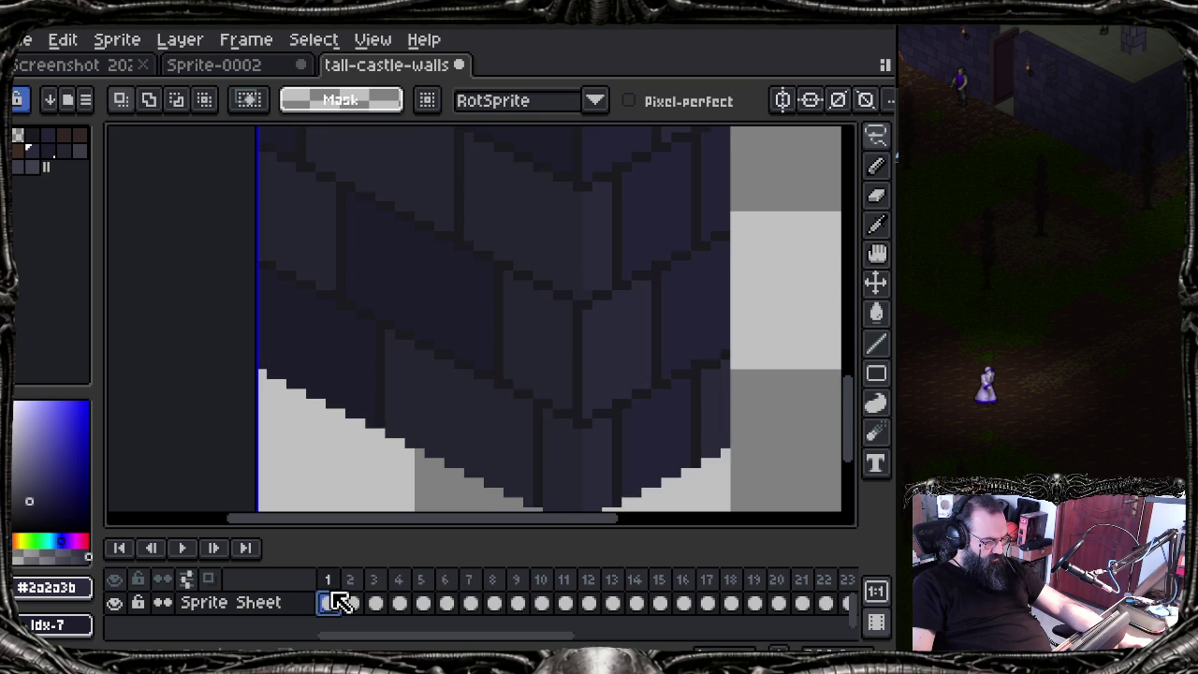
left_click(426, 600)
left_click(444, 602)
key("ctrl+v")
key("Return")
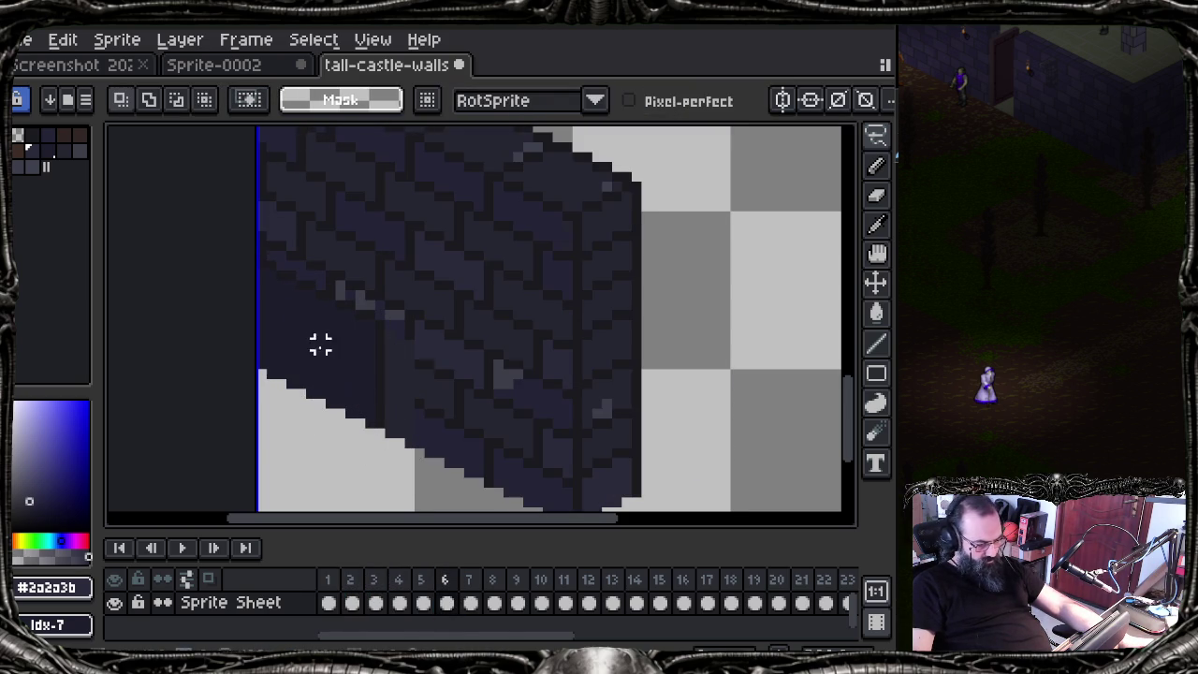
left_click(327, 601)
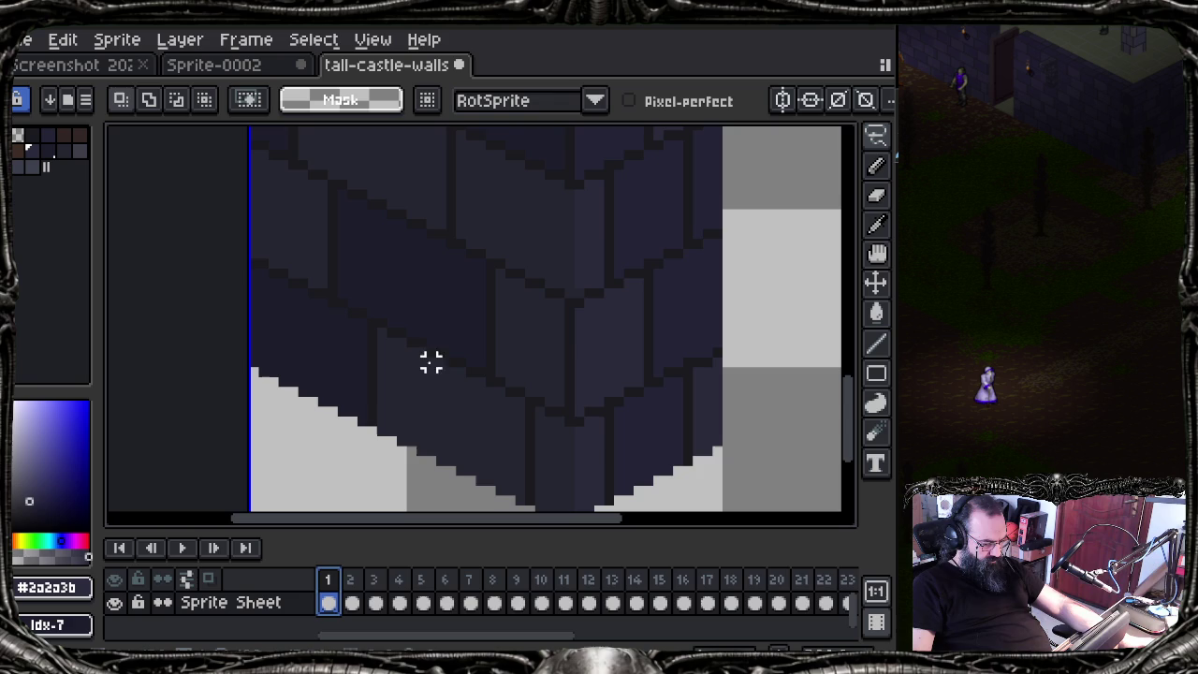
key("ctrl+v")
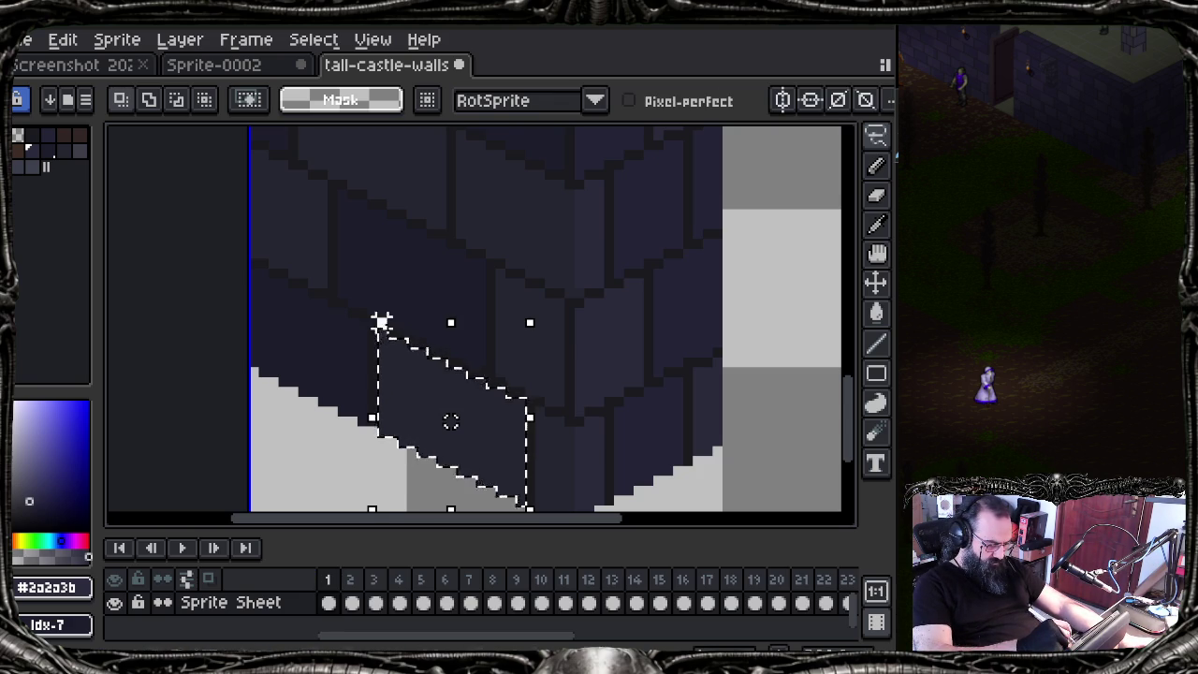
left_click_drag(381, 321, 391, 328)
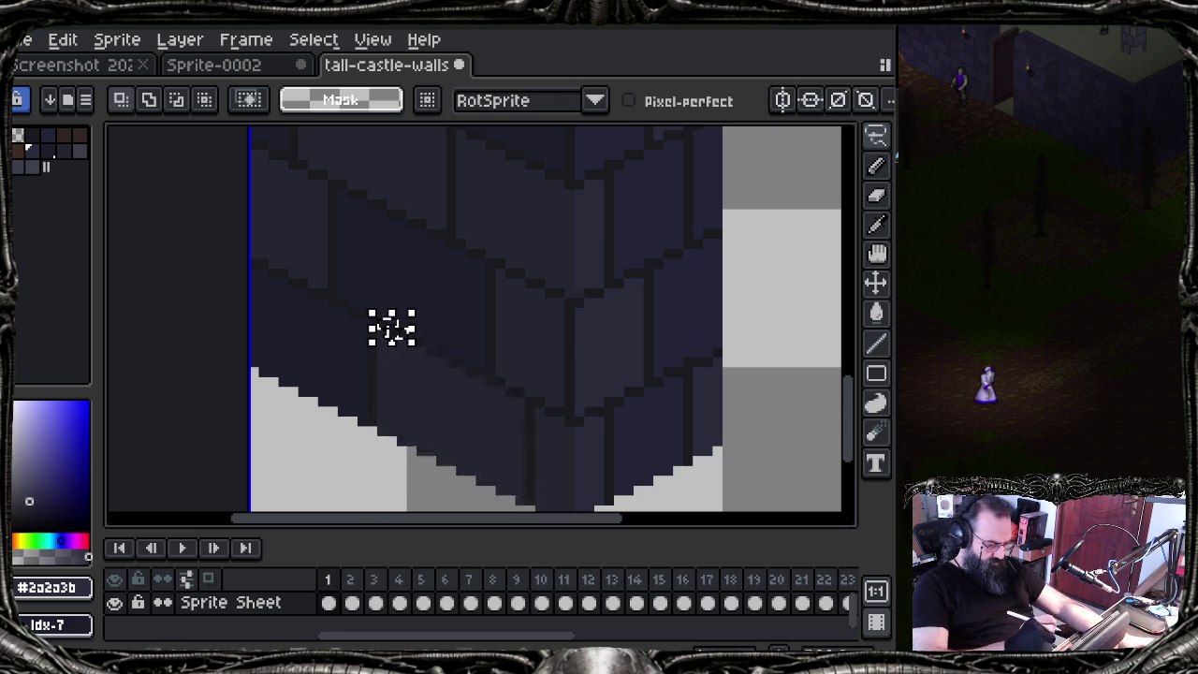
scroll(416, 366, "up", 2)
scroll(416, 365, "down", 1)
scroll(418, 366, "down", 1)
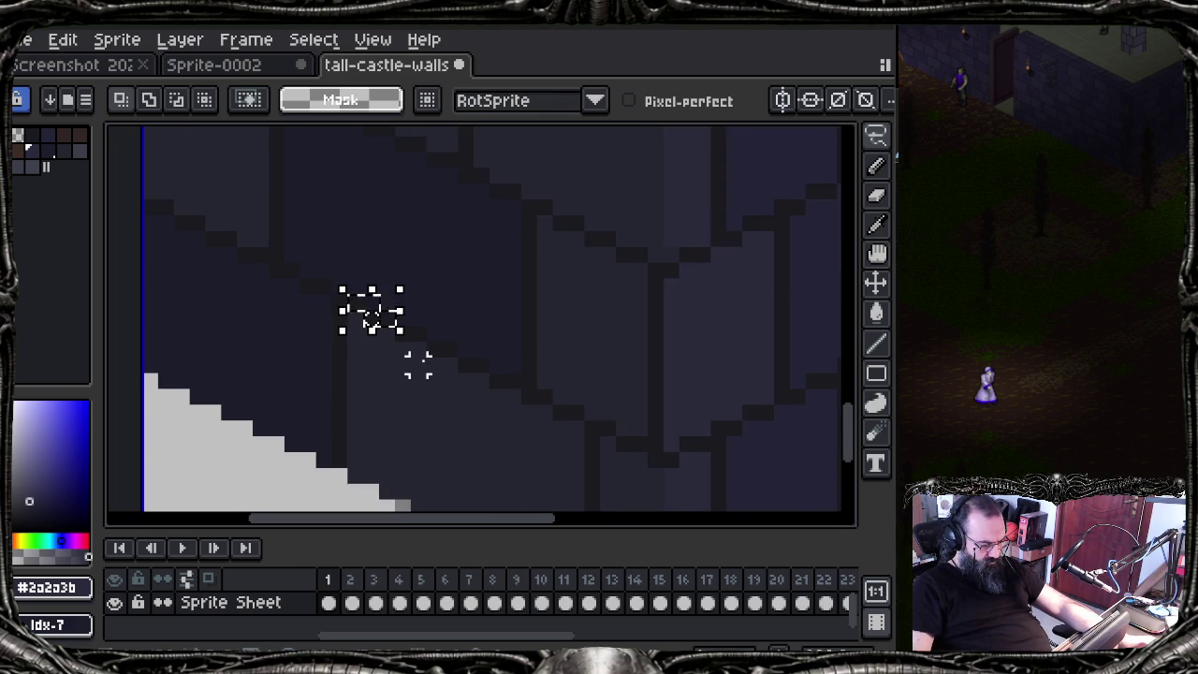
left_click_drag(434, 364, 374, 275)
key("Escape")
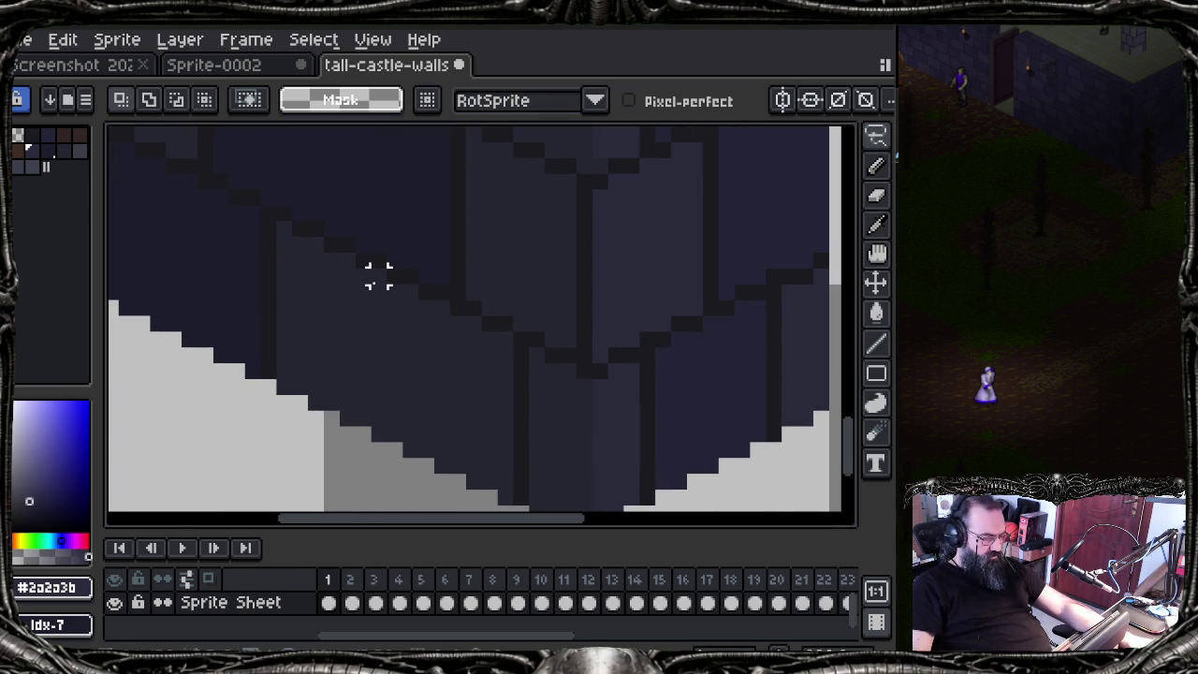
key("w")
left_click(396, 371)
key("v")
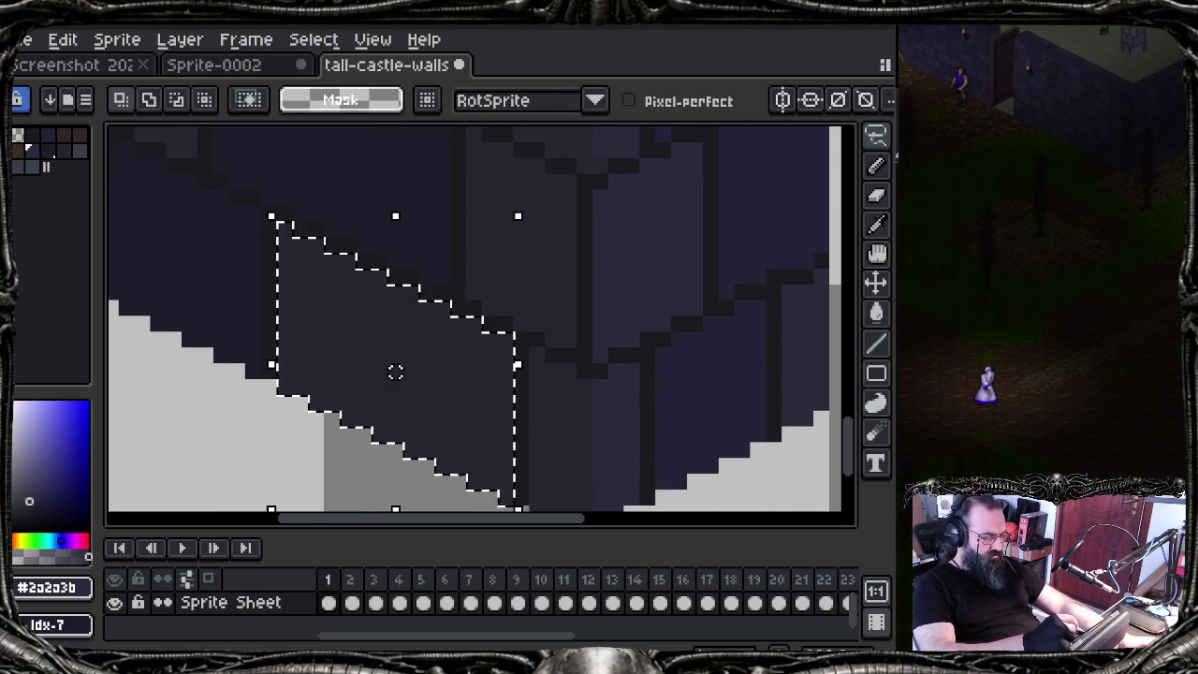
left_click_drag(280, 208, 292, 204)
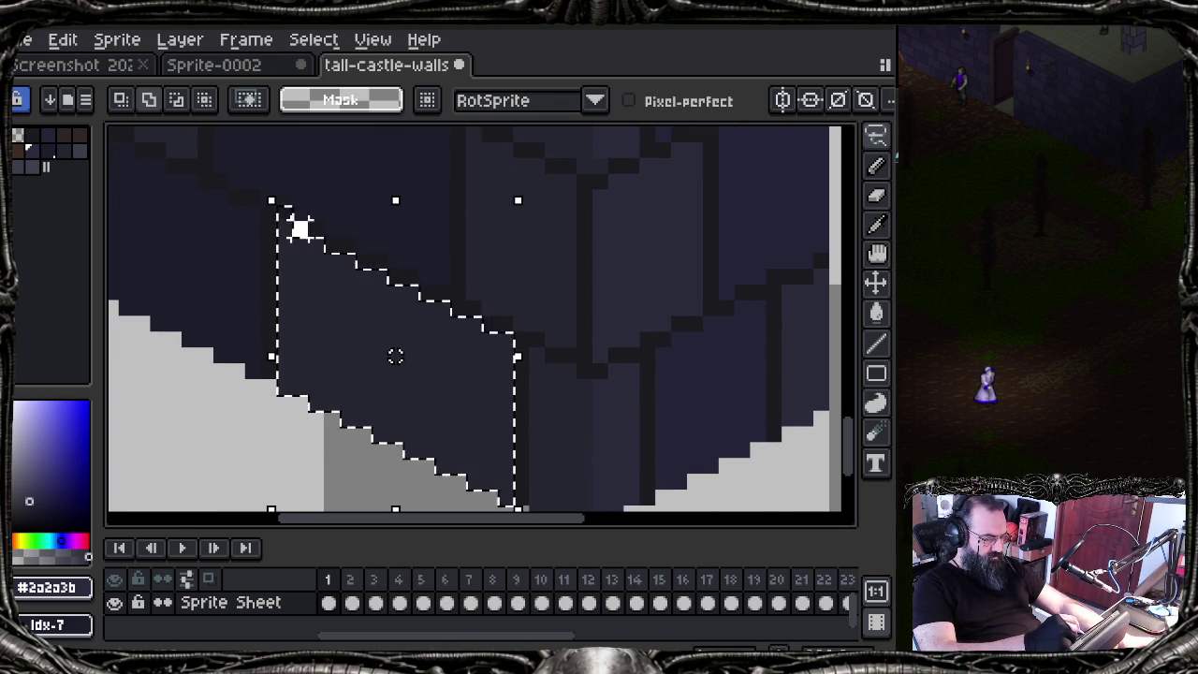
key("ctrl+z")
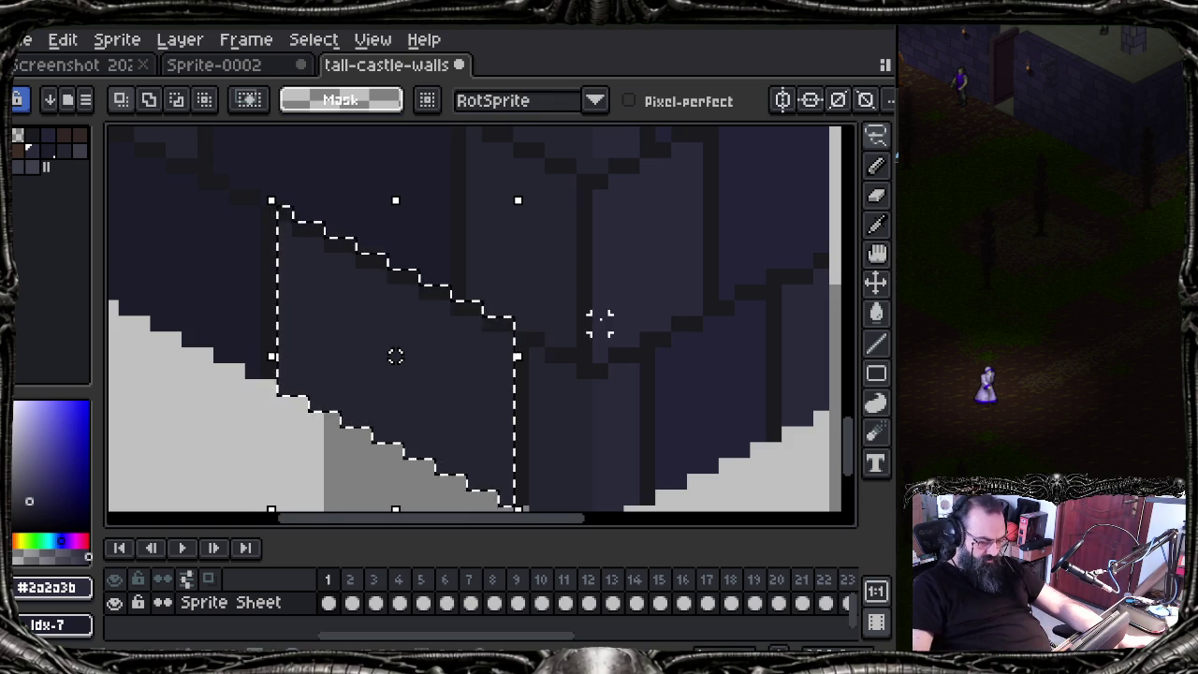
left_click_drag(599, 321, 538, 299)
left_click_drag(456, 322, 479, 318)
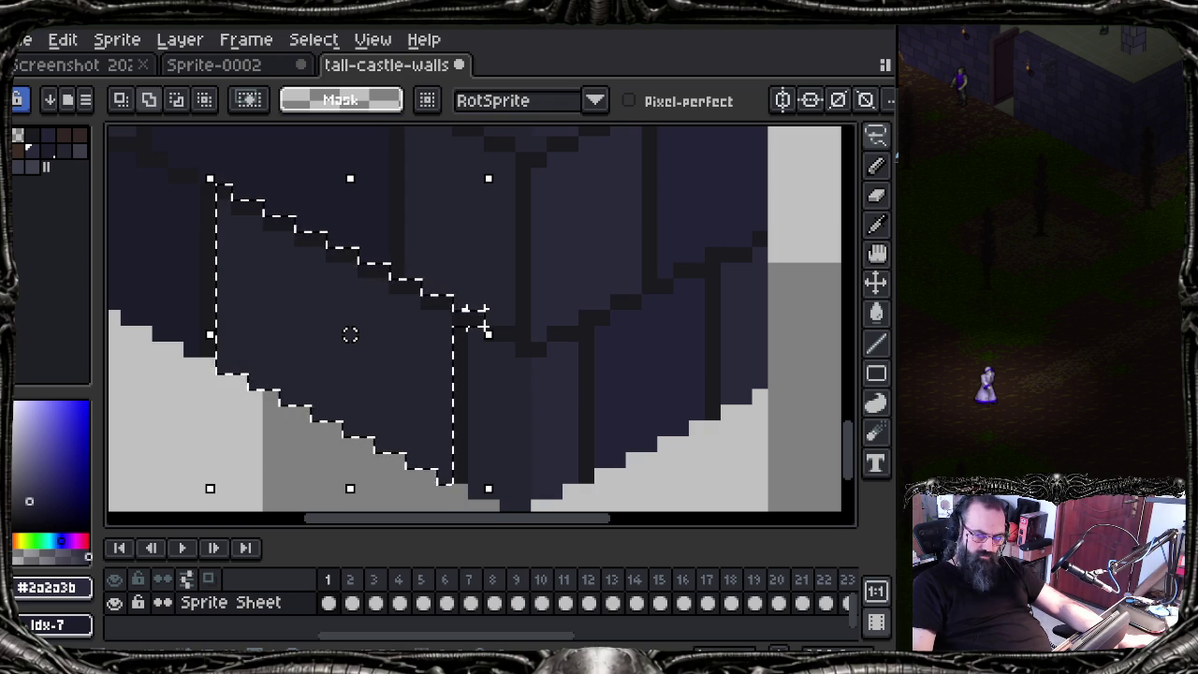
key("Escape")
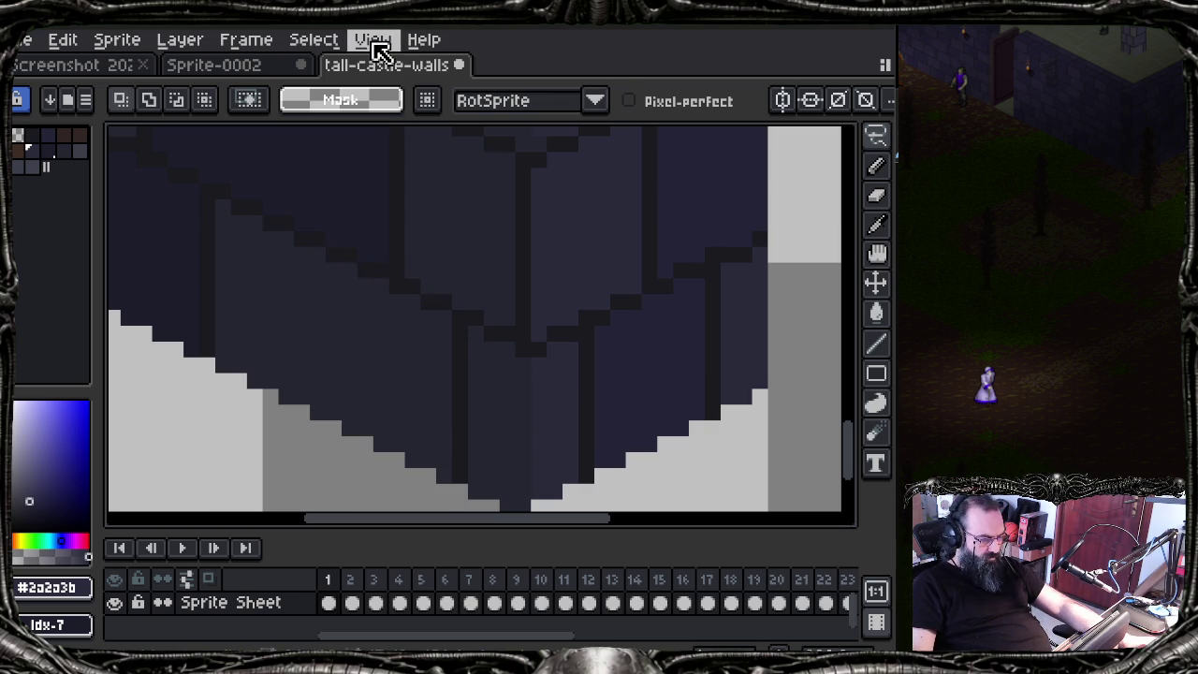
Step: Load 2-vertical-bricks.msk as the selection and bring the brick column's top into view
left_click(373, 39)
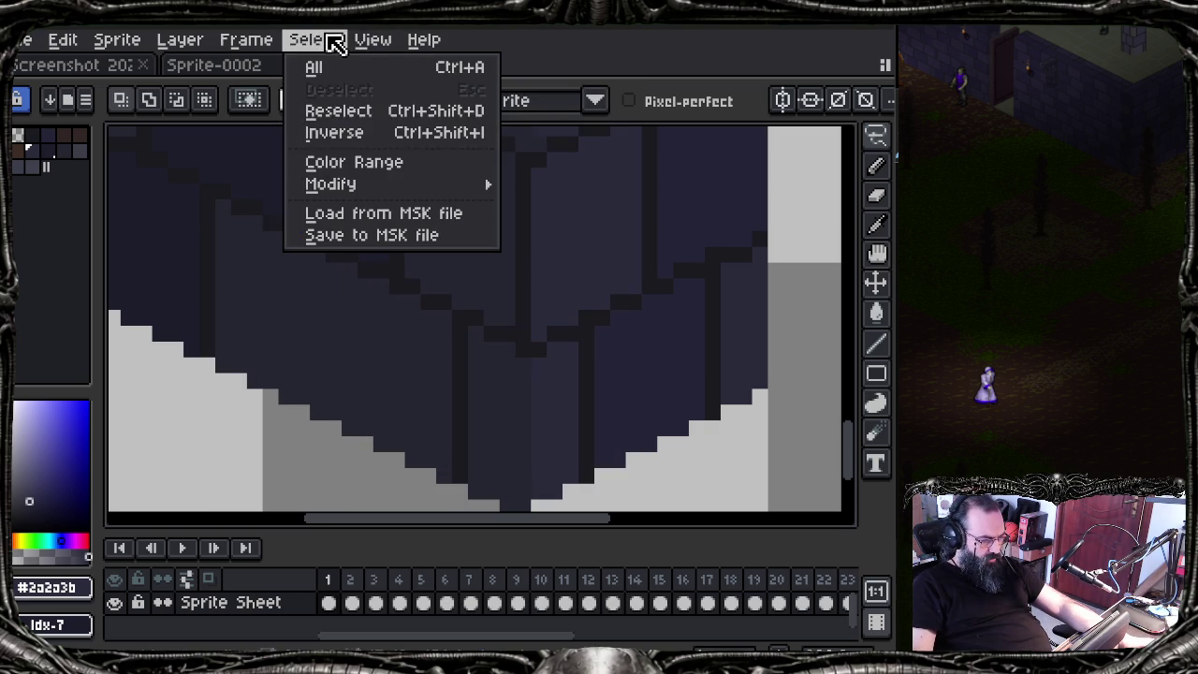
left_click(397, 214)
left_click(229, 175)
double_click(229, 174)
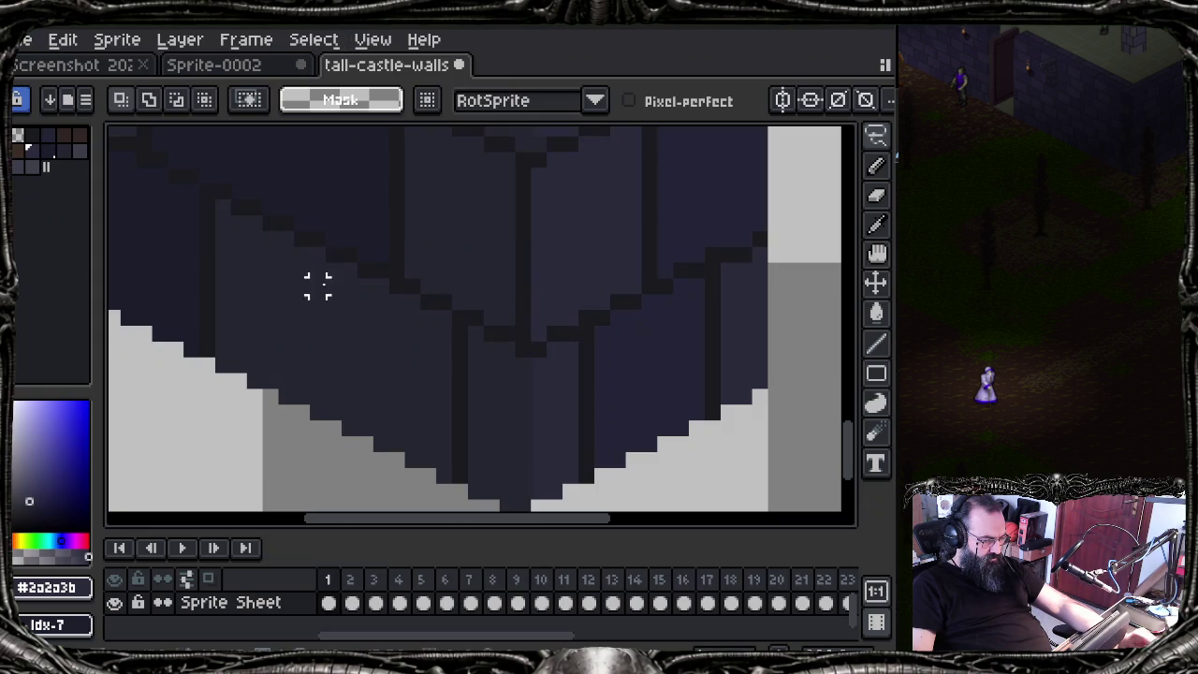
left_click_drag(347, 270, 390, 286)
scroll(458, 344, "up", 1)
scroll(458, 344, "down", 2)
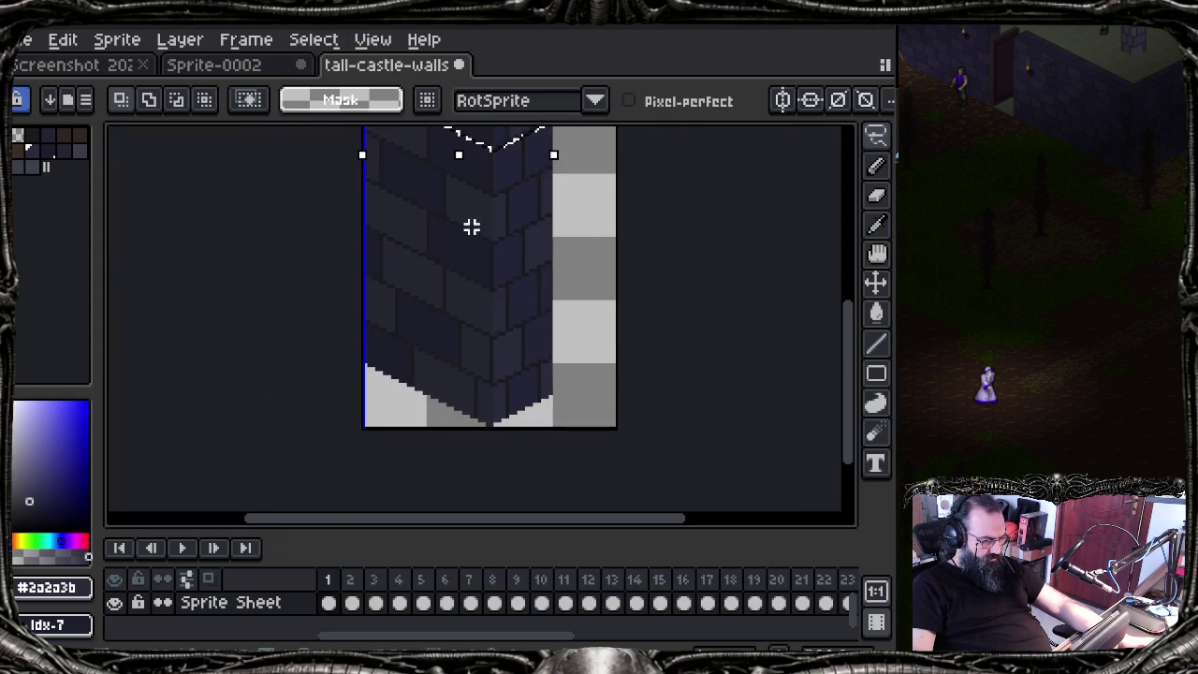
left_click_drag(473, 228, 449, 294)
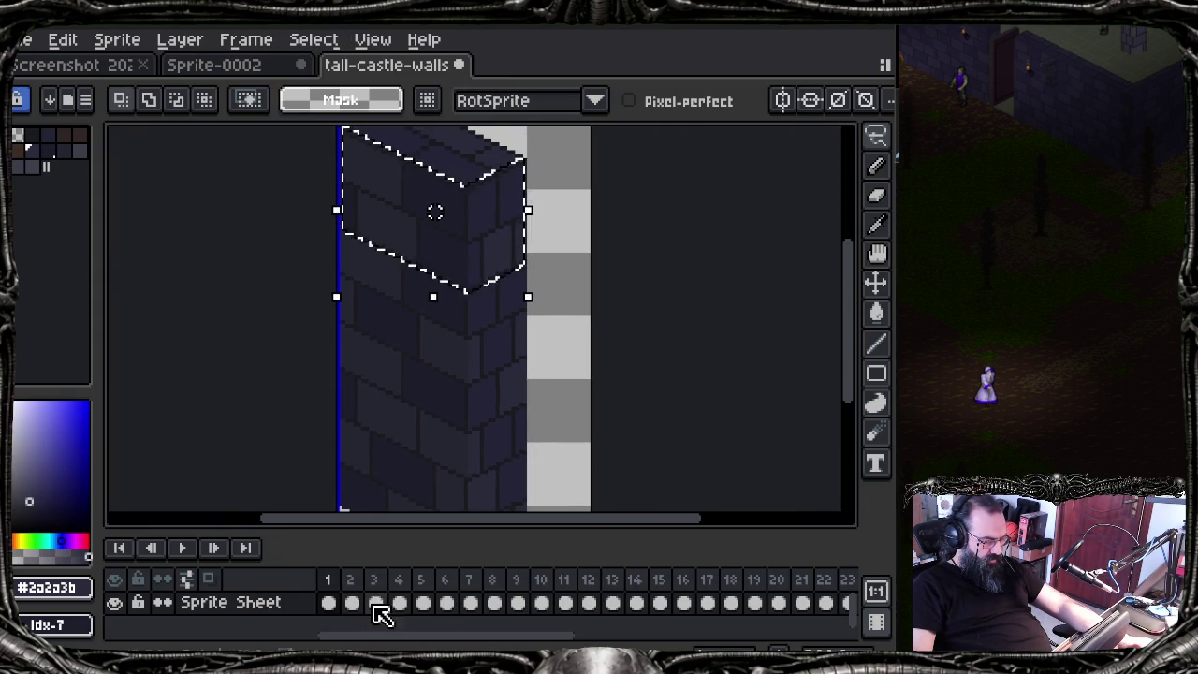
Step: Paste the wall-top piece into frame 6, drag it low in the frame, and commit
left_click(423, 599)
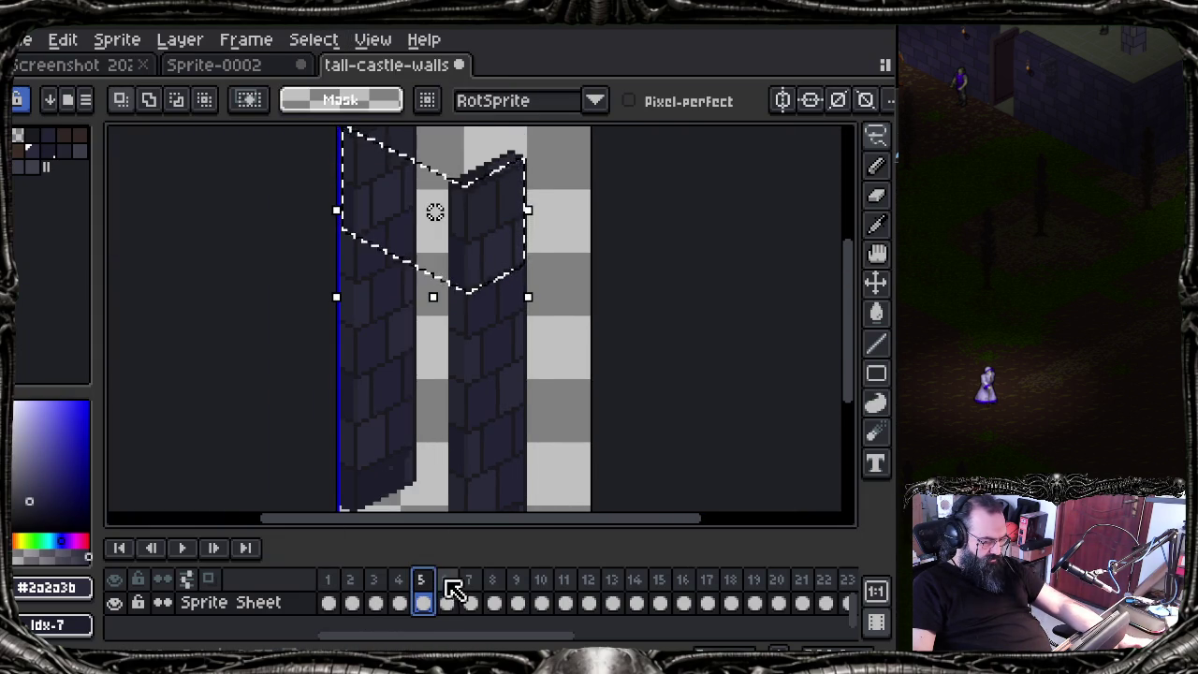
left_click(446, 602)
key("ctrl+v")
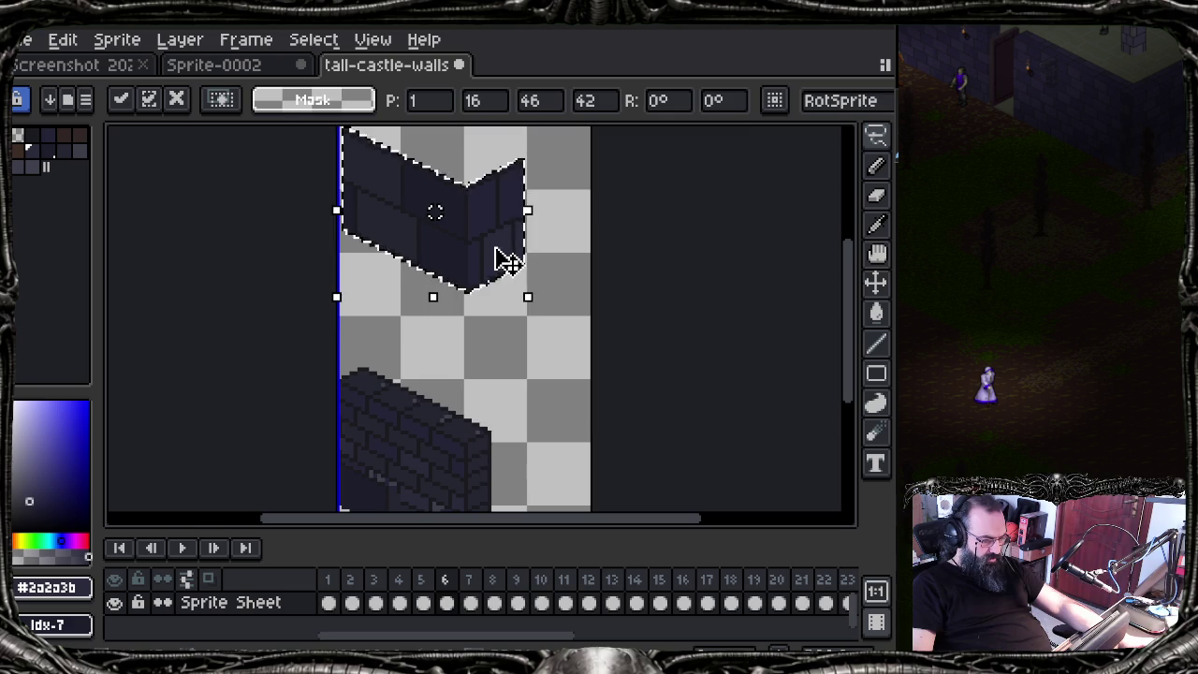
left_click_drag(502, 259, 487, 463)
scroll(487, 462, "down", 3)
mouse_move(530, 308)
left_mouse_down()
mouse_move(534, 374)
mouse_move(529, 383)
mouse_move(524, 350)
mouse_move(522, 388)
left_mouse_up()
scroll(530, 382, "up", 1)
scroll(522, 398, "up", 1)
key("Return")
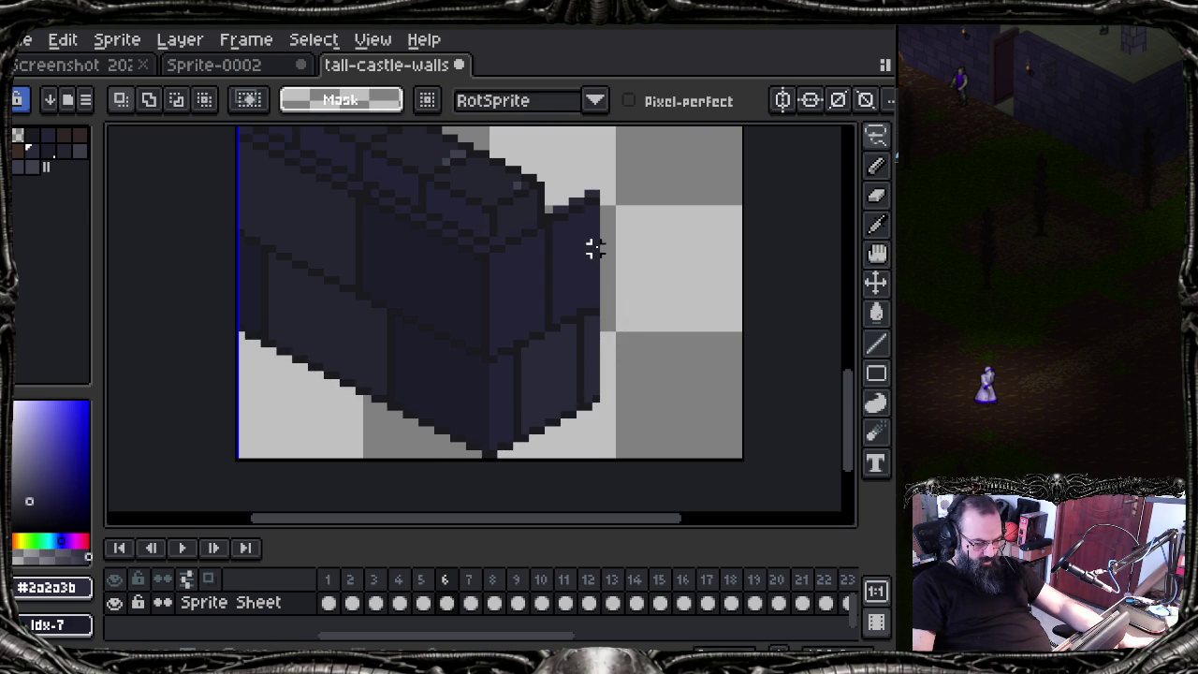
Step: Restore the wall piece's selection, deselect it, and return to frame 1
left_click_drag(572, 248, 571, 278)
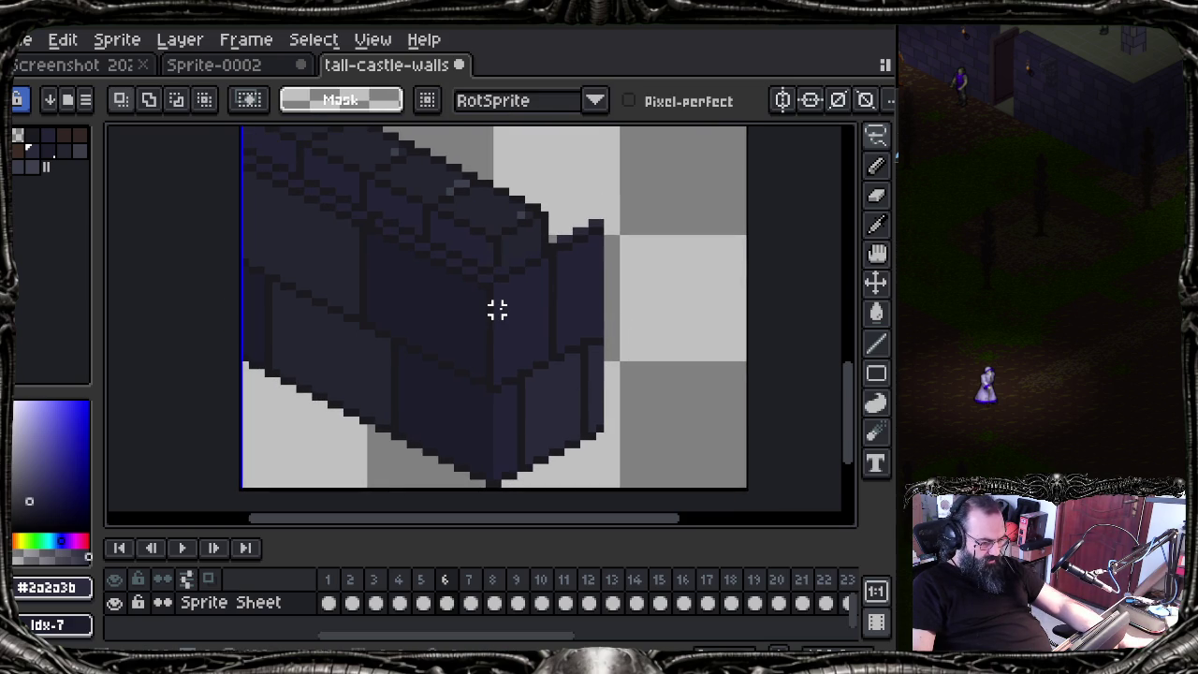
key("ctrl+z")
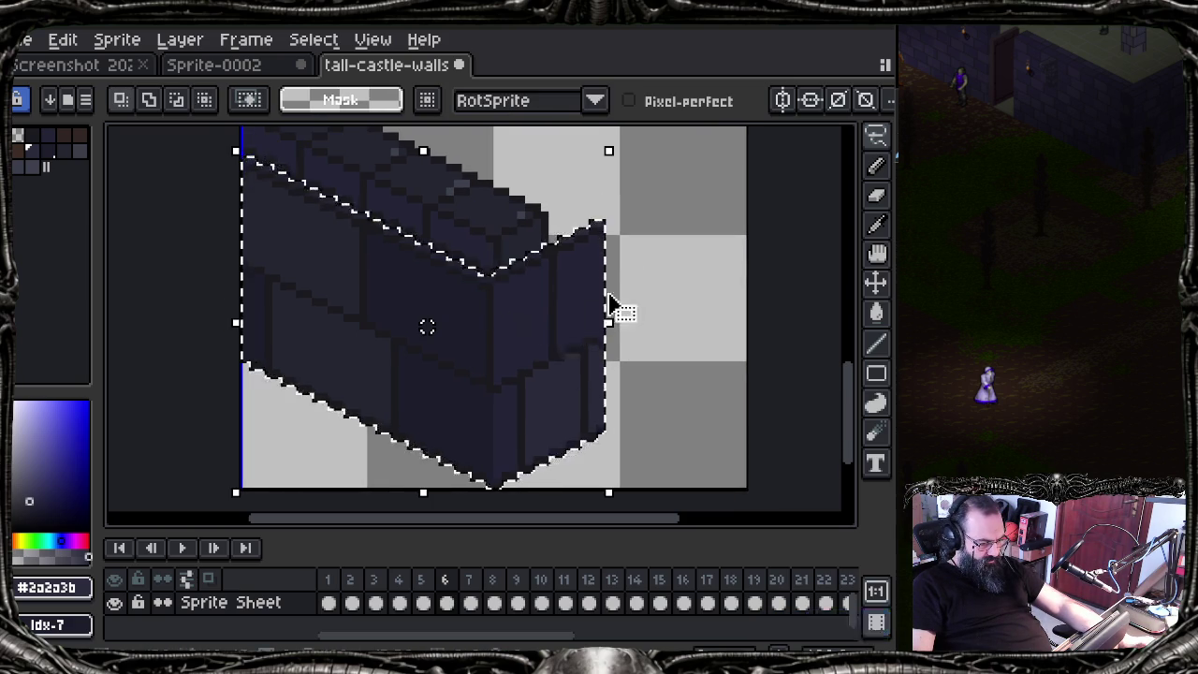
left_click(639, 278)
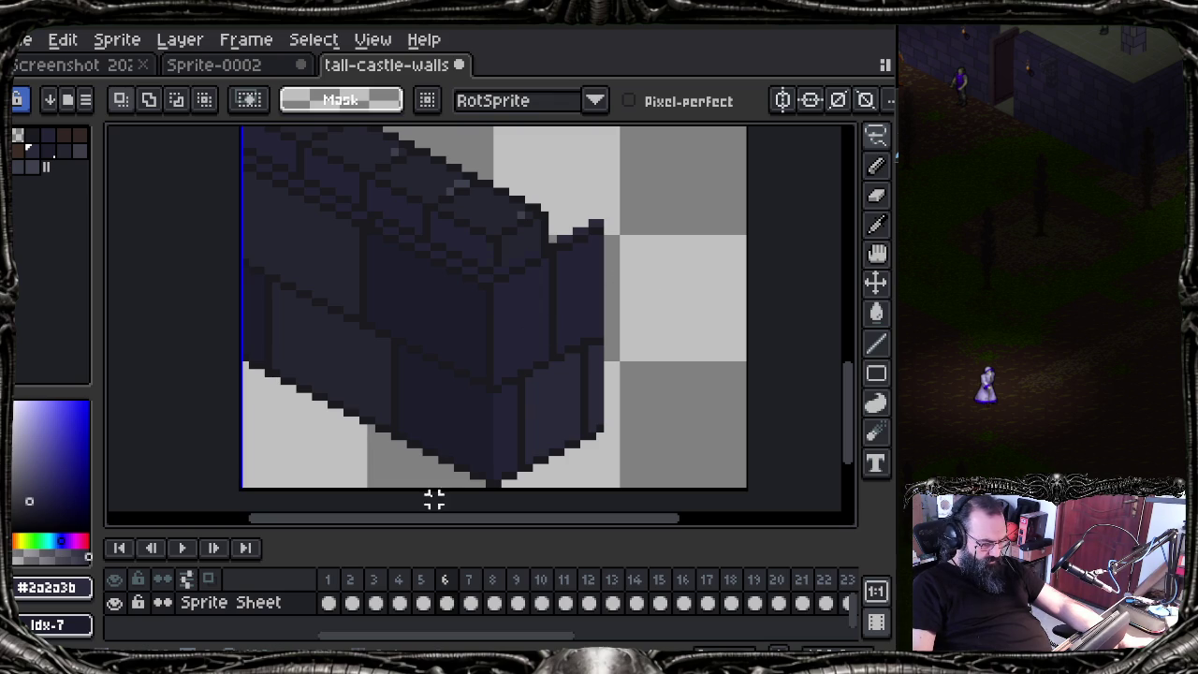
left_click(327, 579)
scroll(378, 263, "down", 3)
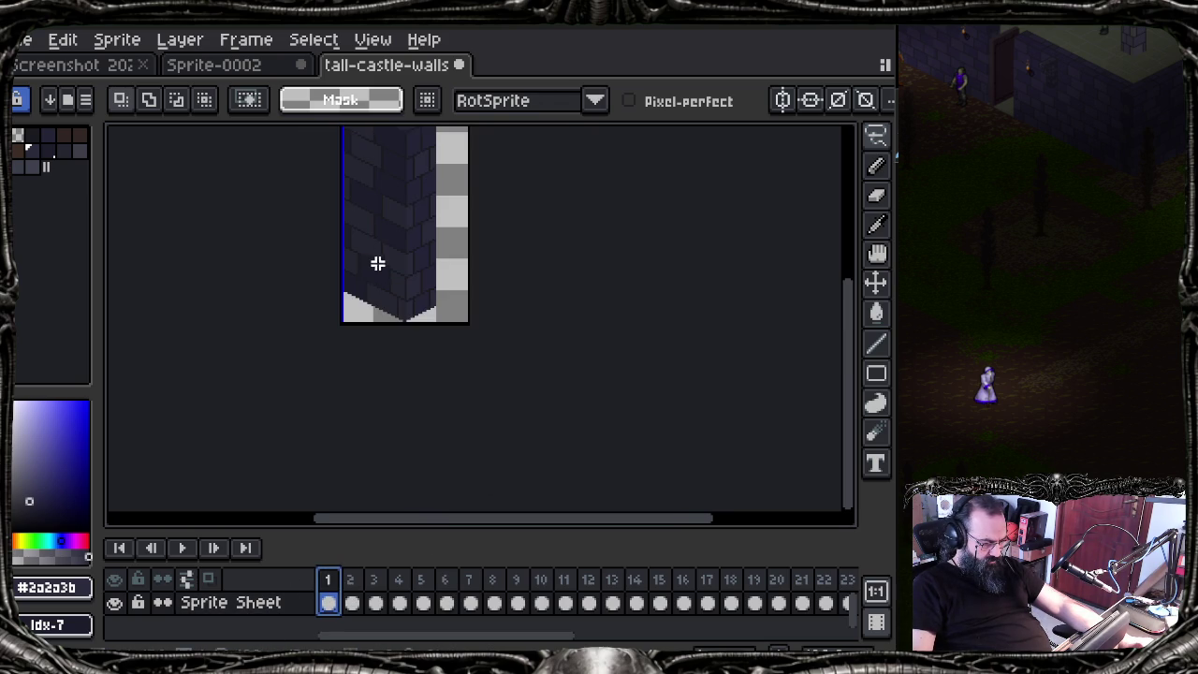
Step: Paste the wall-top piece into frame 1 and bring it into view
scroll(374, 262, "up", 1)
key("ctrl+v")
scroll(398, 387, "up", 3)
scroll(378, 289, "down", 1)
scroll(409, 500, "up", 1)
left_click_drag(424, 394, 454, 455)
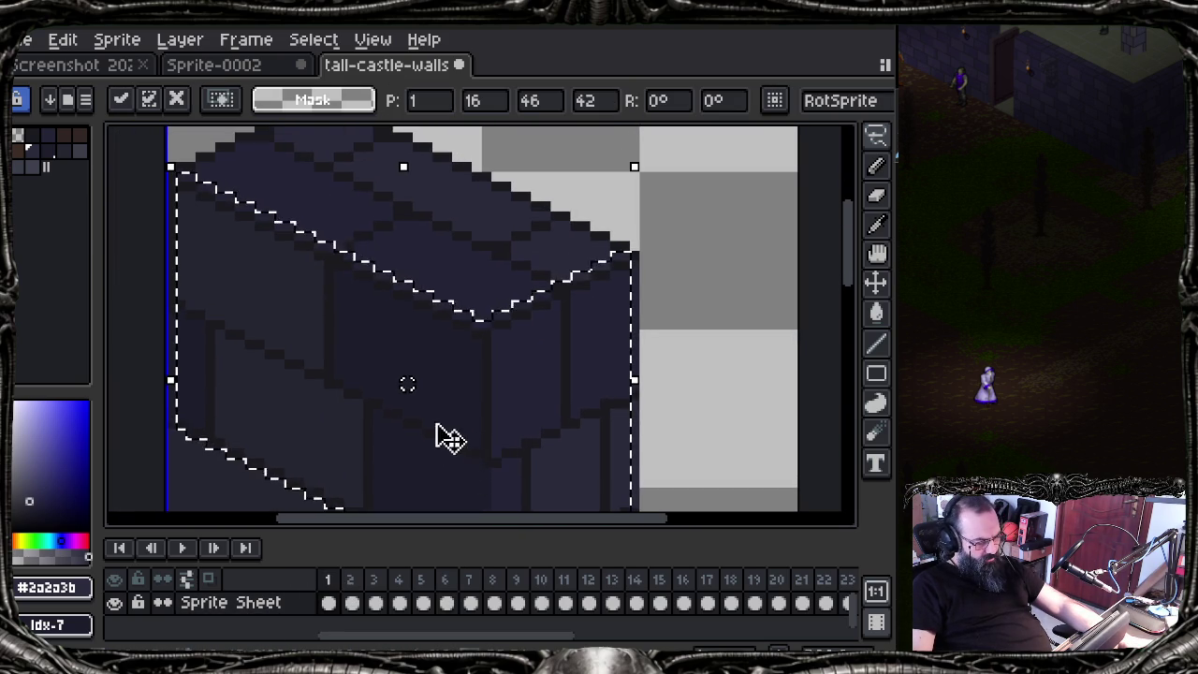
scroll(308, 334, "up", 1)
scroll(307, 334, "down", 1)
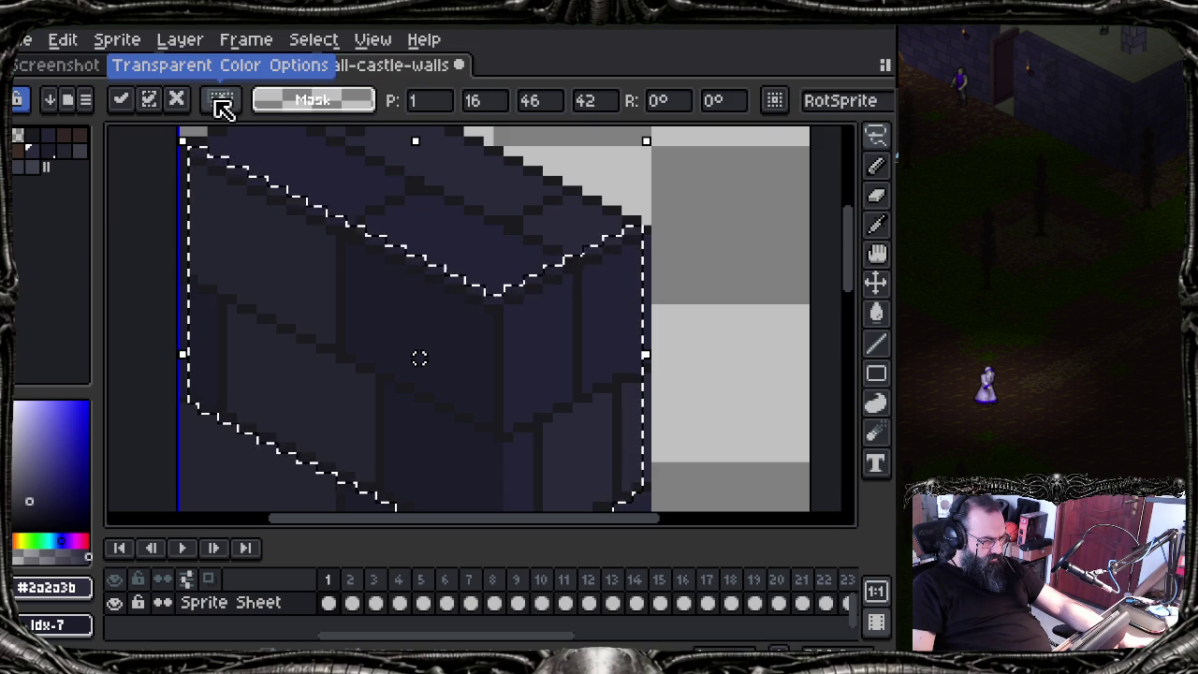
Step: Move the pasted piece down 2 pixels, commit it, and reselect frame 1
left_click(22, 100)
left_click_drag(281, 220, 284, 239)
key("Return")
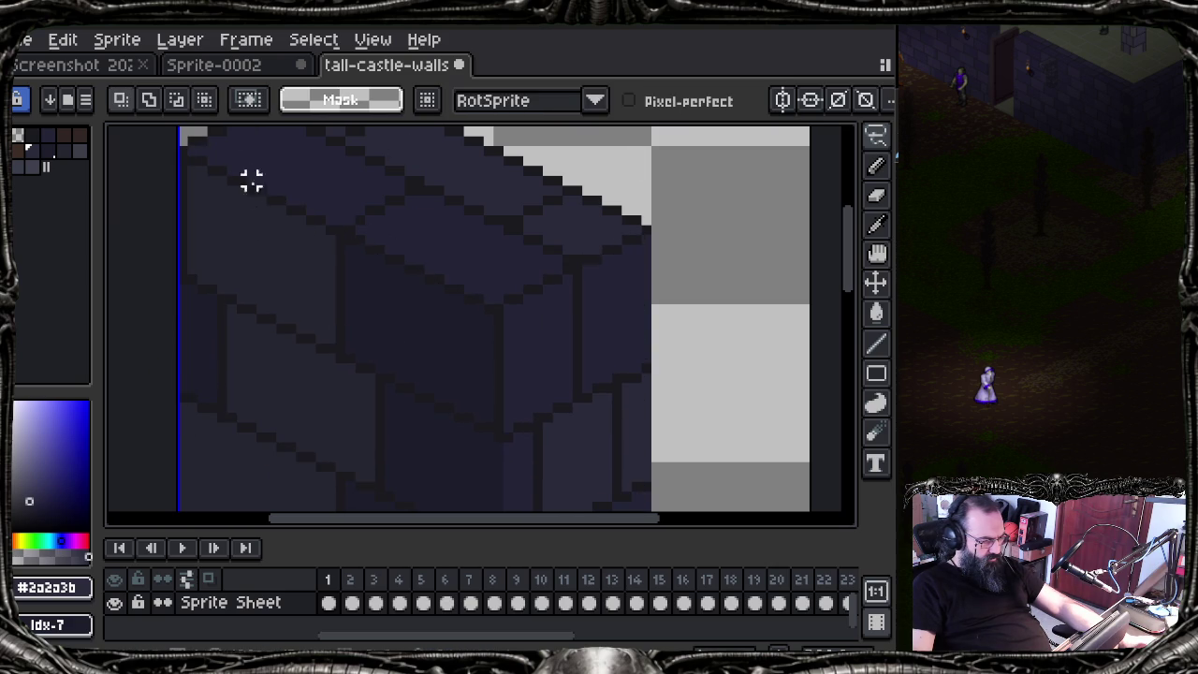
key("ctrl+z")
key("ctrl+y")
scroll(396, 278, "down", 5)
scroll(403, 359, "up", 1)
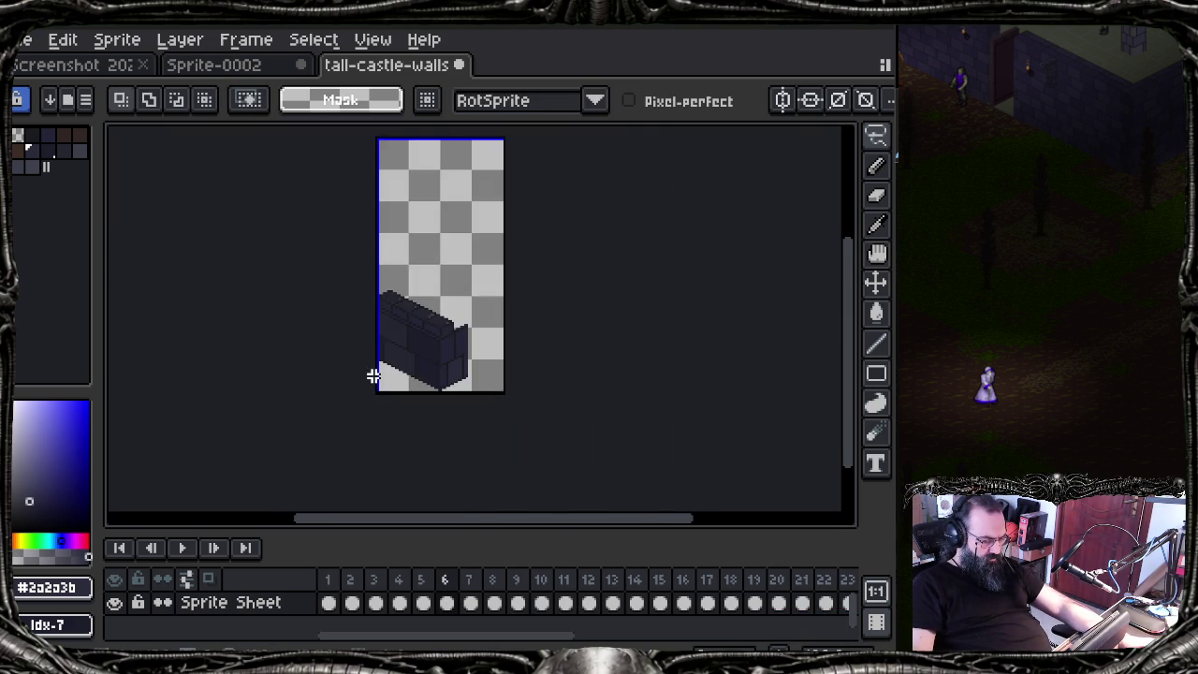
scroll(374, 375, "up", 3)
left_click(329, 602)
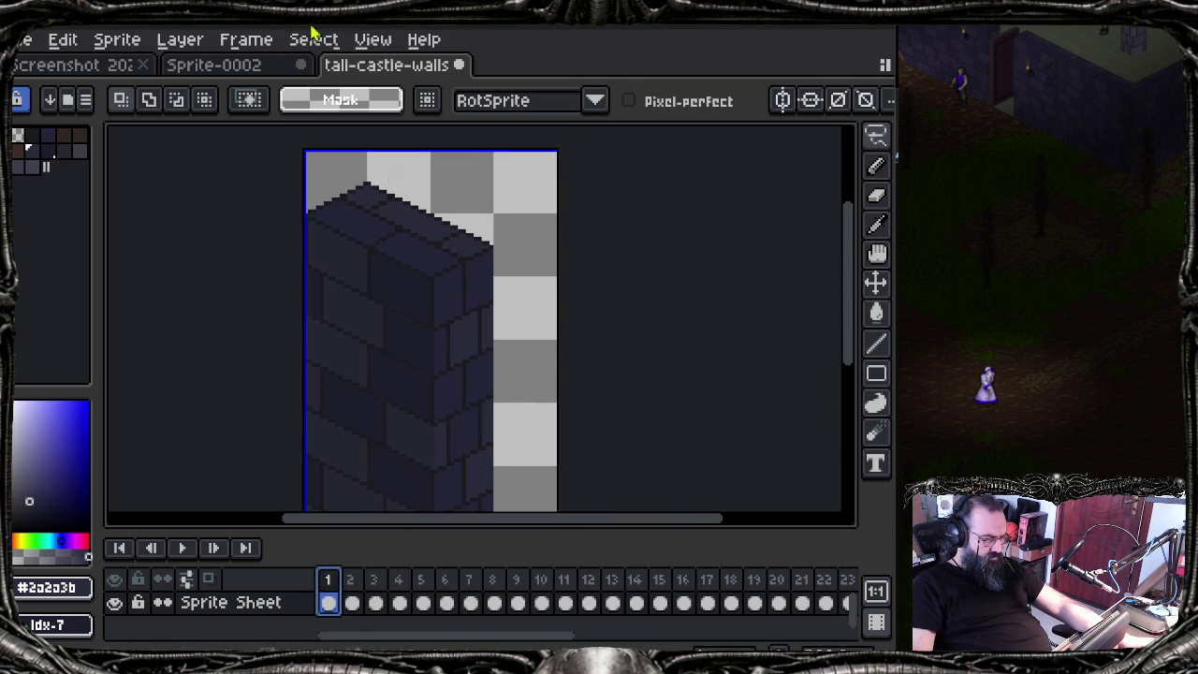
left_click(313, 39)
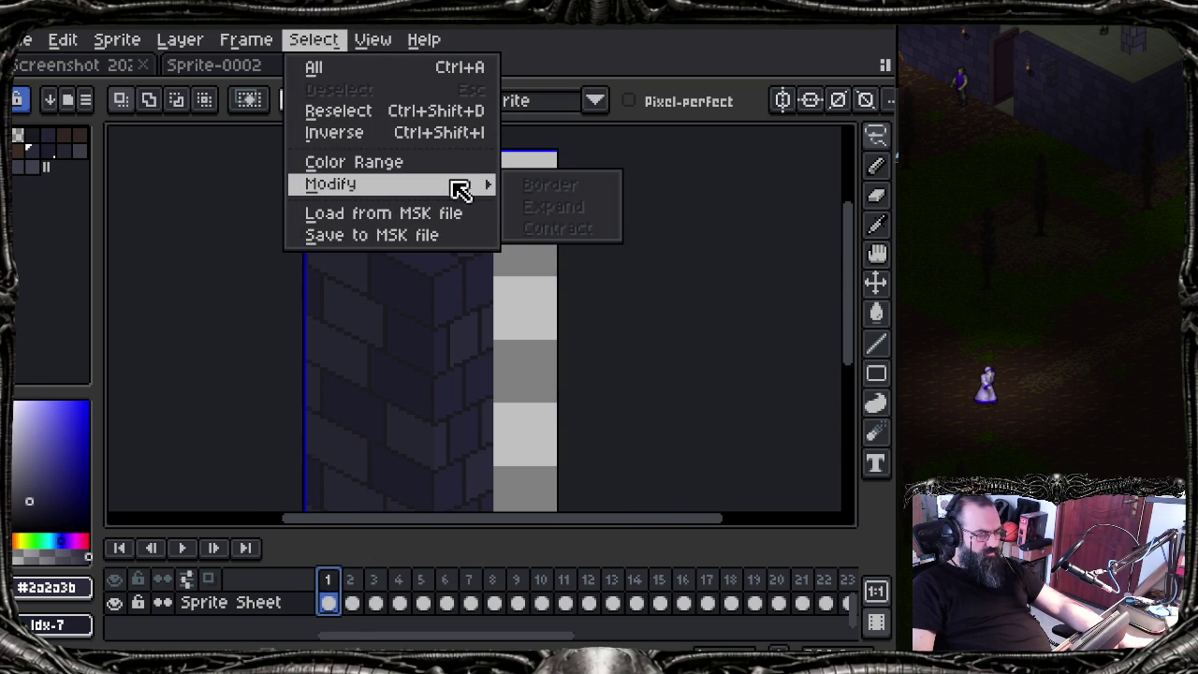
left_click(403, 213)
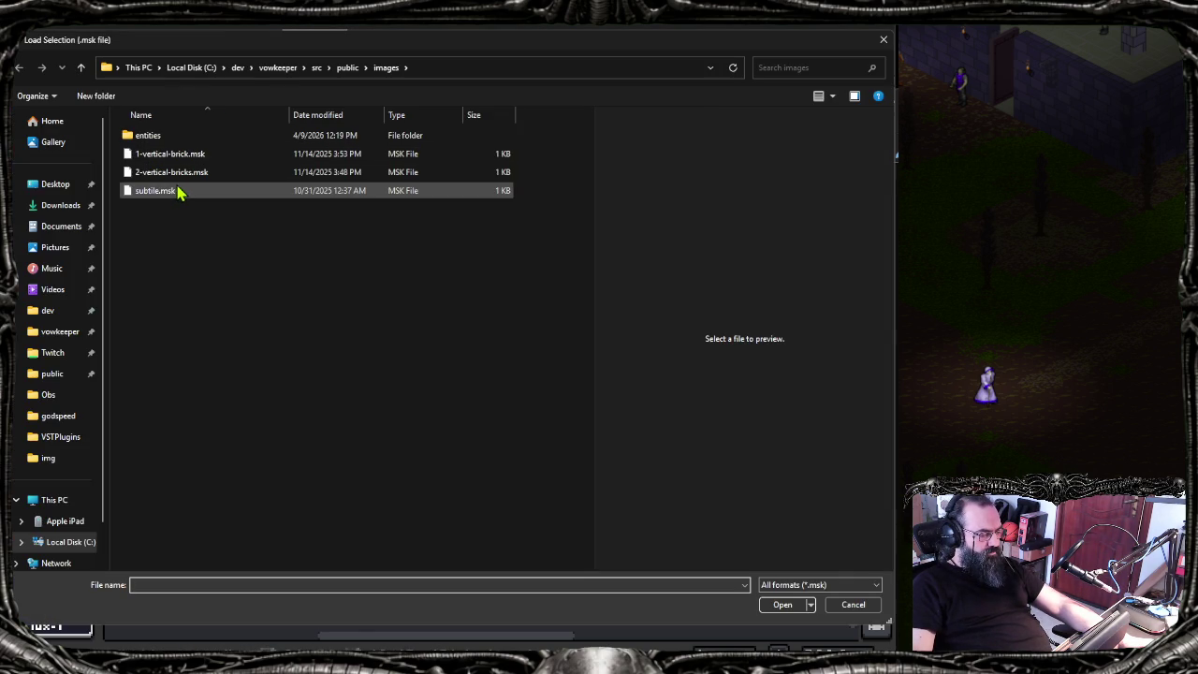
double_click(182, 177)
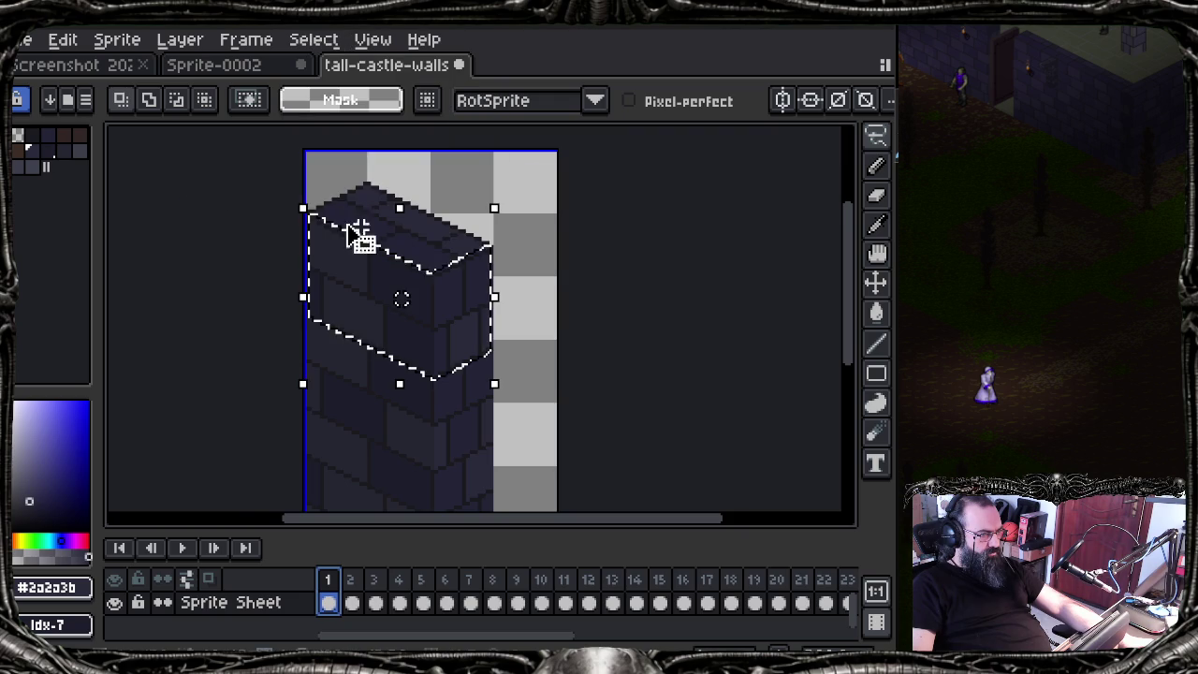
scroll(406, 296, "up", 2)
scroll(283, 259, "up", 1)
mouse_move(284, 260)
left_mouse_down()
mouse_move(300, 330)
mouse_move(269, 310)
mouse_move(270, 347)
left_mouse_up()
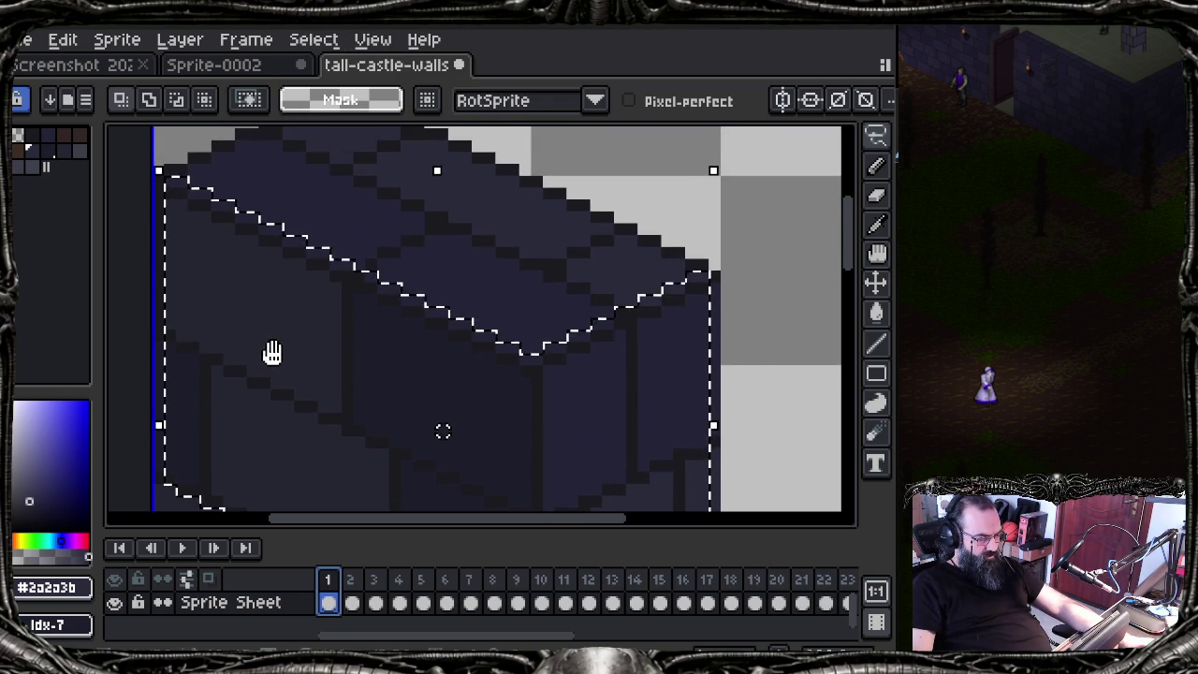
key("i")
key("v")
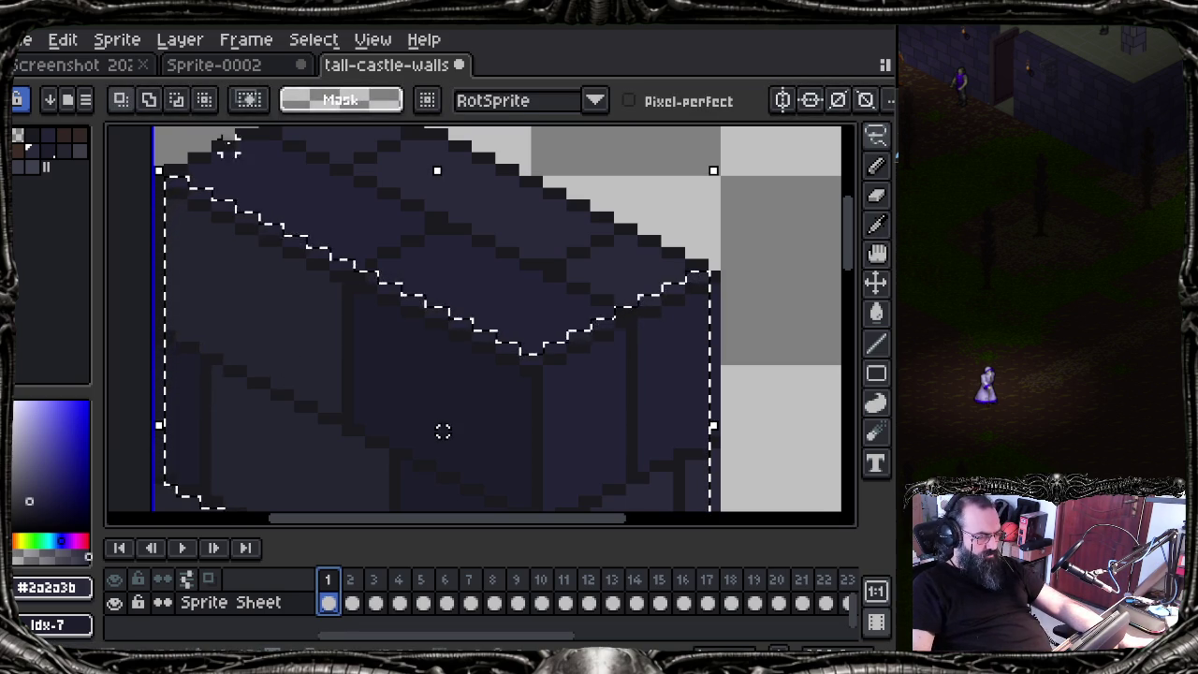
left_click(177, 105)
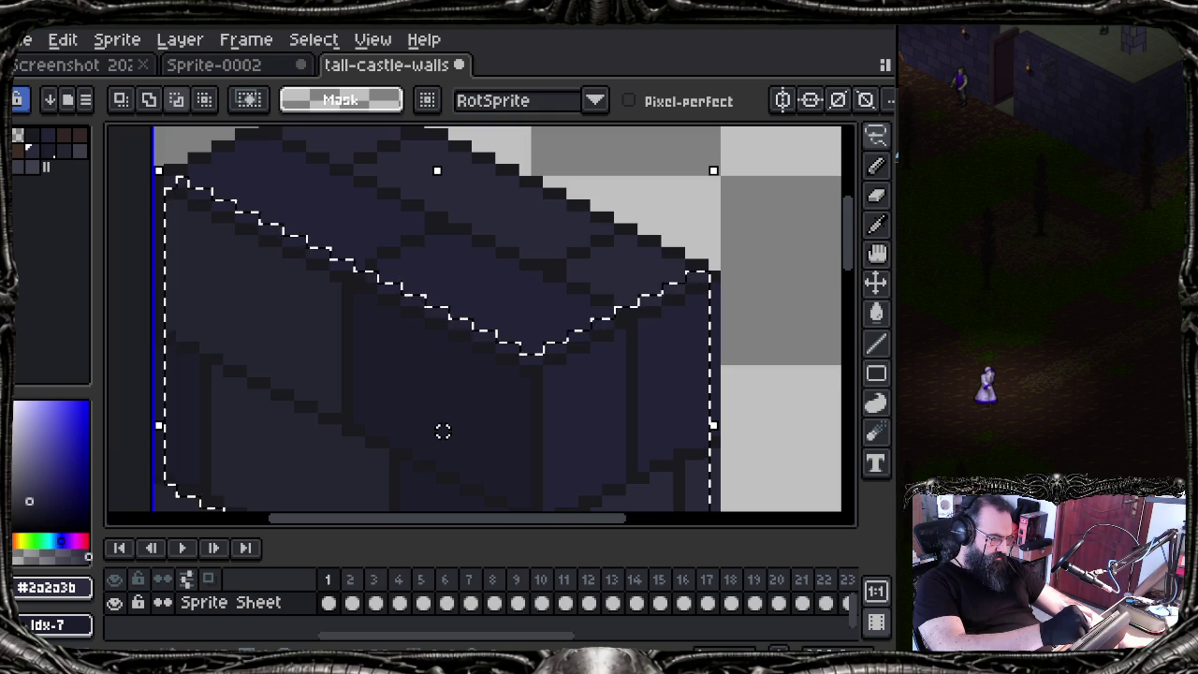
key("alt")
left_click(174, 175)
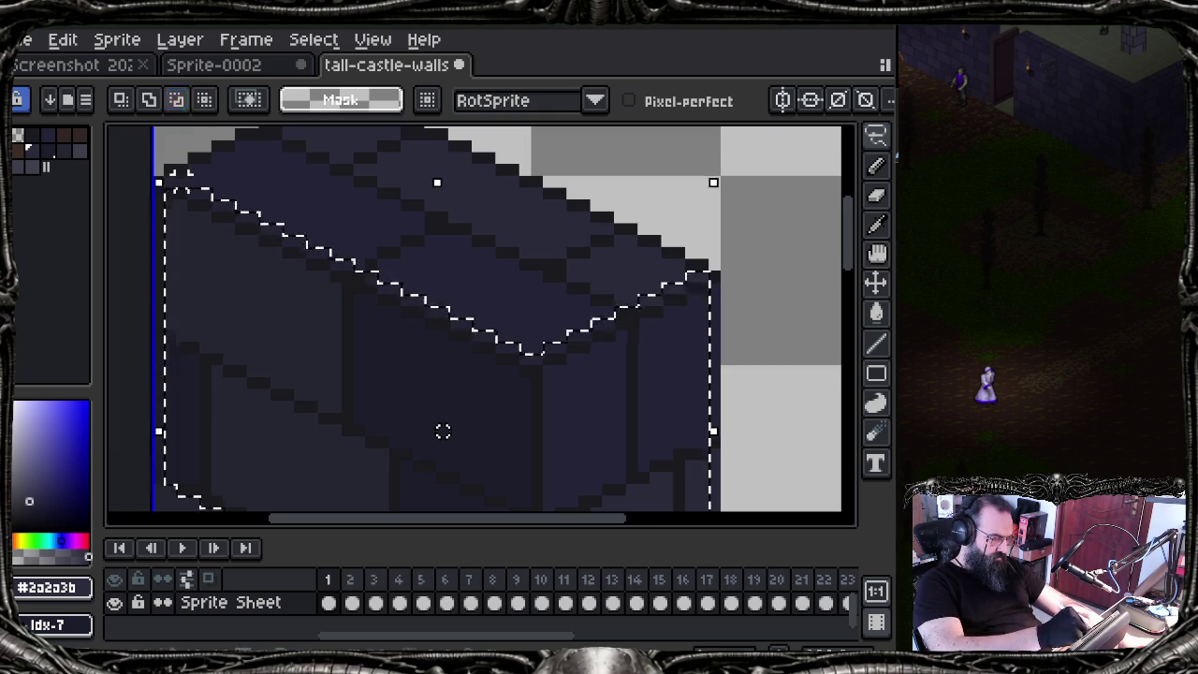
left_click(183, 176, "alt")
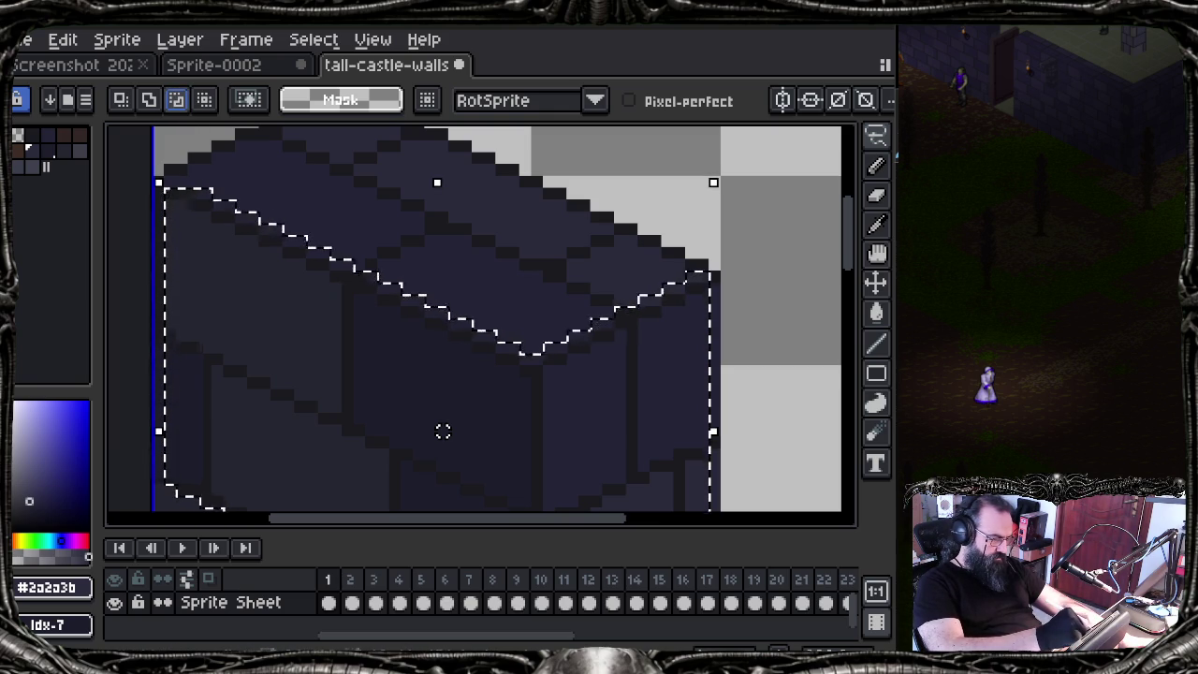
key("alt")
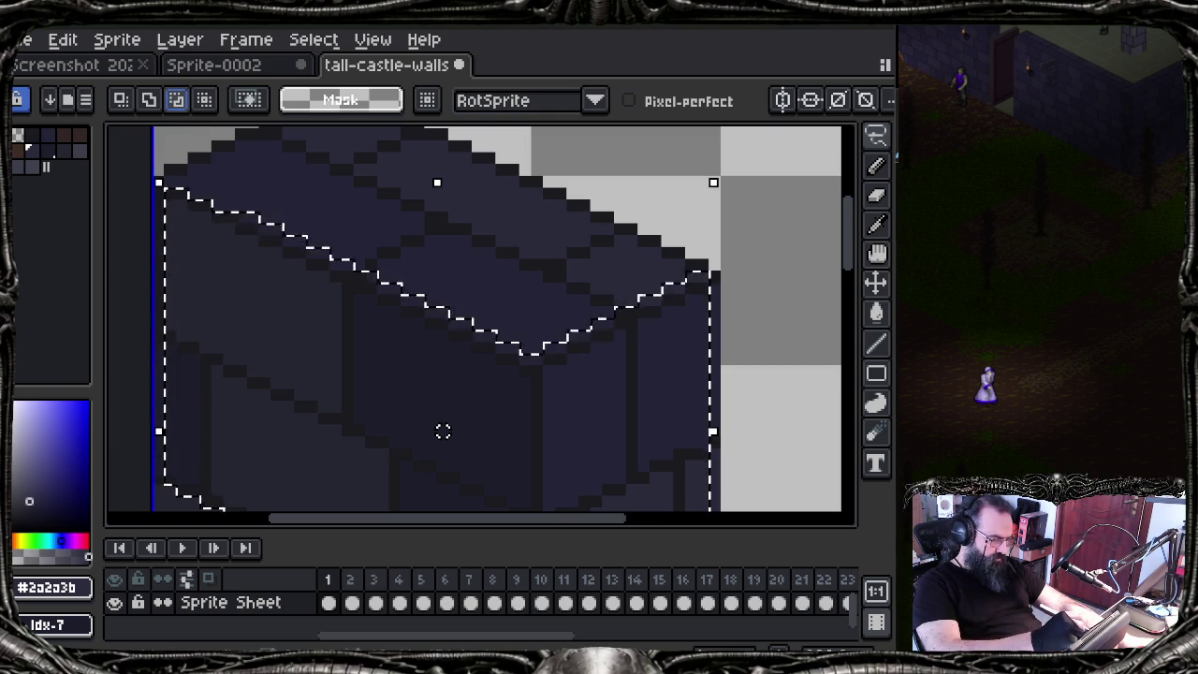
key("shift+alt")
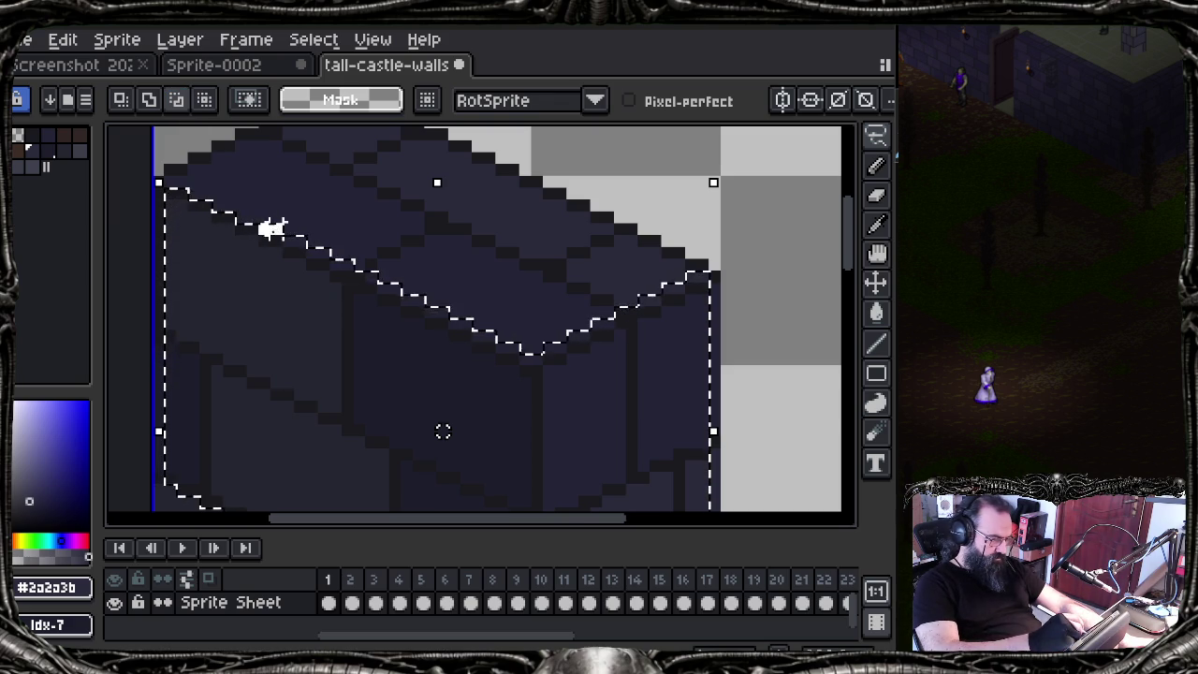
left_click(178, 100)
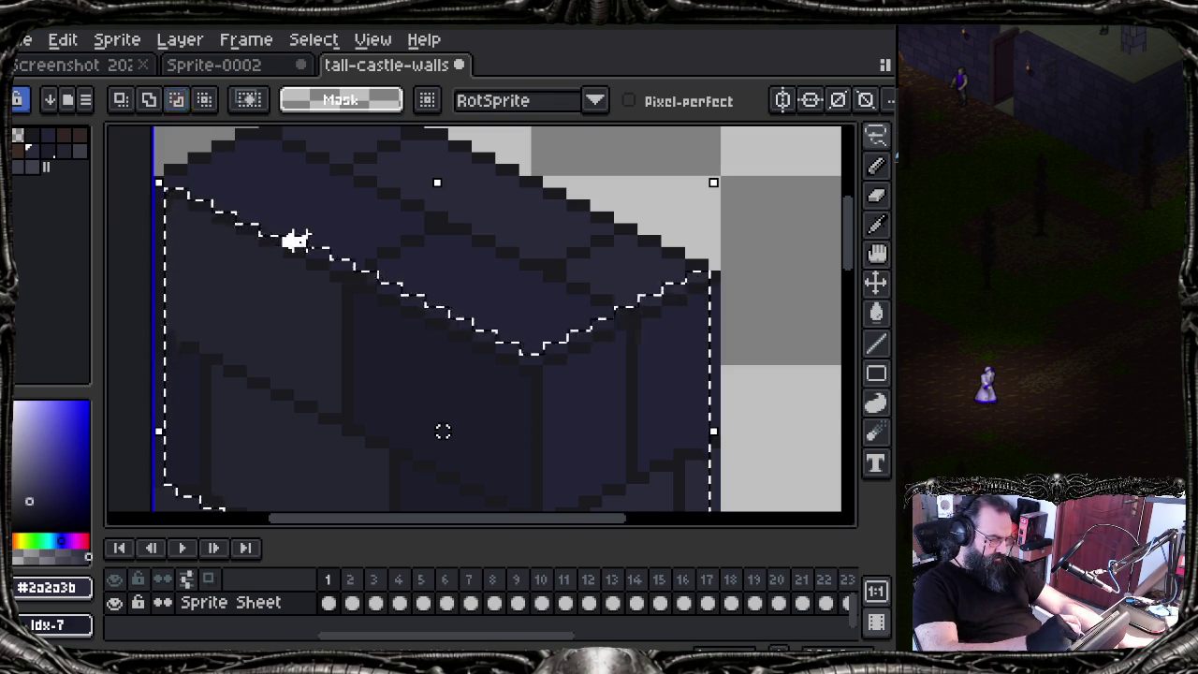
left_click(177, 100)
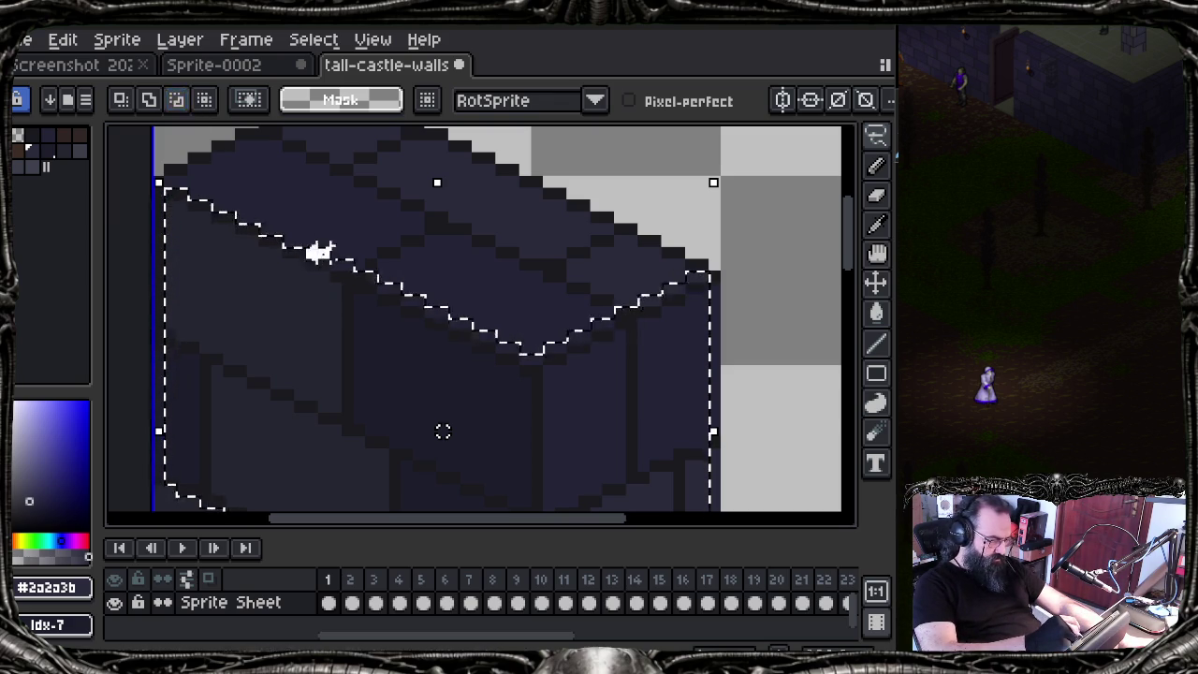
left_click(177, 100)
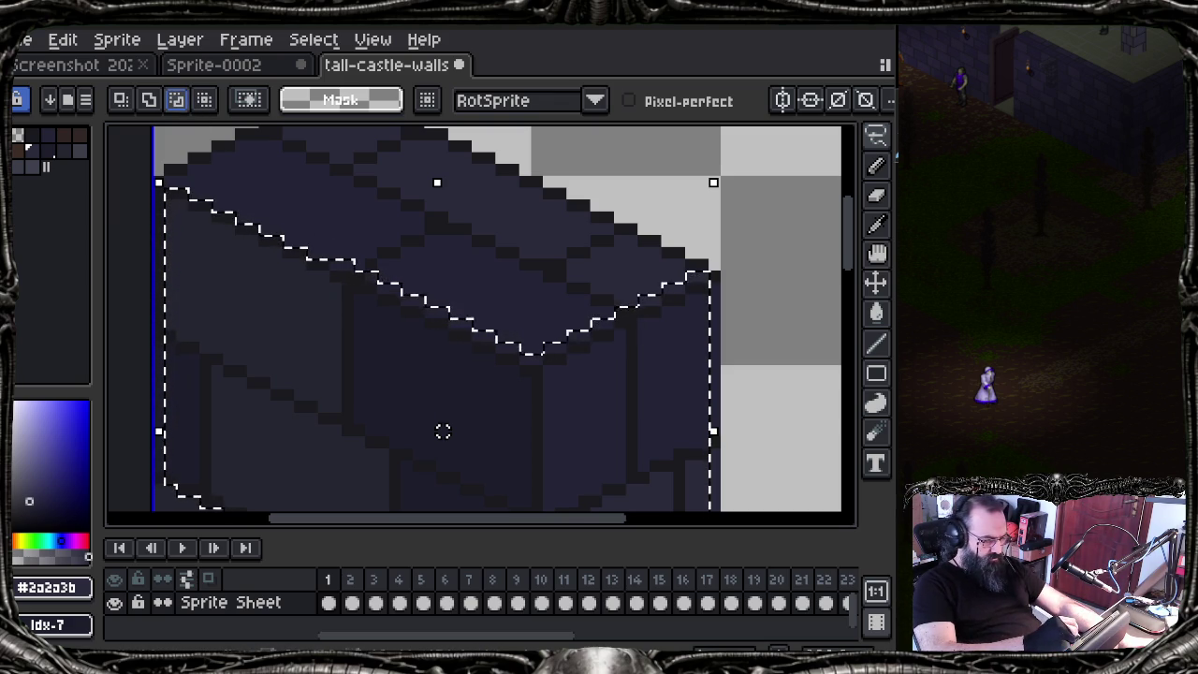
left_click(177, 100)
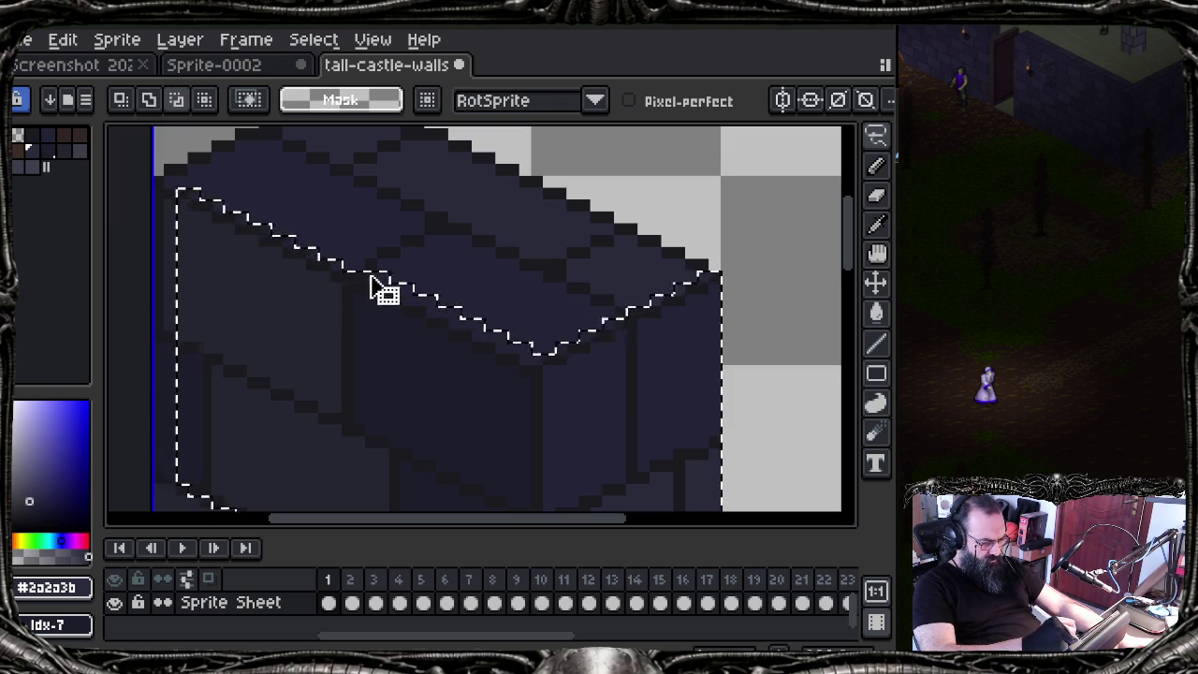
key("ctrl+z")
key("alt")
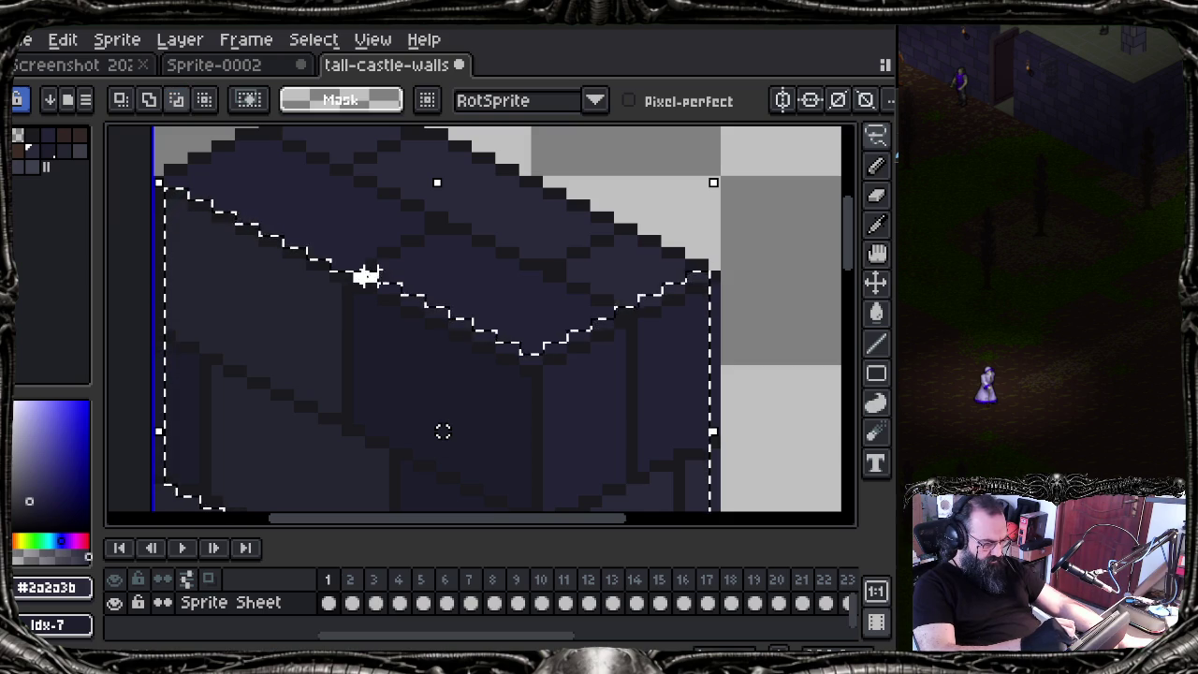
left_click(177, 100)
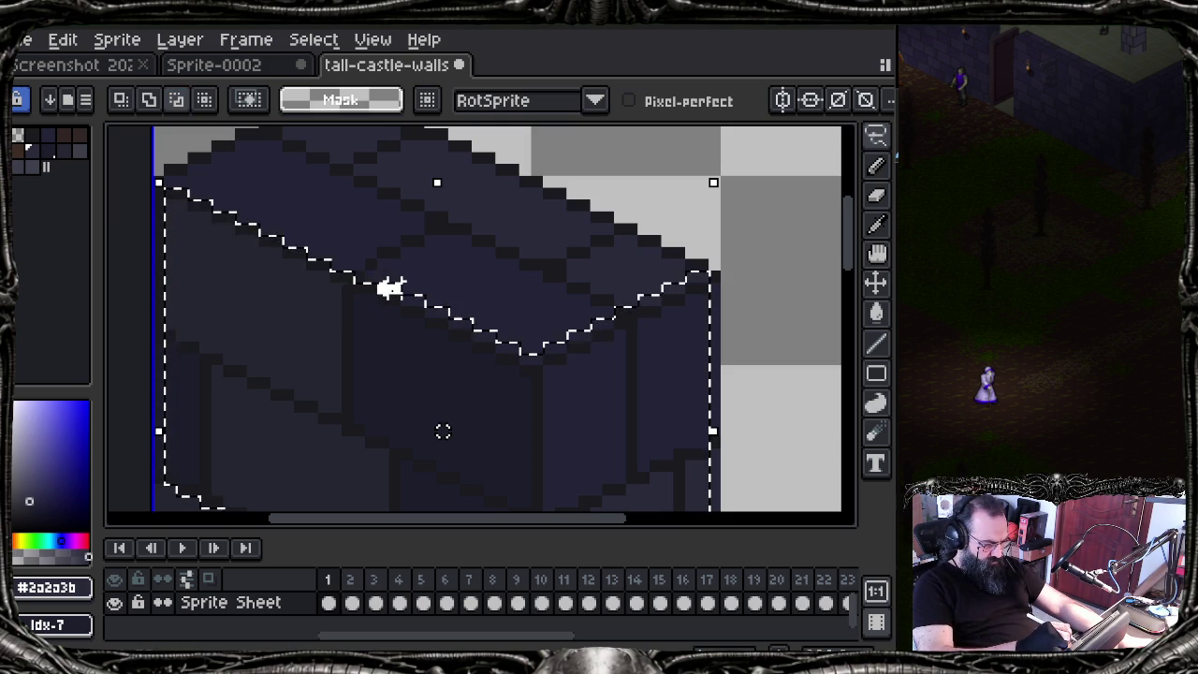
key("alt")
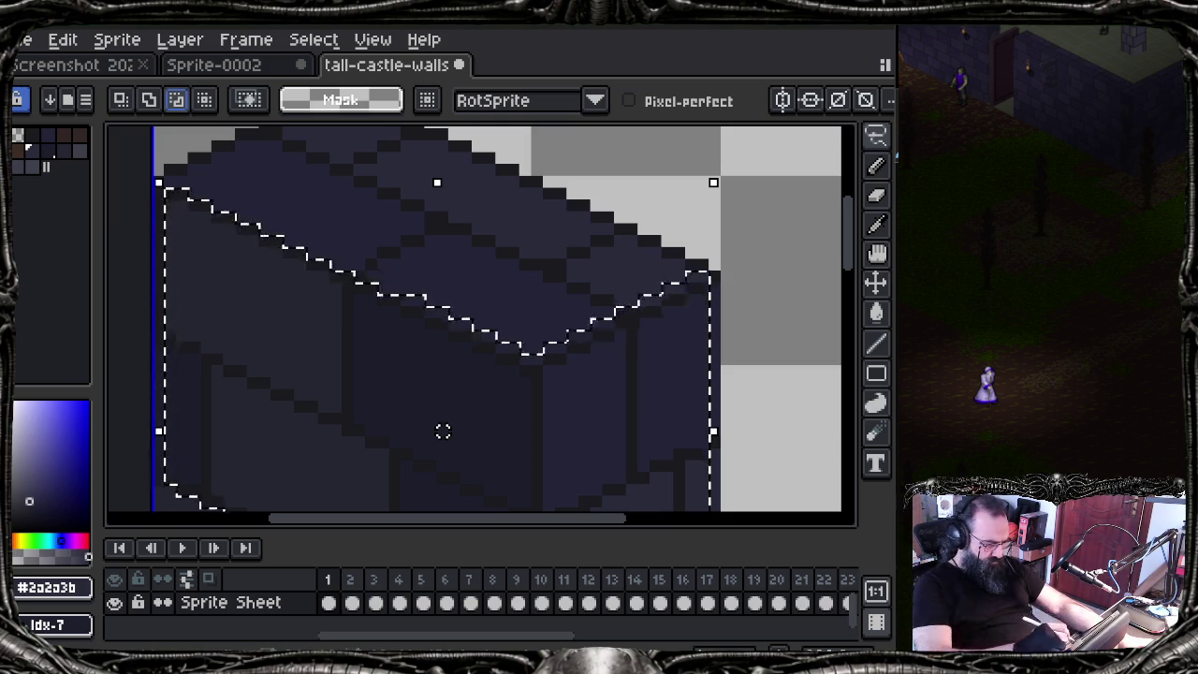
key("alt")
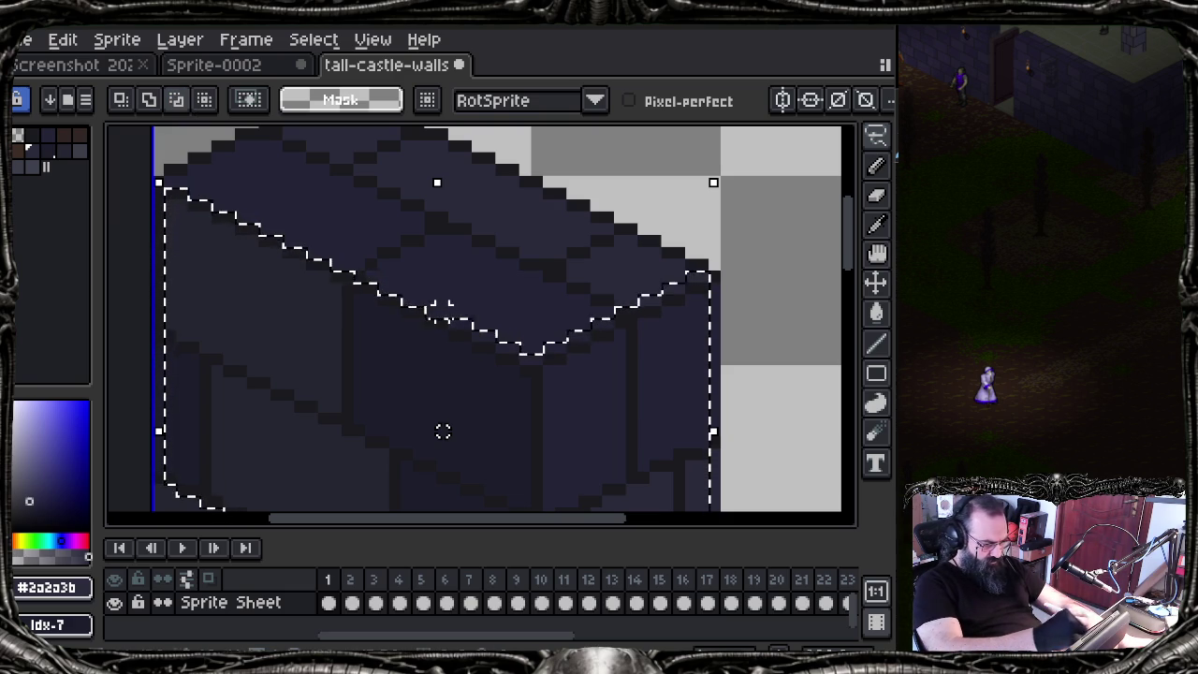
key("alt")
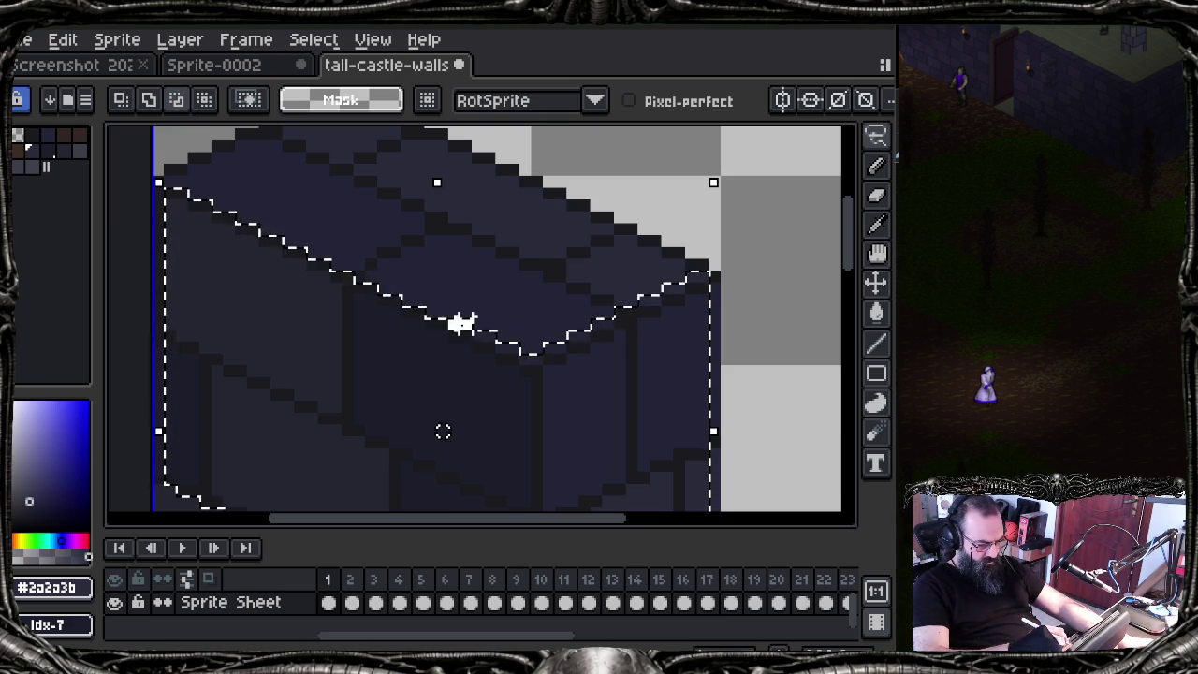
key("alt")
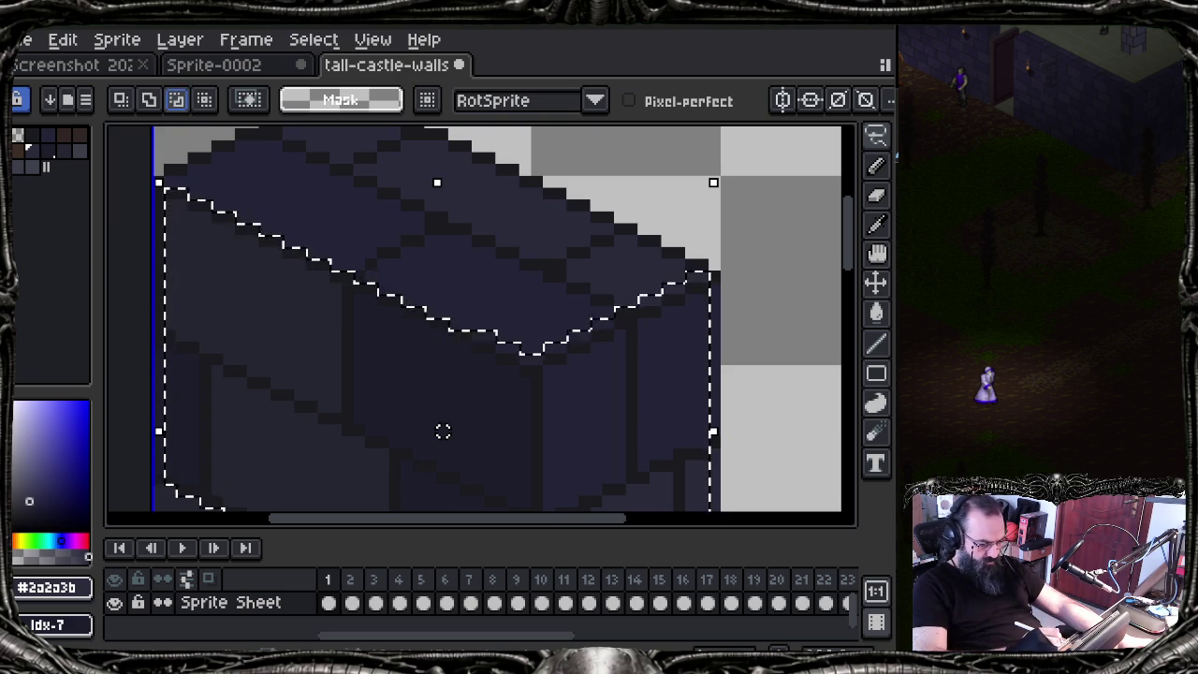
key("alt")
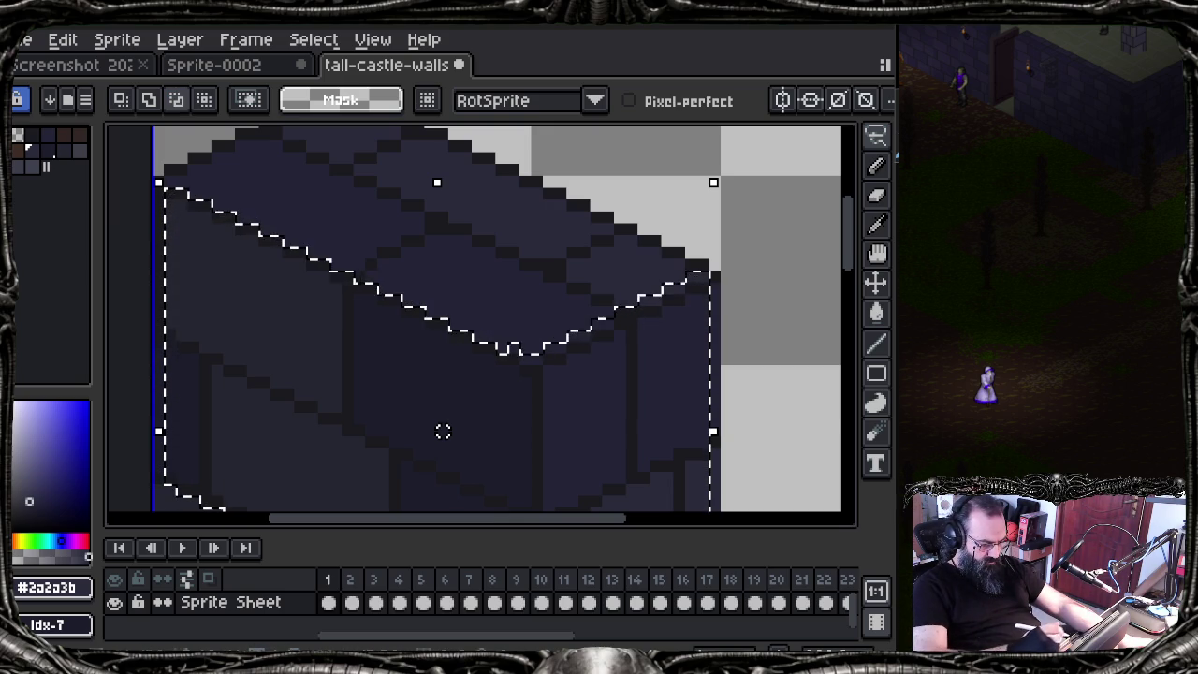
left_click_drag(443, 430, 431, 430)
key("ctrl+z")
key("alt")
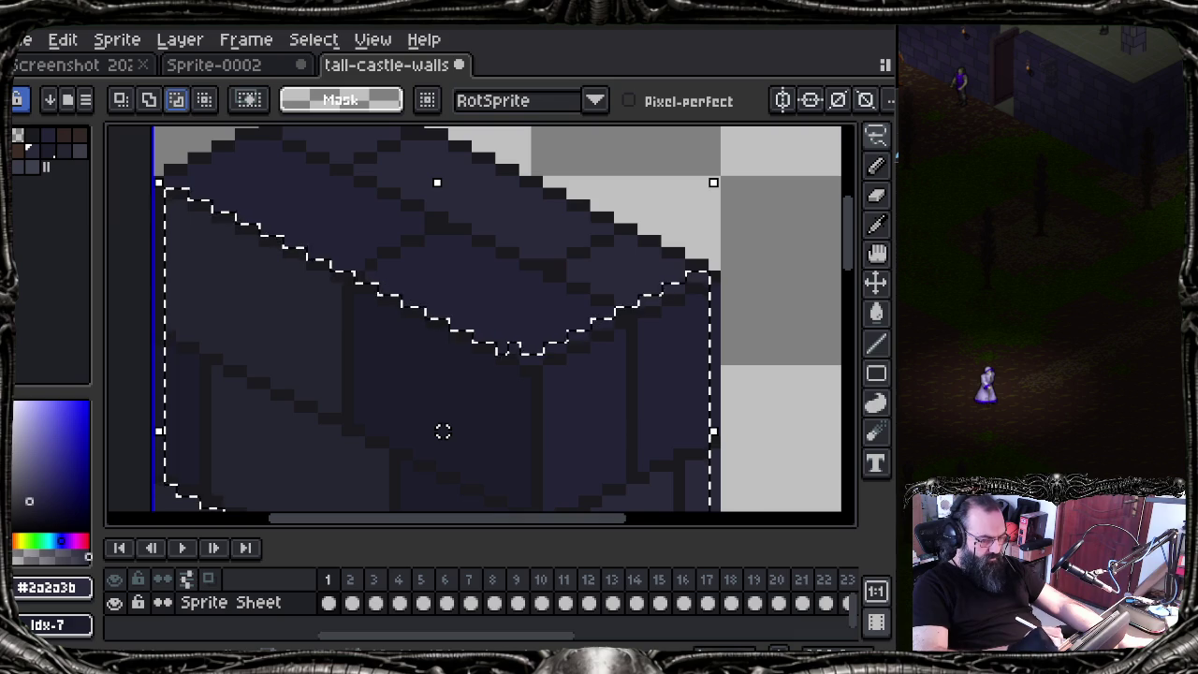
key("alt")
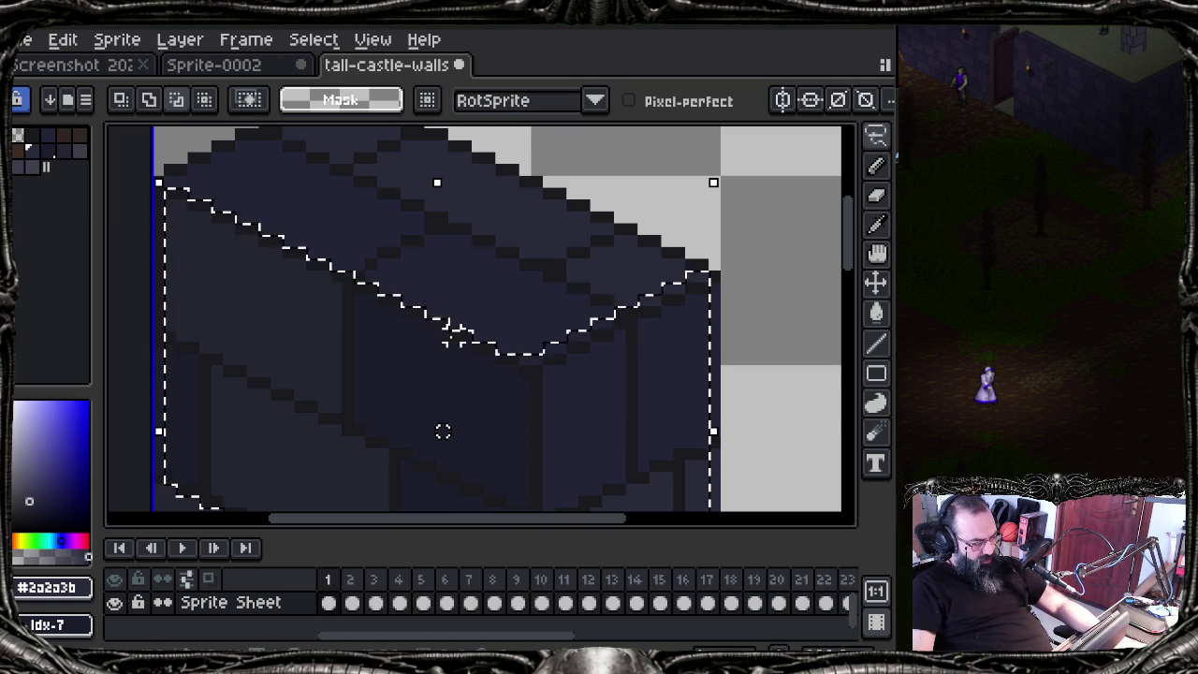
Step: Undo five lasso, edge-move and rectangle edits, then pan to the wall's lower part
key("alt")
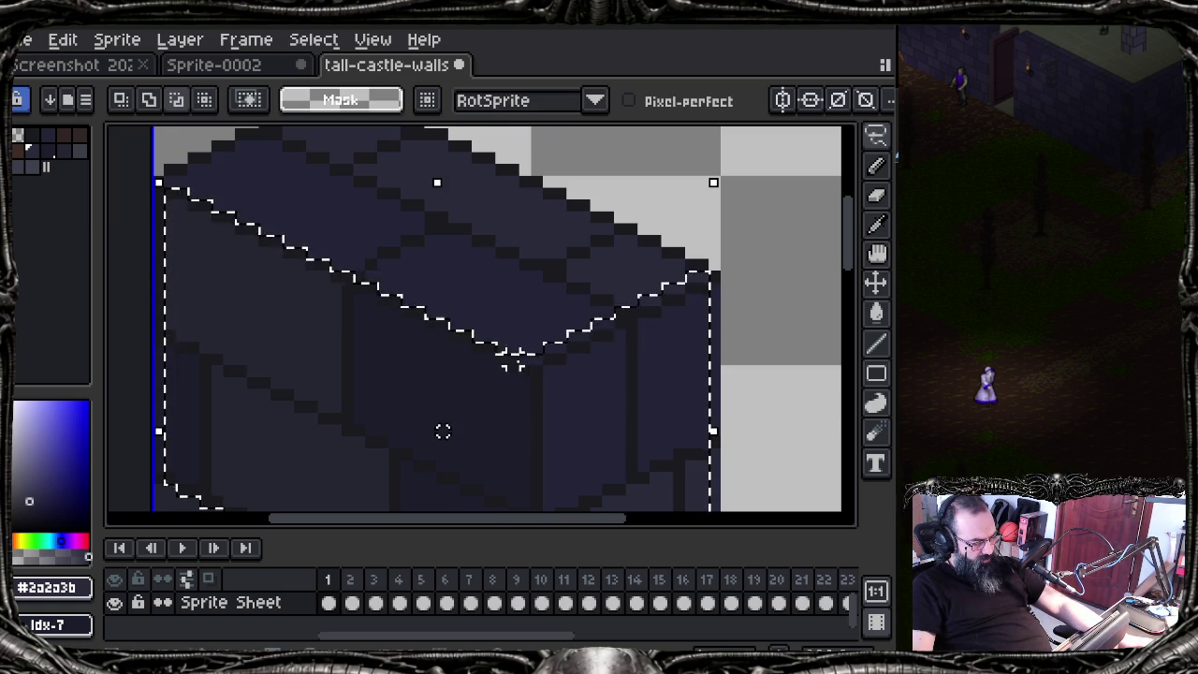
key("ctrl+z")
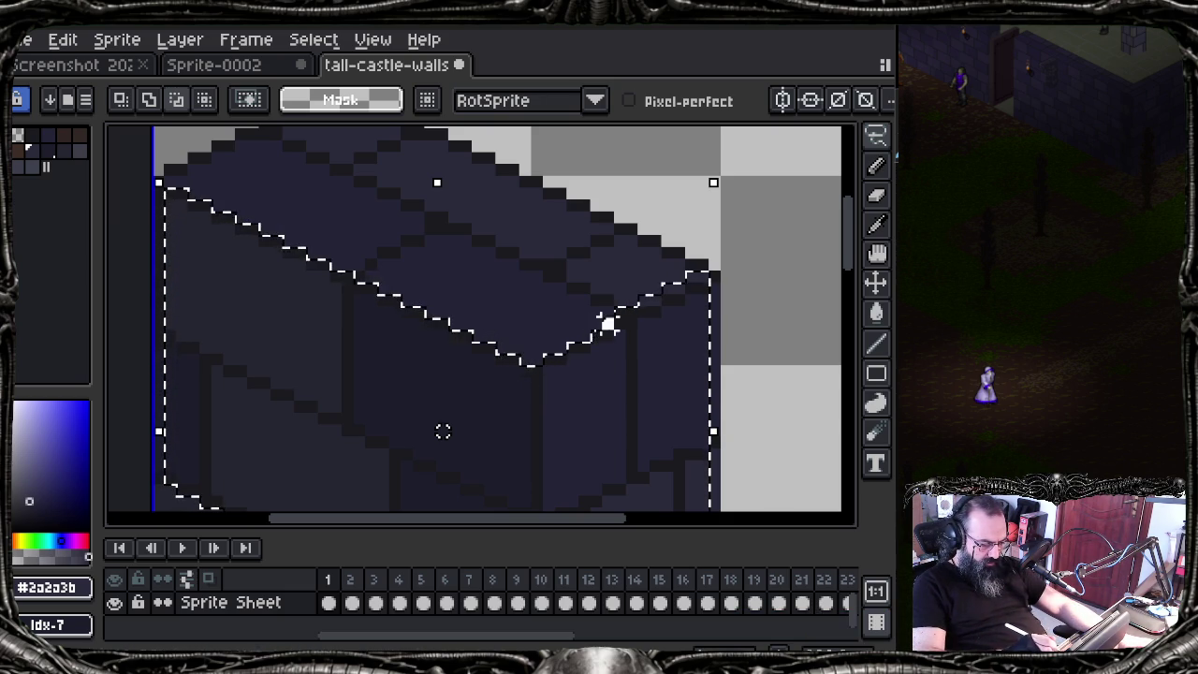
key("ctrl+z")
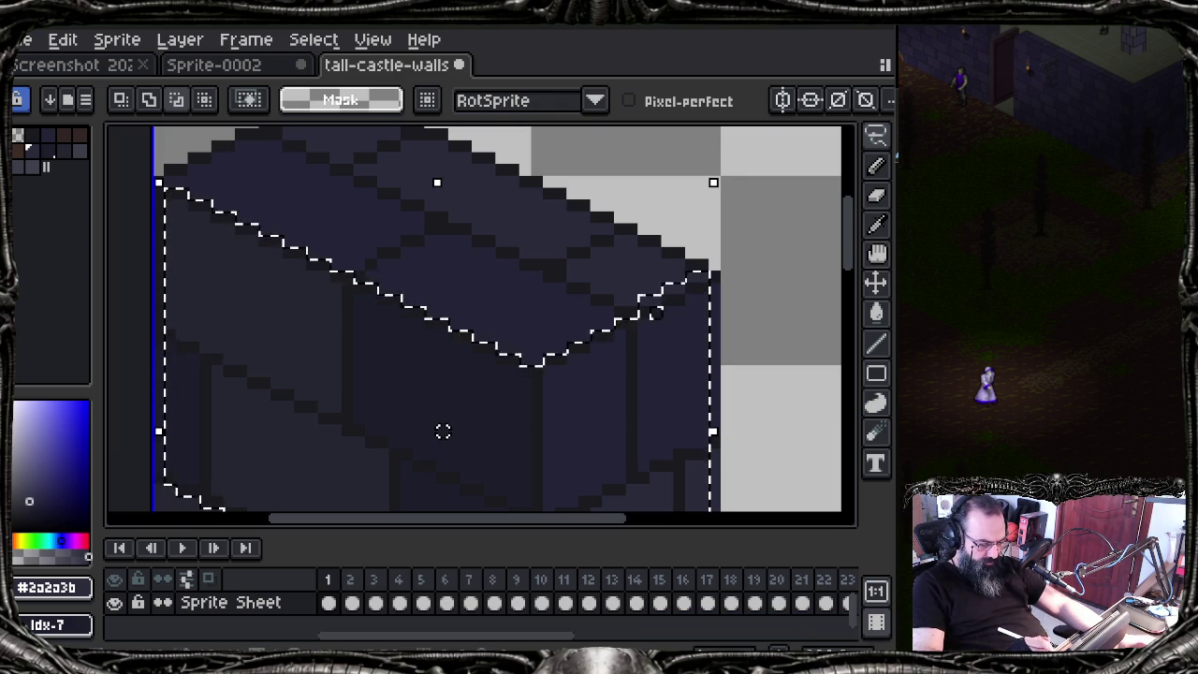
key("ctrl+z")
key("ctrl+z")
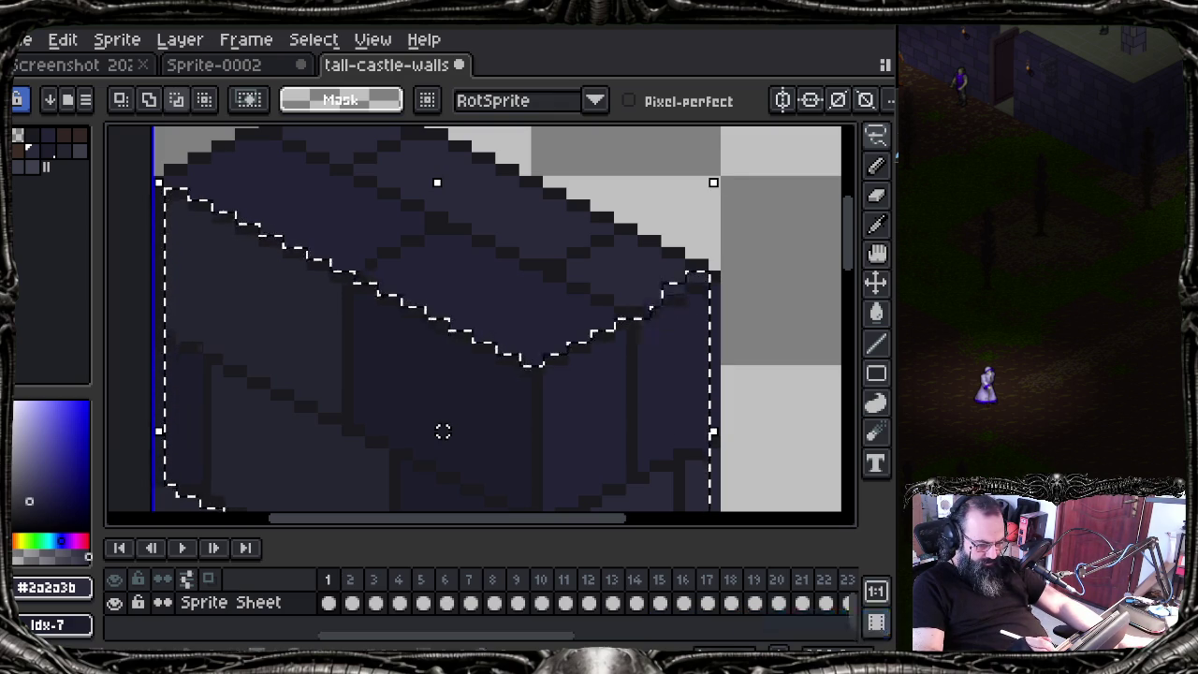
key("ctrl+z")
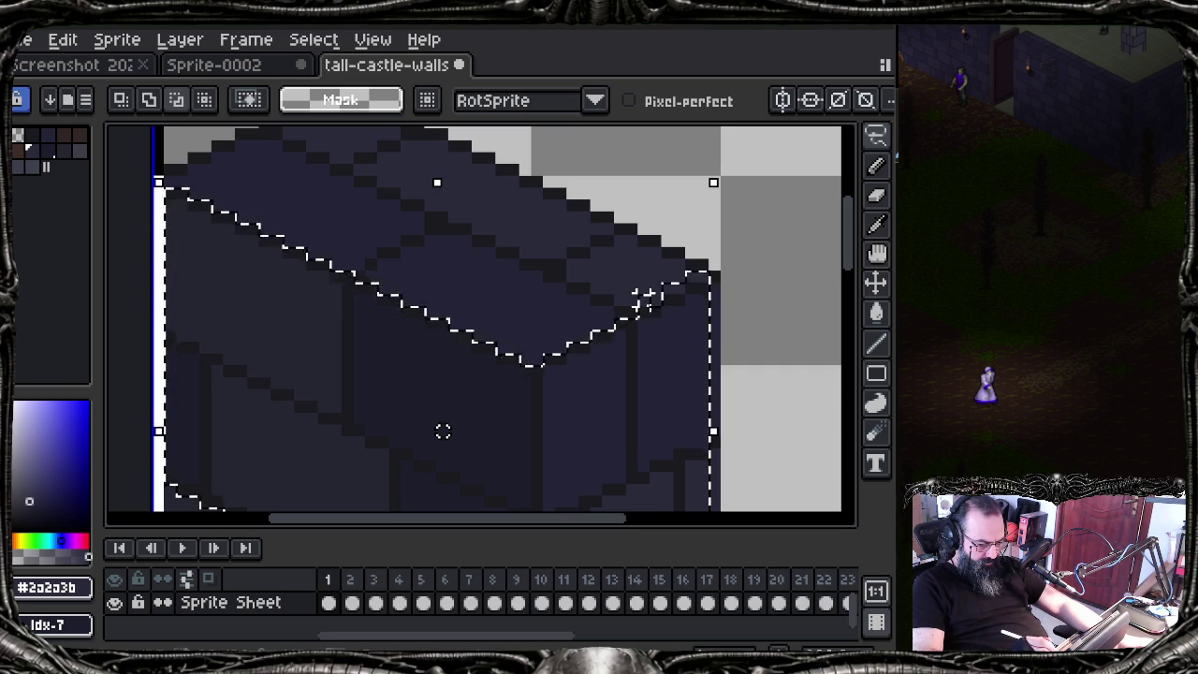
key("ctrl+z")
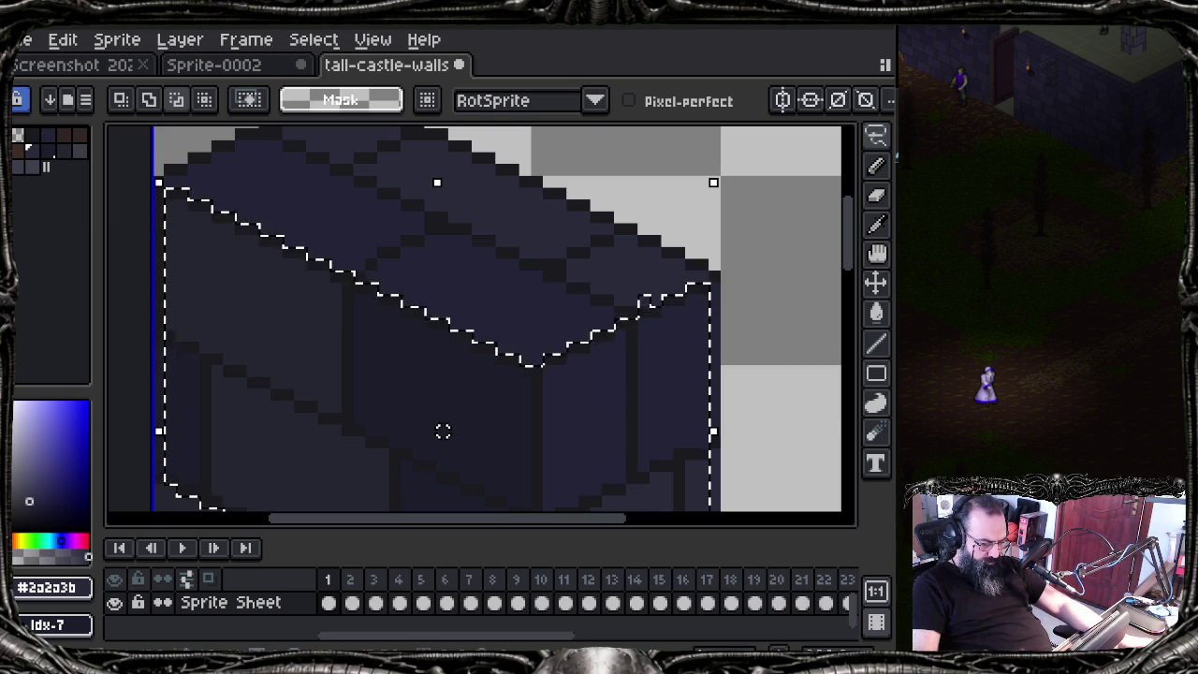
left_click_drag(642, 355, 661, 290)
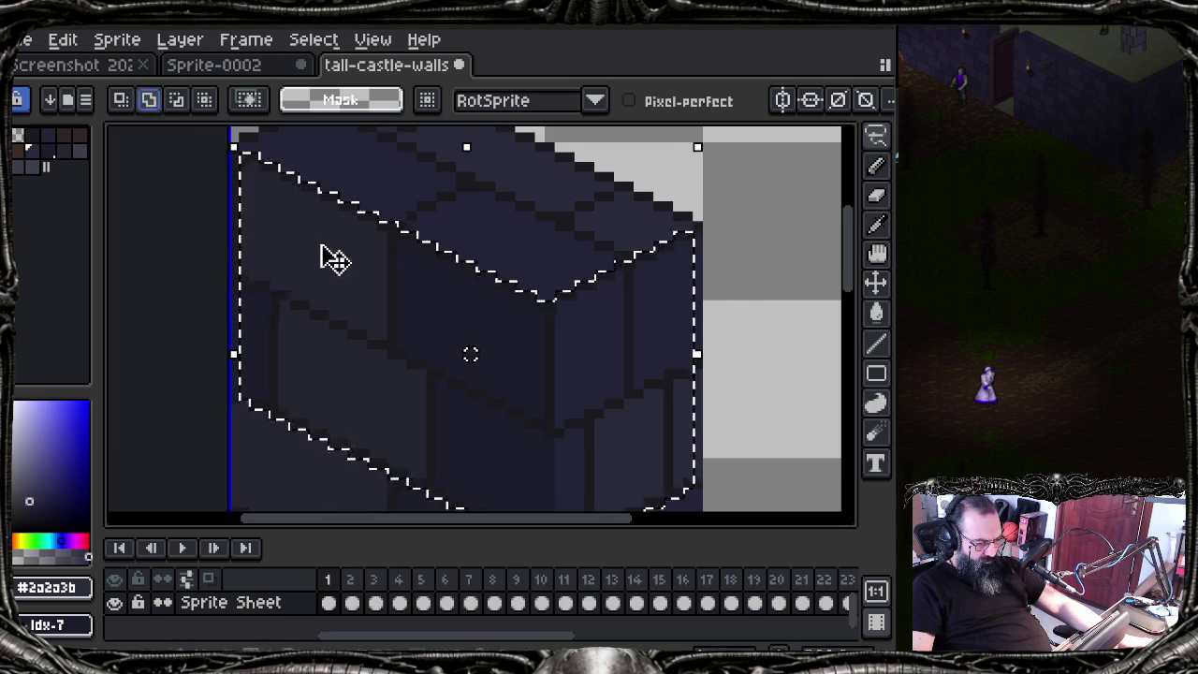
Step: Widen the wall-section selection to the wall's left edge and raise its top edge
left_click_drag(321, 250, 327, 264)
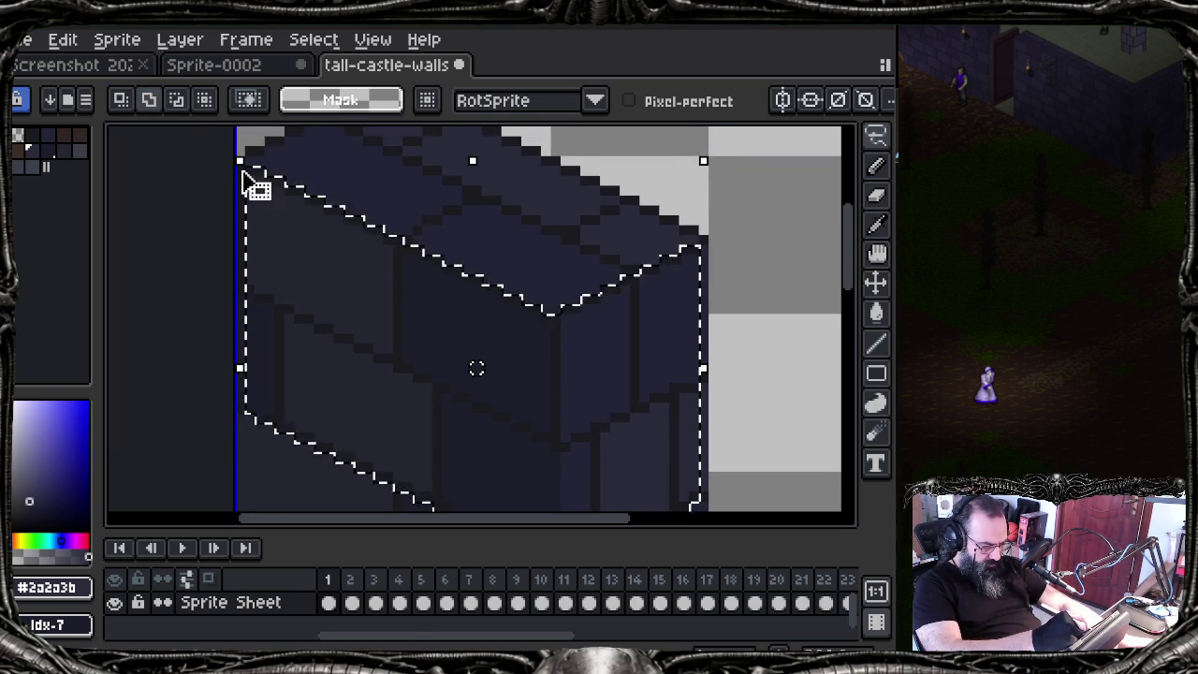
key("ctrl+z")
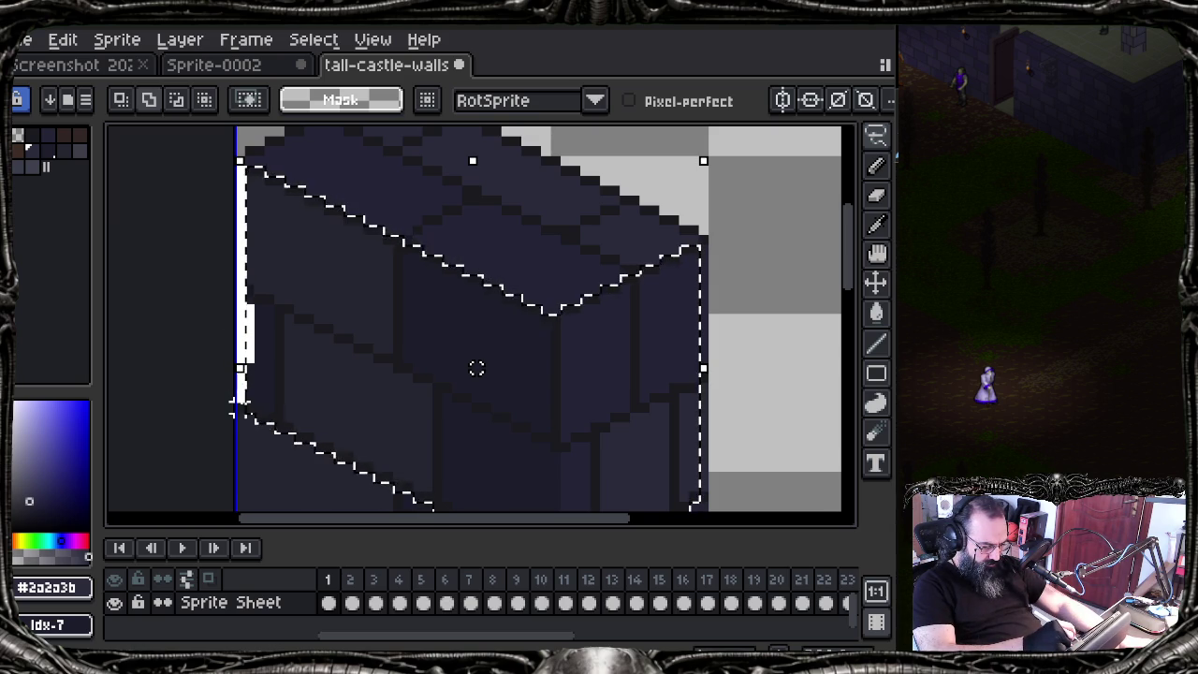
left_click_drag(239, 407, 229, 408)
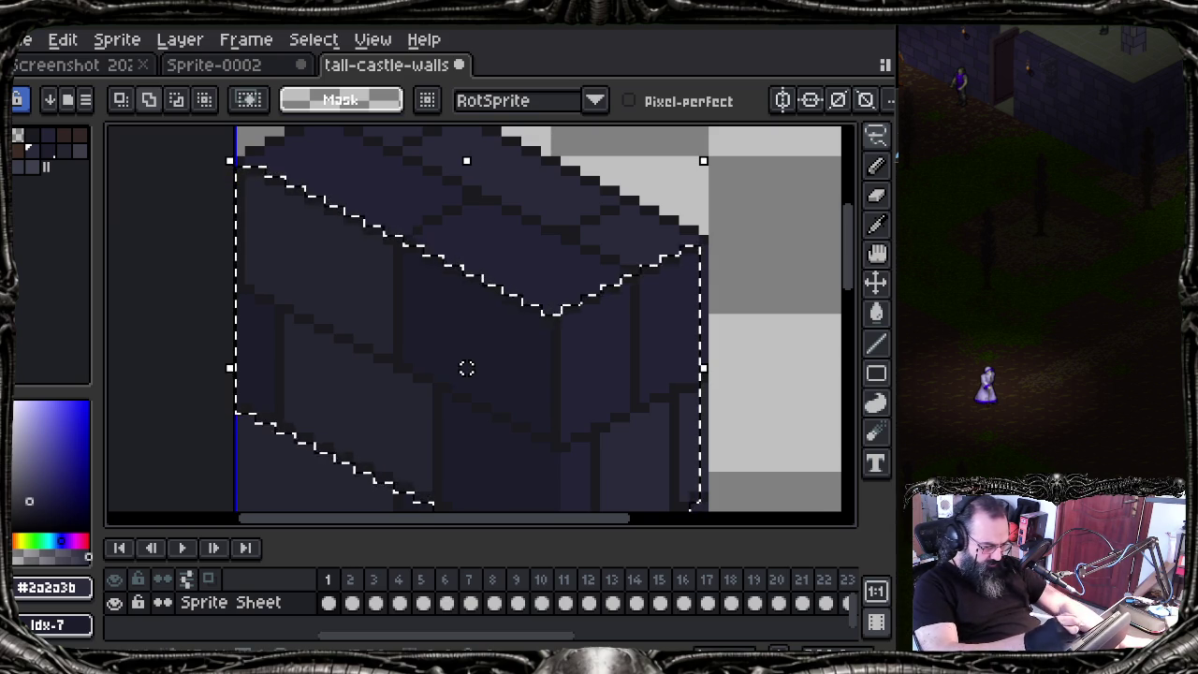
left_click_drag(236, 161, 232, 151)
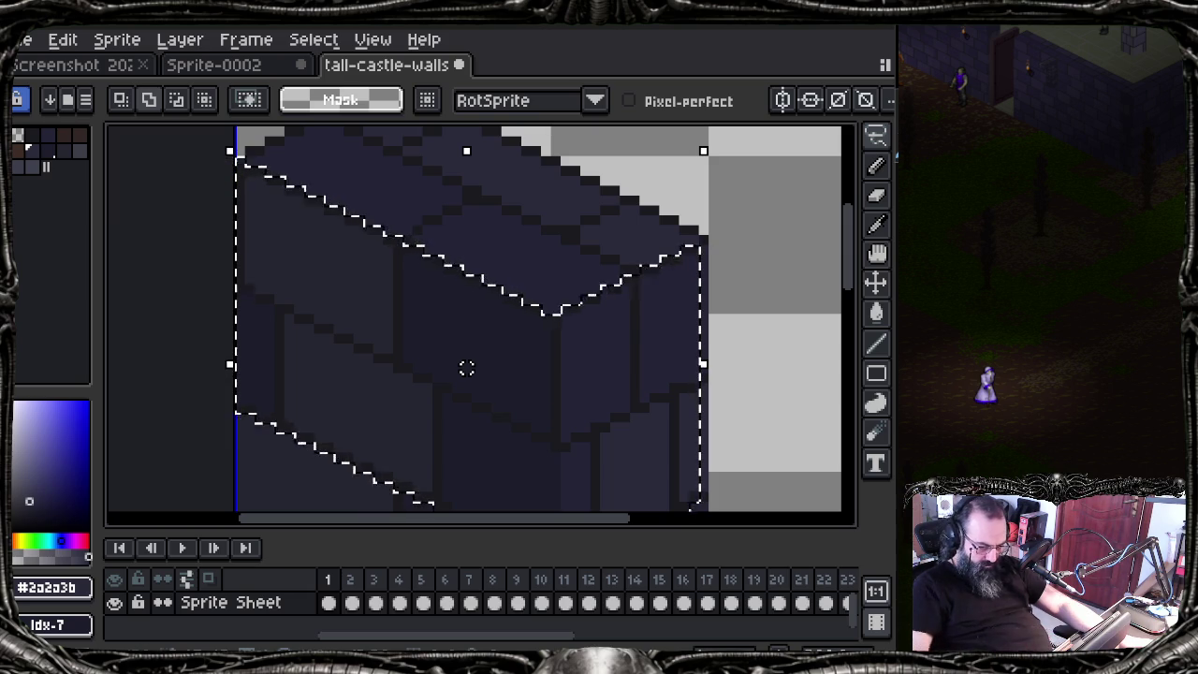
Step: Slant the selection's right edge downward to fit the wall, then go to frame 5
left_click_drag(505, 301, 268, 307)
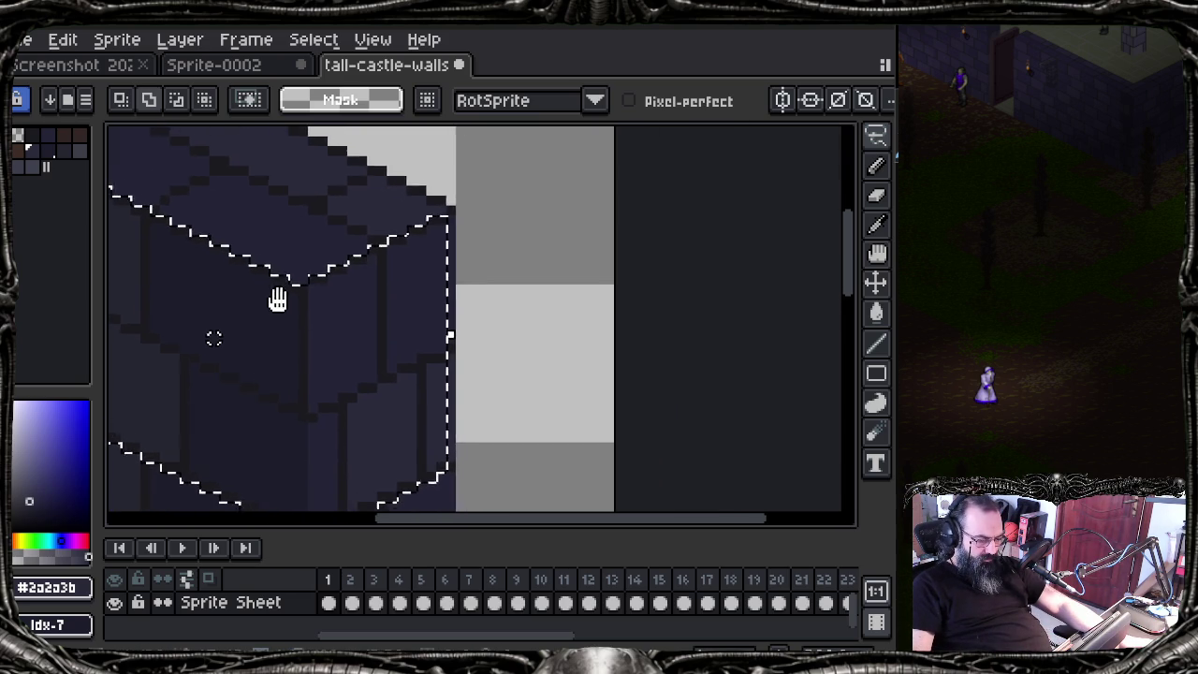
left_click_drag(441, 200, 448, 404)
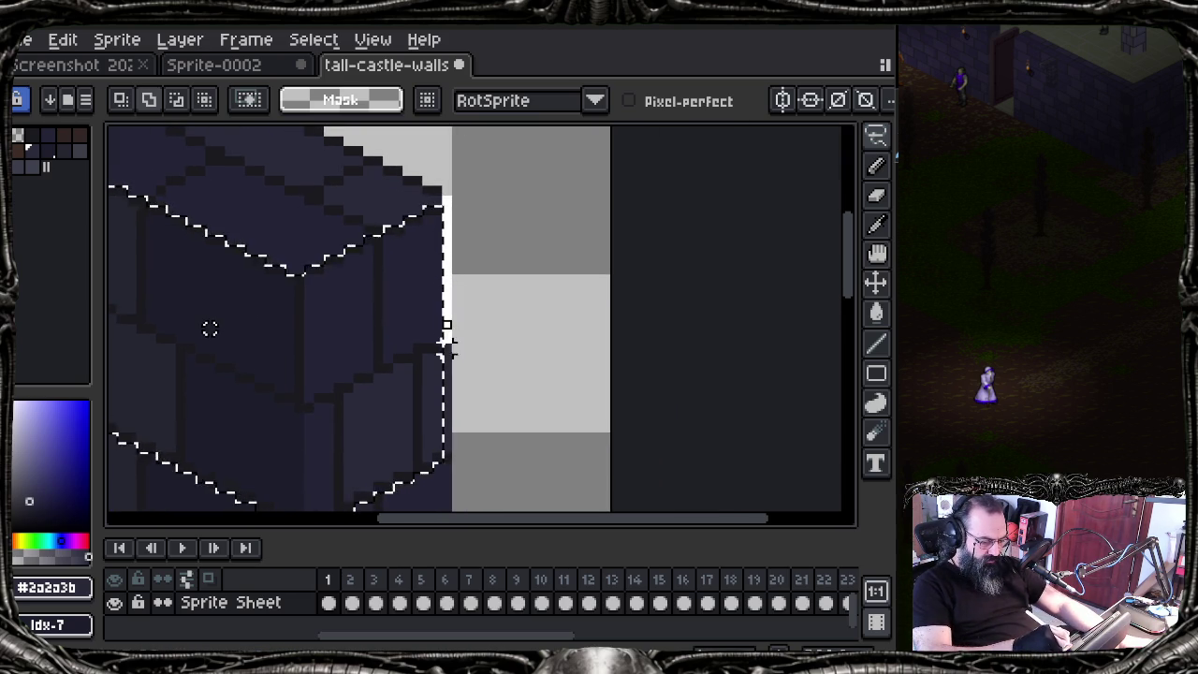
left_click_drag(447, 404, 448, 463)
left_click_drag(503, 356, 714, 219)
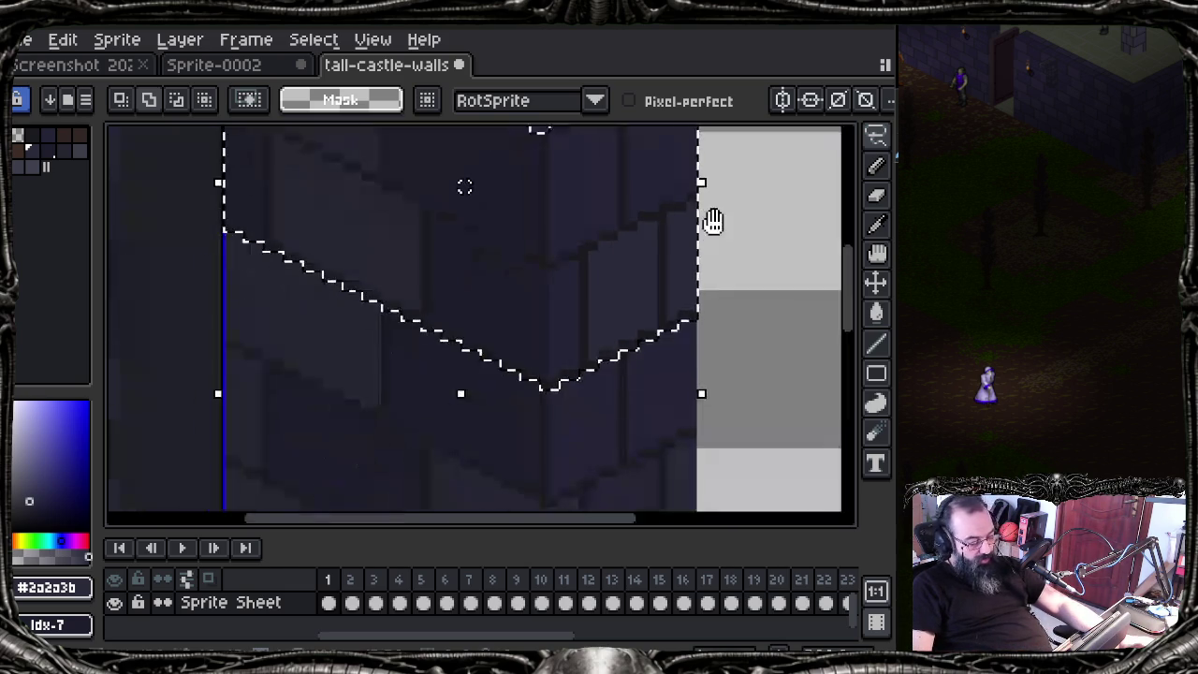
left_click(422, 603)
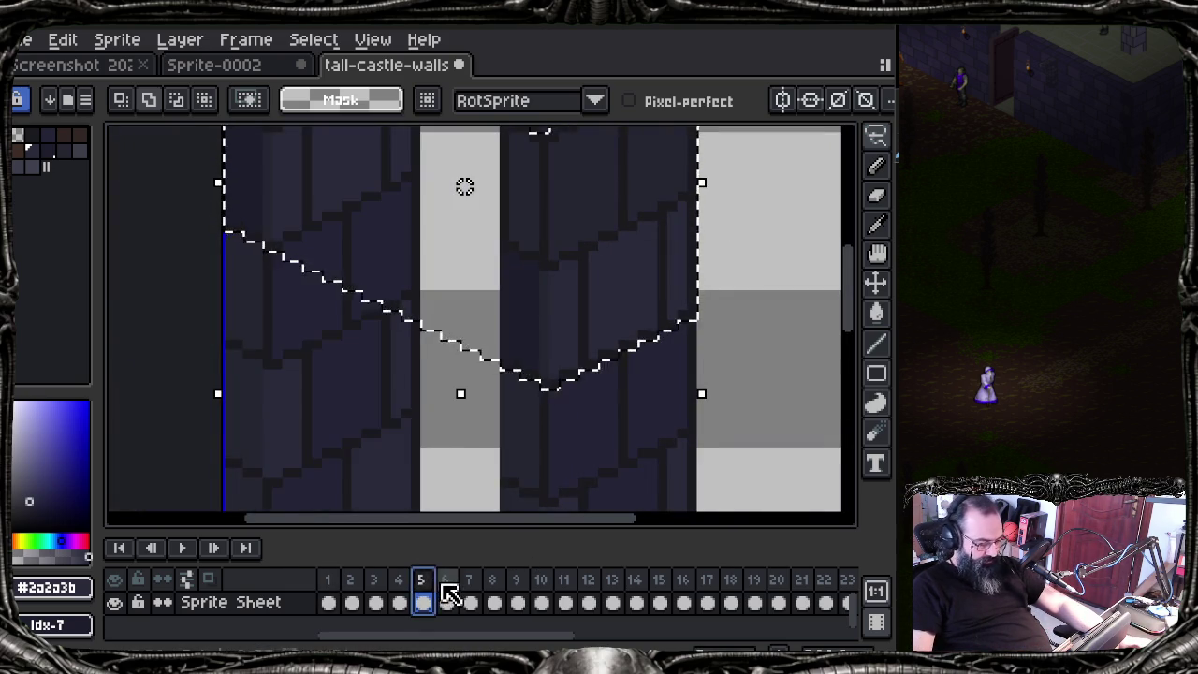
Step: Paste the copied wall section into frame 6 and drag it down the frame
scroll(503, 334, "down", 3)
key("ctrl+d")
mouse_move(486, 383)
left_mouse_down()
mouse_move(489, 268)
mouse_move(473, 253)
left_mouse_up()
key("ctrl+v")
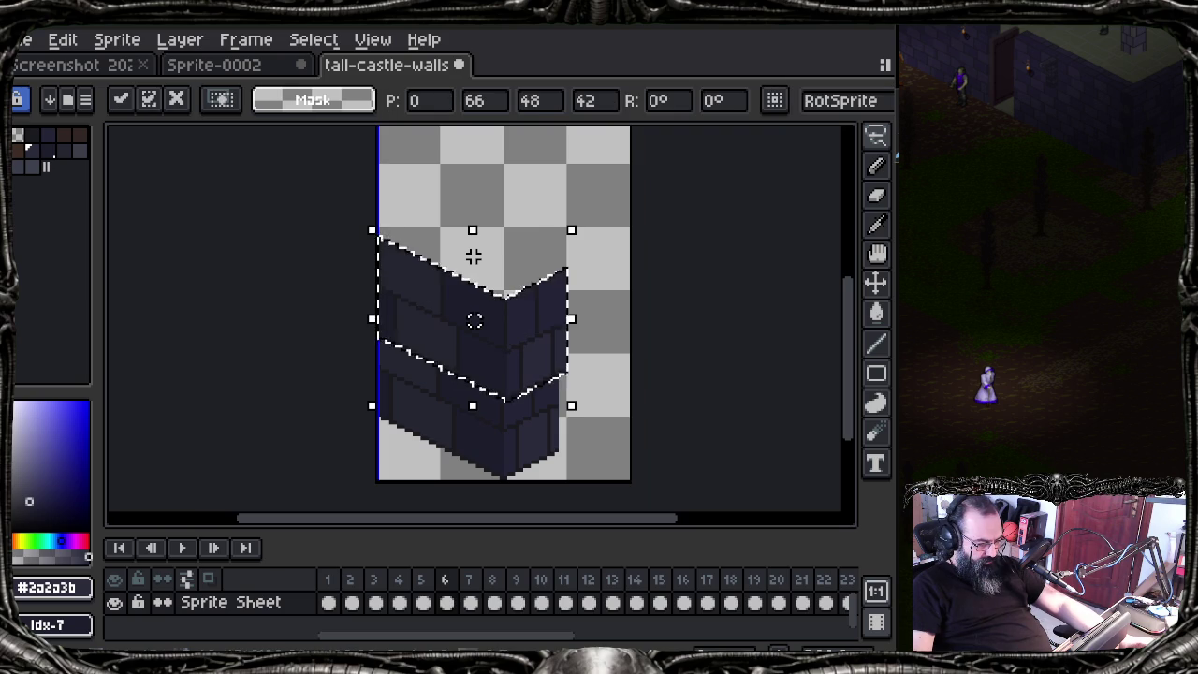
mouse_move(508, 351)
left_mouse_down()
mouse_move(499, 446)
mouse_move(500, 421)
mouse_move(522, 455)
mouse_move(505, 427)
mouse_move(527, 363)
left_mouse_up()
Step: Nudge the pasted wall pixel by pixel into alignment and commit it at 0, 86
scroll(501, 425, "up", 2)
key("Left")
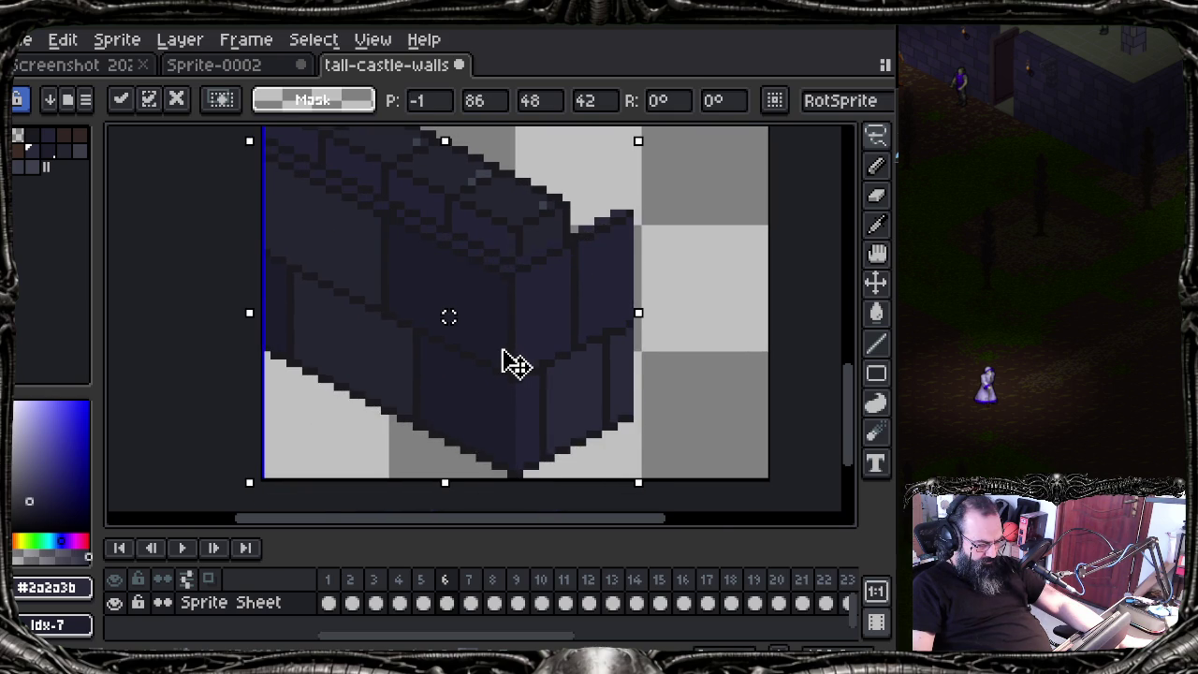
key("ctrl+h")
key("Right")
key("Down")
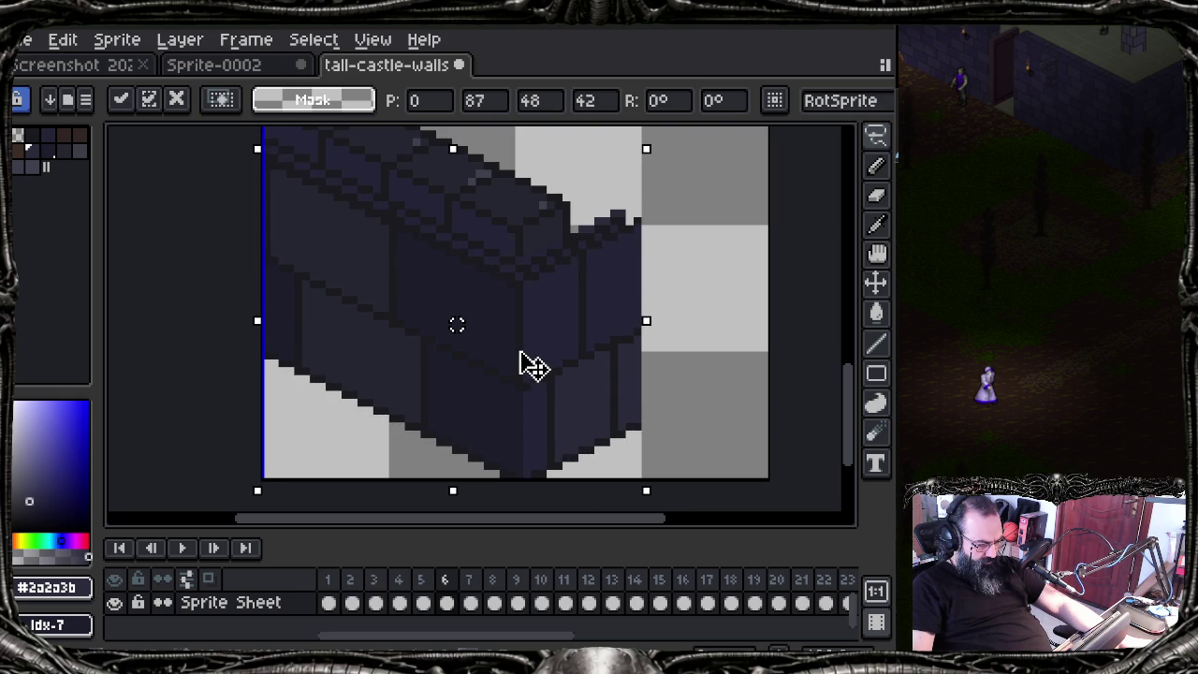
key("Up")
key("ctrl+h")
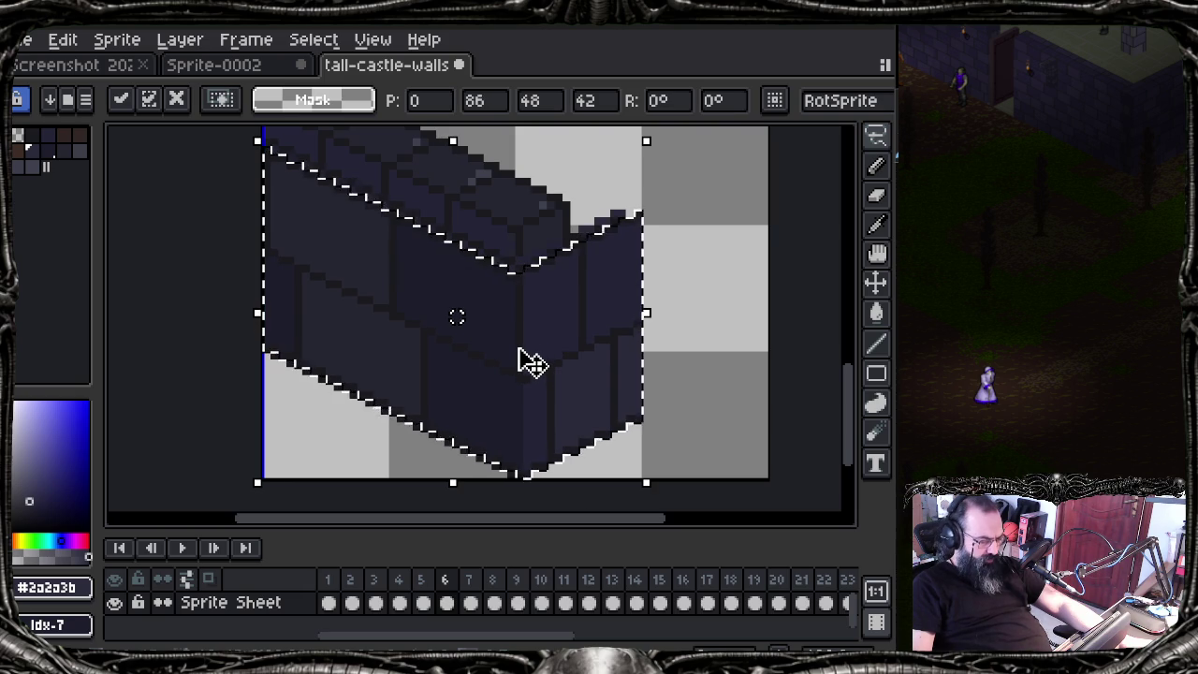
left_click_drag(524, 347, 518, 358)
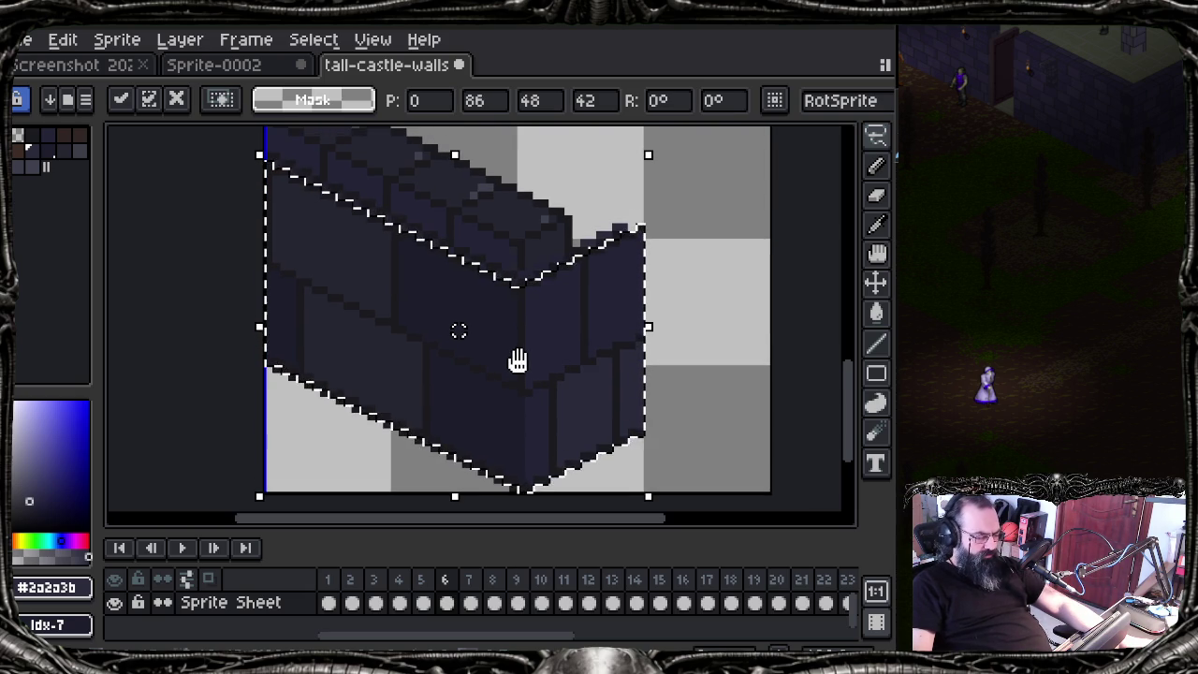
scroll(304, 400, "up", 1)
scroll(280, 395, "up", 1)
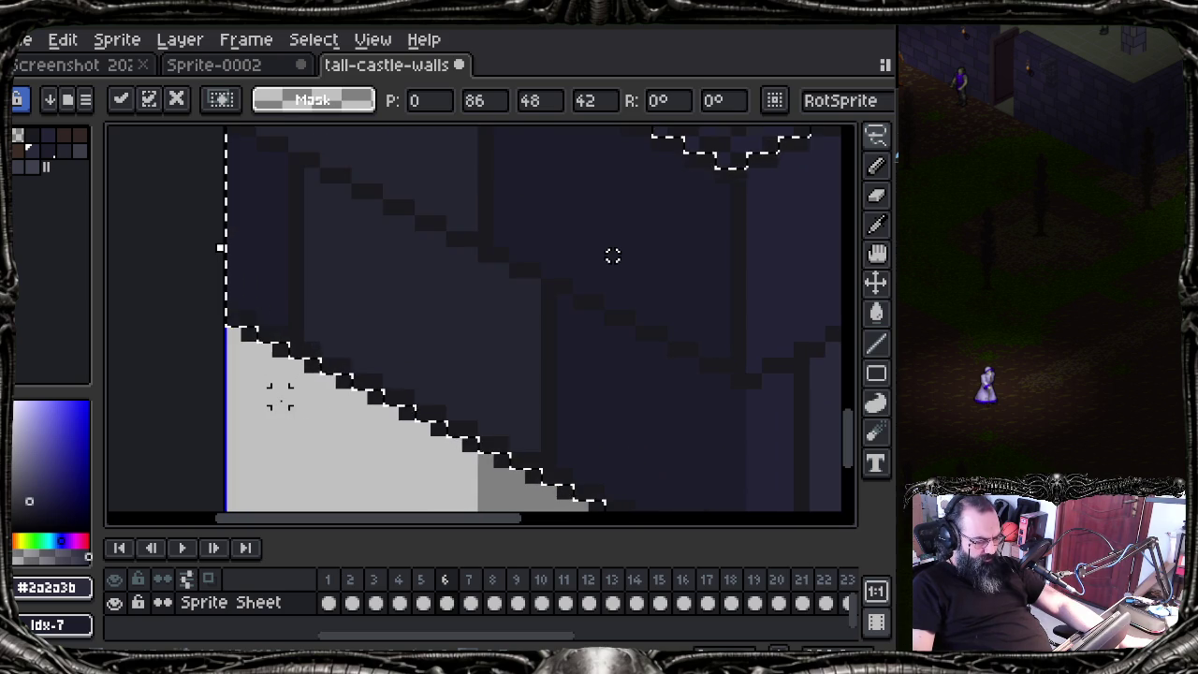
scroll(315, 402, "down", 2)
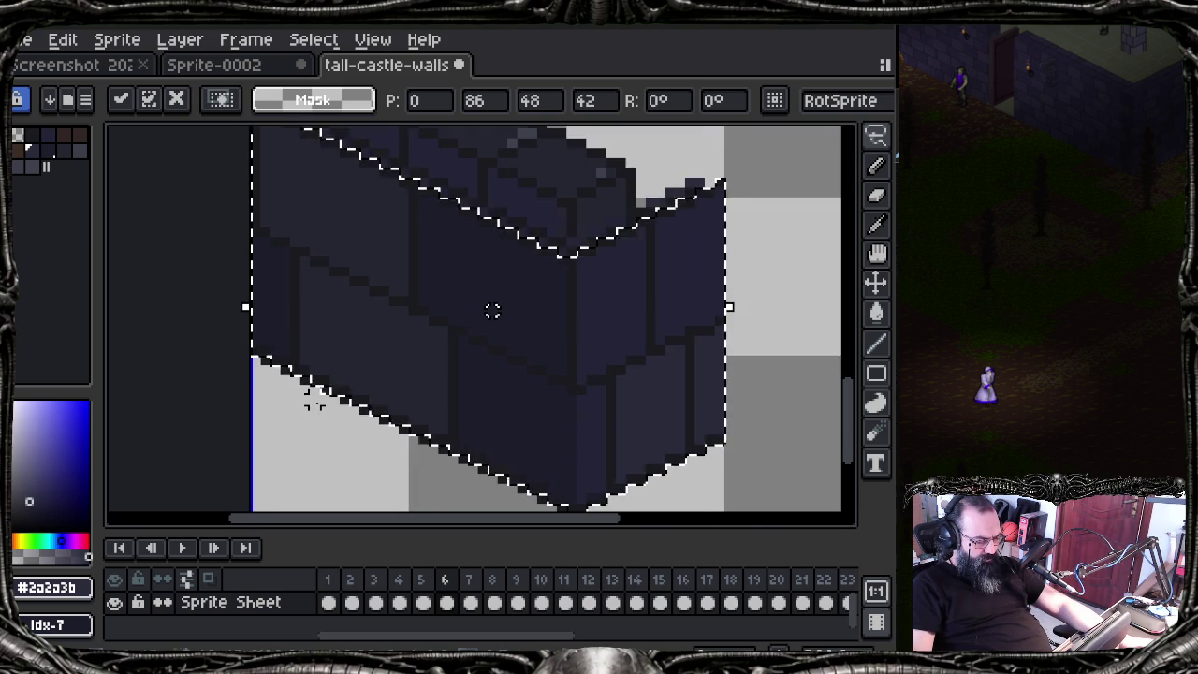
left_click(373, 418)
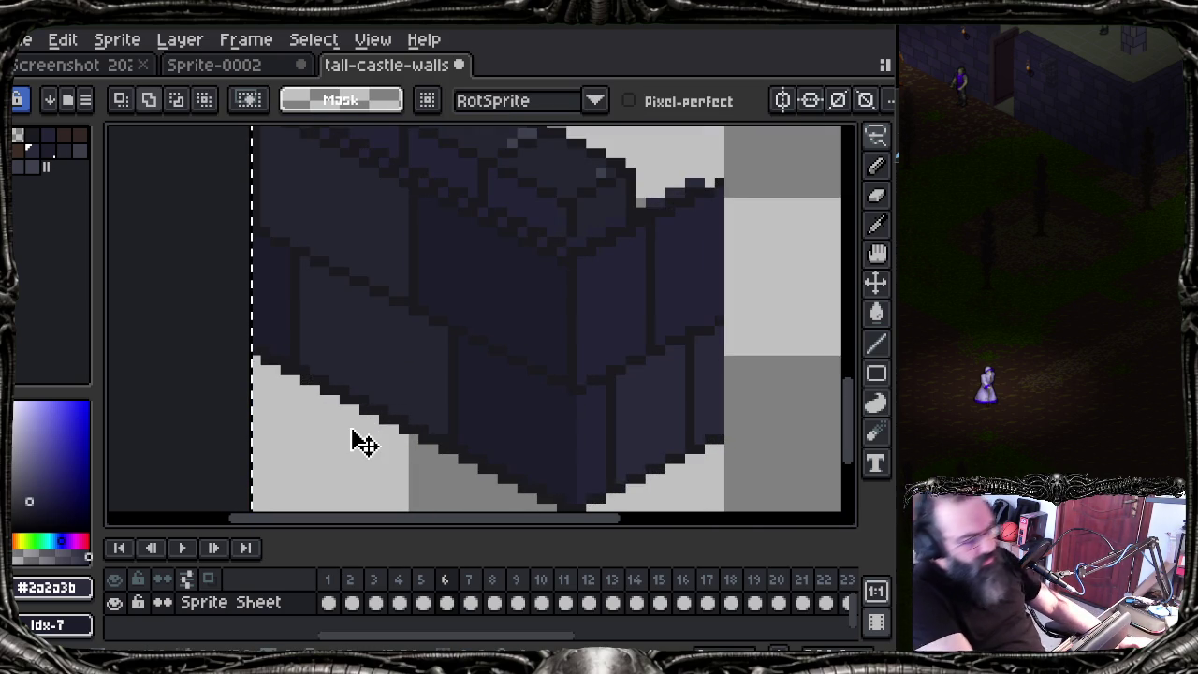
Step: Re-float frame 6's wall with cut and paste, nudge it up to y 86, and view its cel properties
key("ctrl+x")
key("ctrl+v")
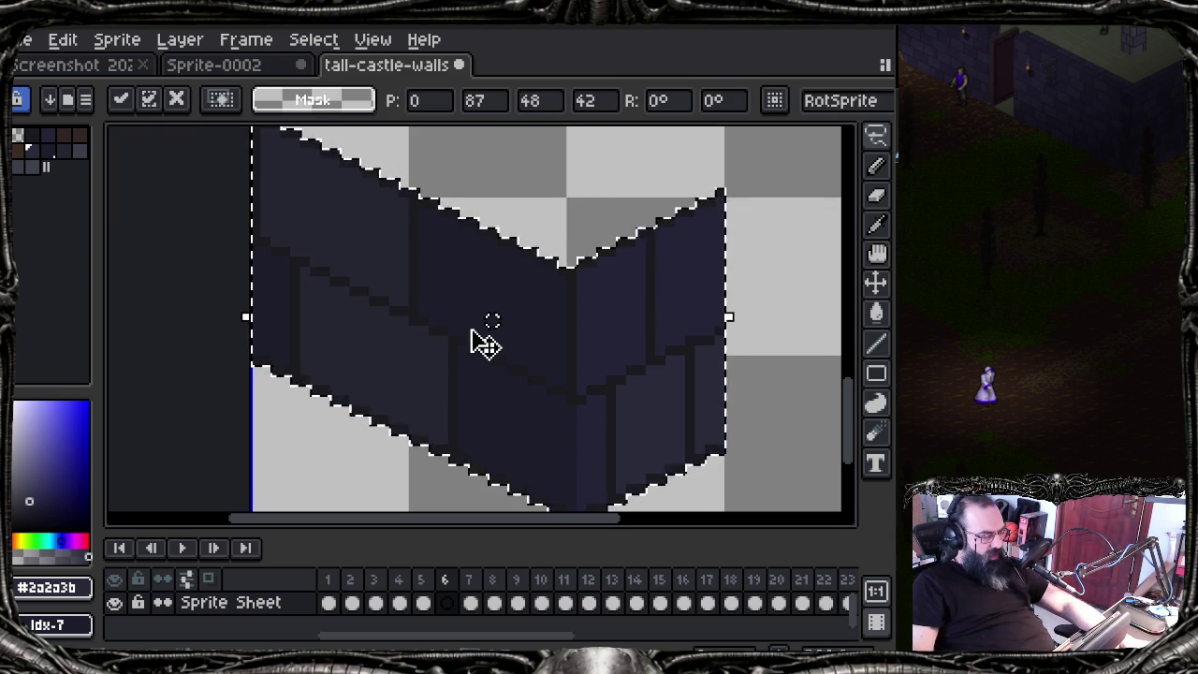
scroll(485, 344, "down", 1)
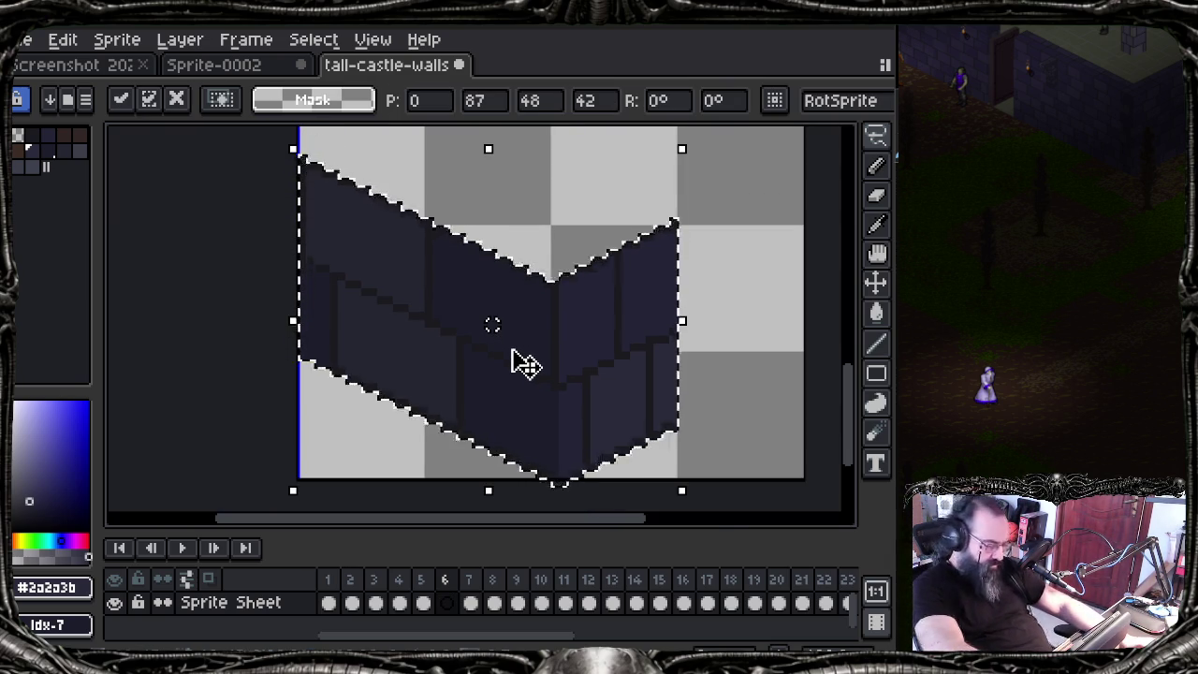
key("Up")
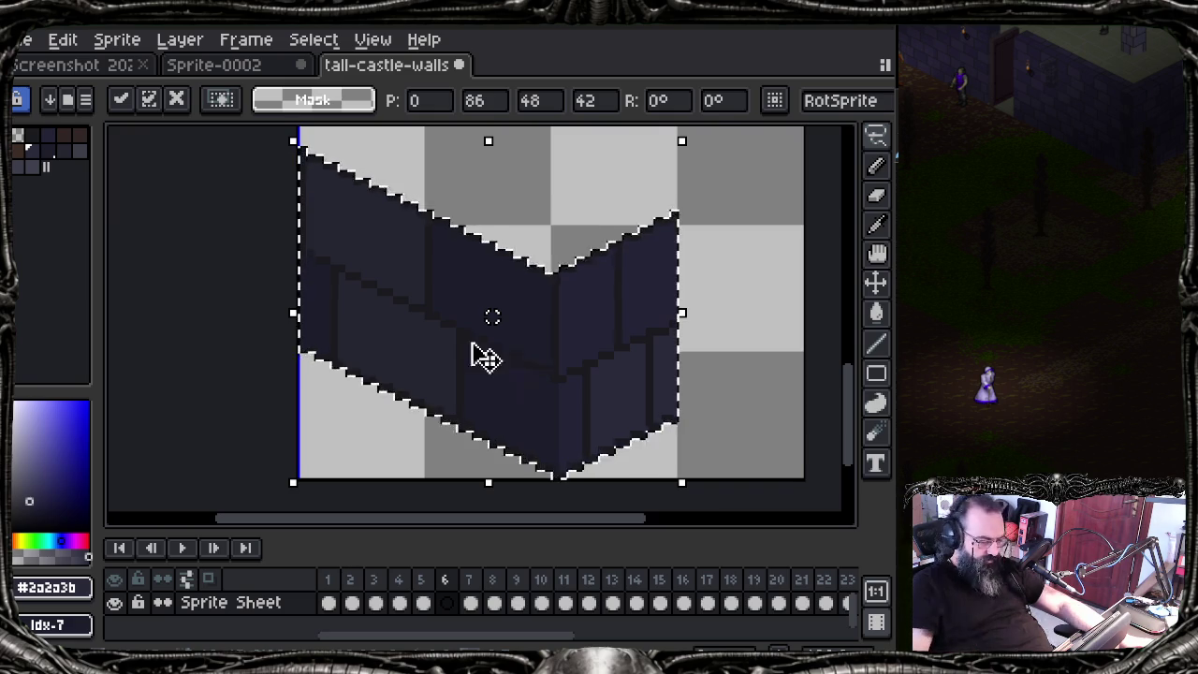
left_click_drag(406, 339, 340, 368)
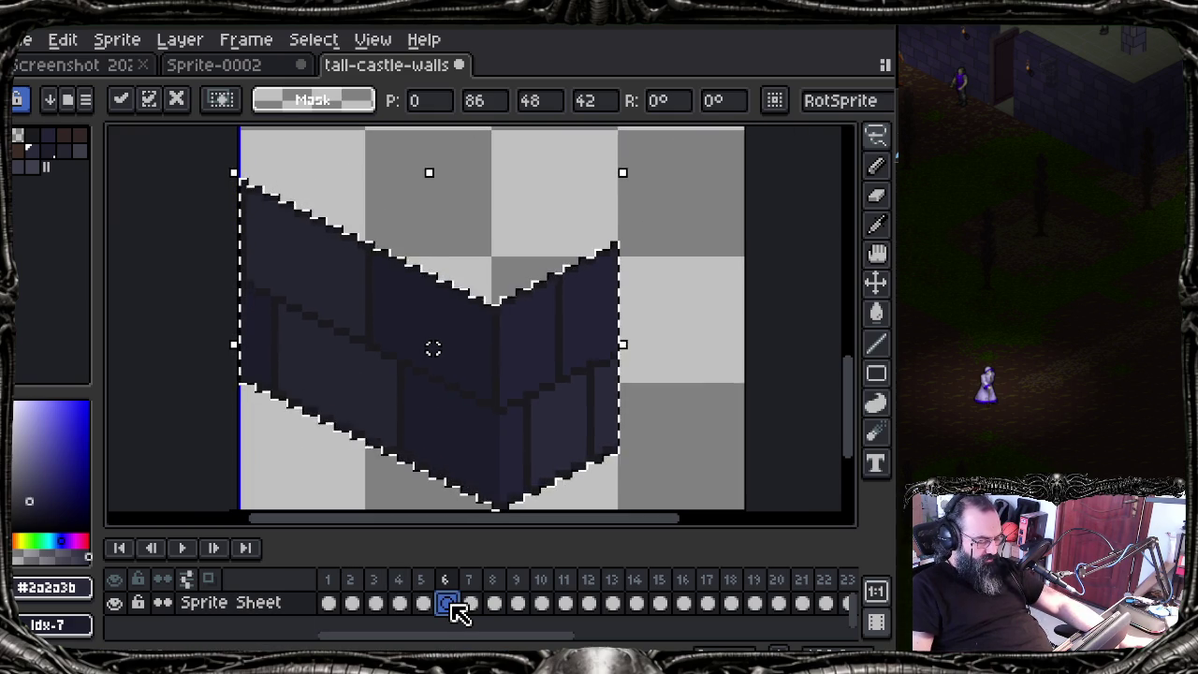
double_click(448, 604)
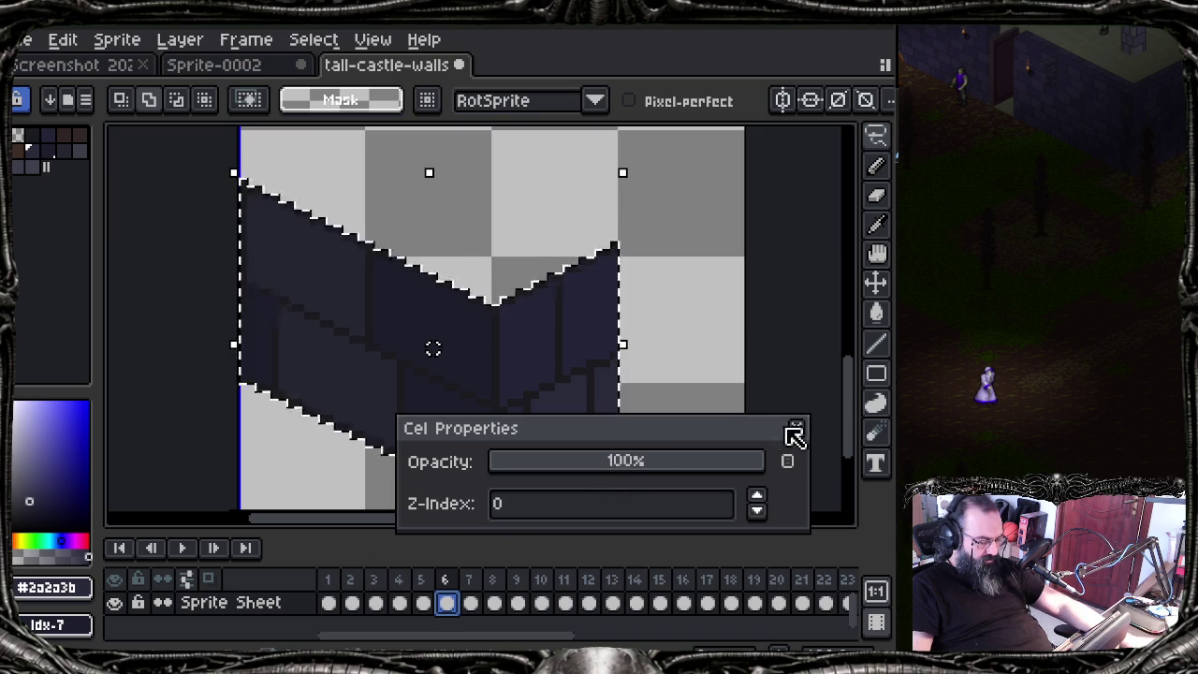
Step: Close Cel Properties, drop the selection, and step through frames 1–6, ending on frame 5
left_click(795, 429)
left_click(330, 603)
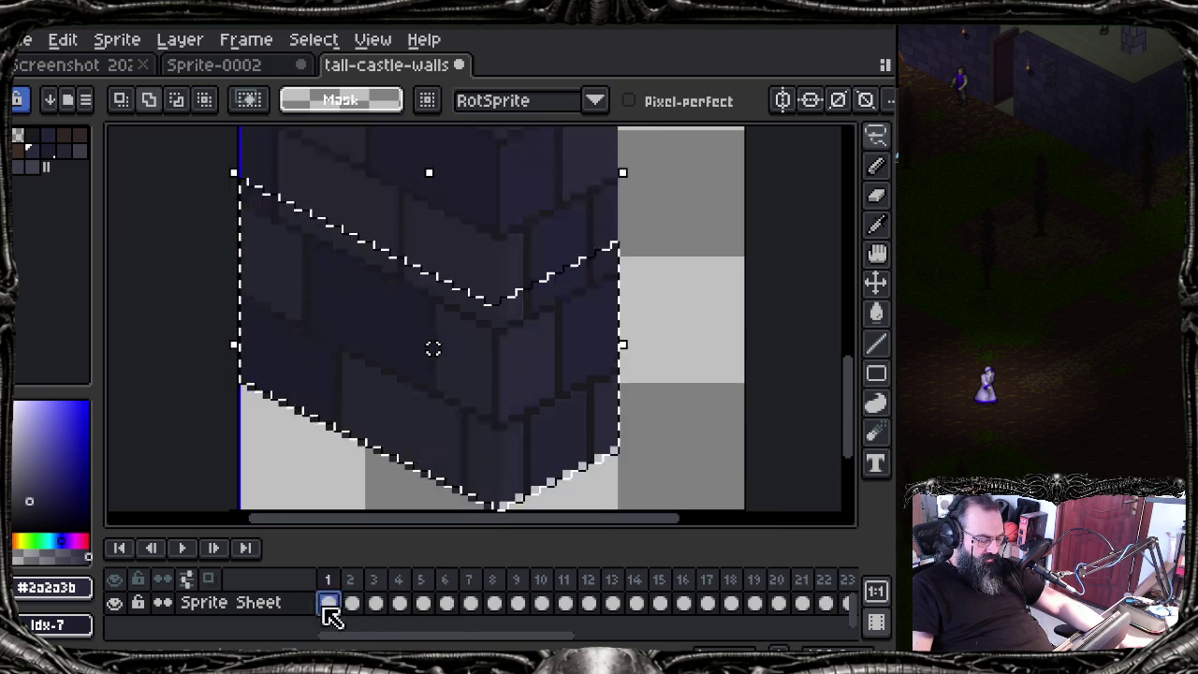
scroll(436, 489, "down", 2)
key("ctrl+d")
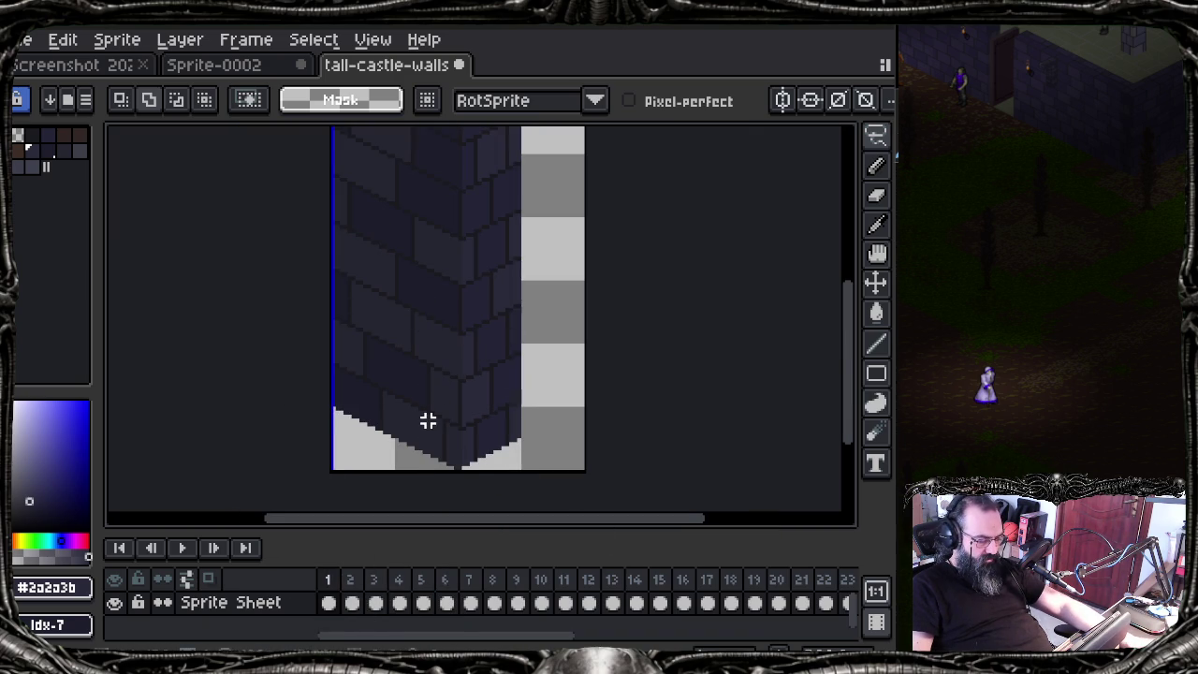
scroll(433, 422, "up", 2)
scroll(460, 395, "down", 1)
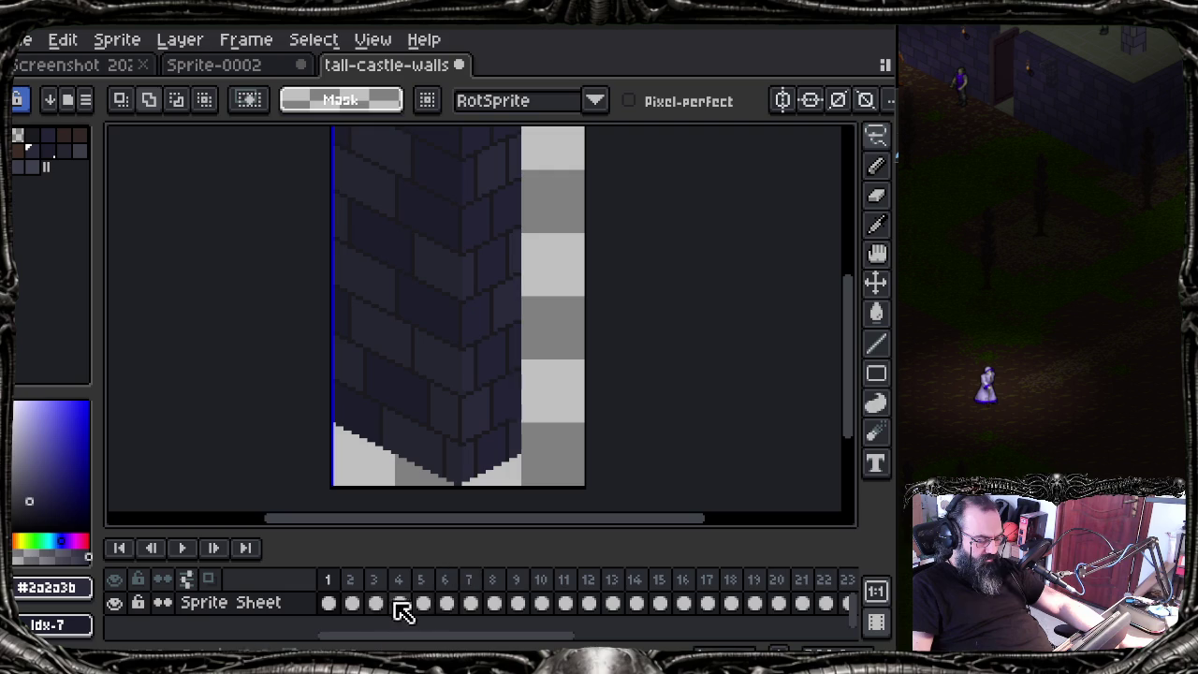
left_click(356, 603)
left_click(399, 604)
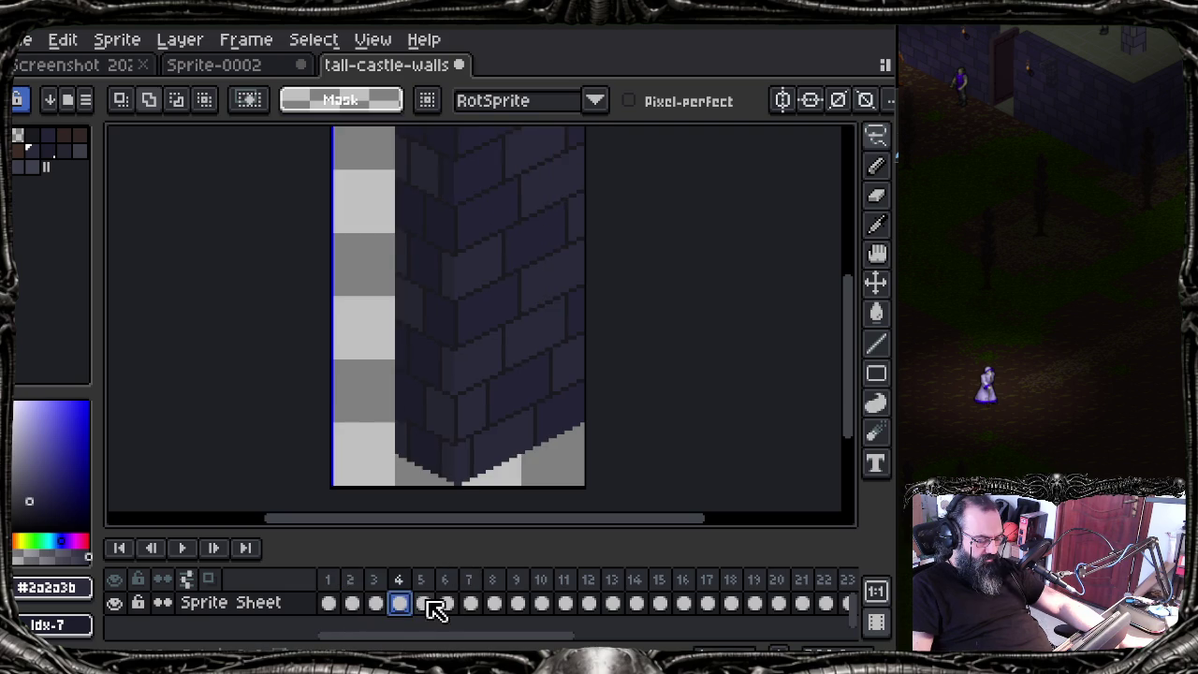
left_click(446, 603)
Step: Touch up stray dark pixels on frame 5 using #2a2a3b wall and #1b1b1f outline colours
scroll(406, 415, "up", 1)
scroll(406, 417, "up", 1)
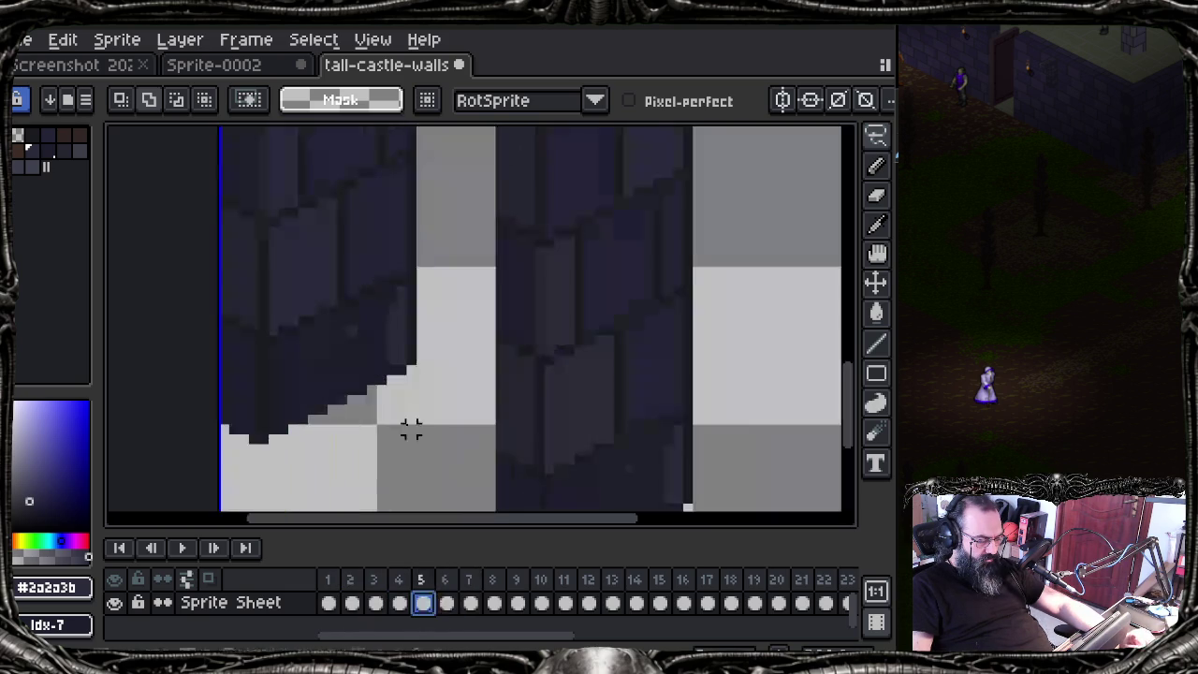
left_click(372, 349, "alt")
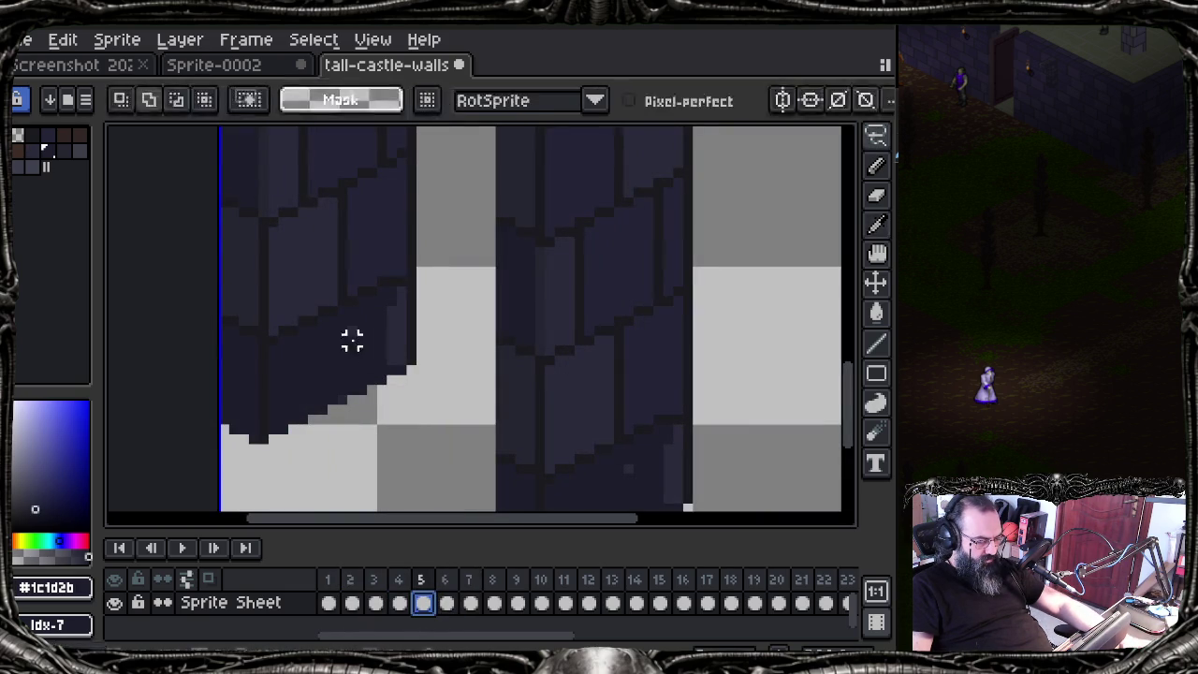
left_click(537, 406)
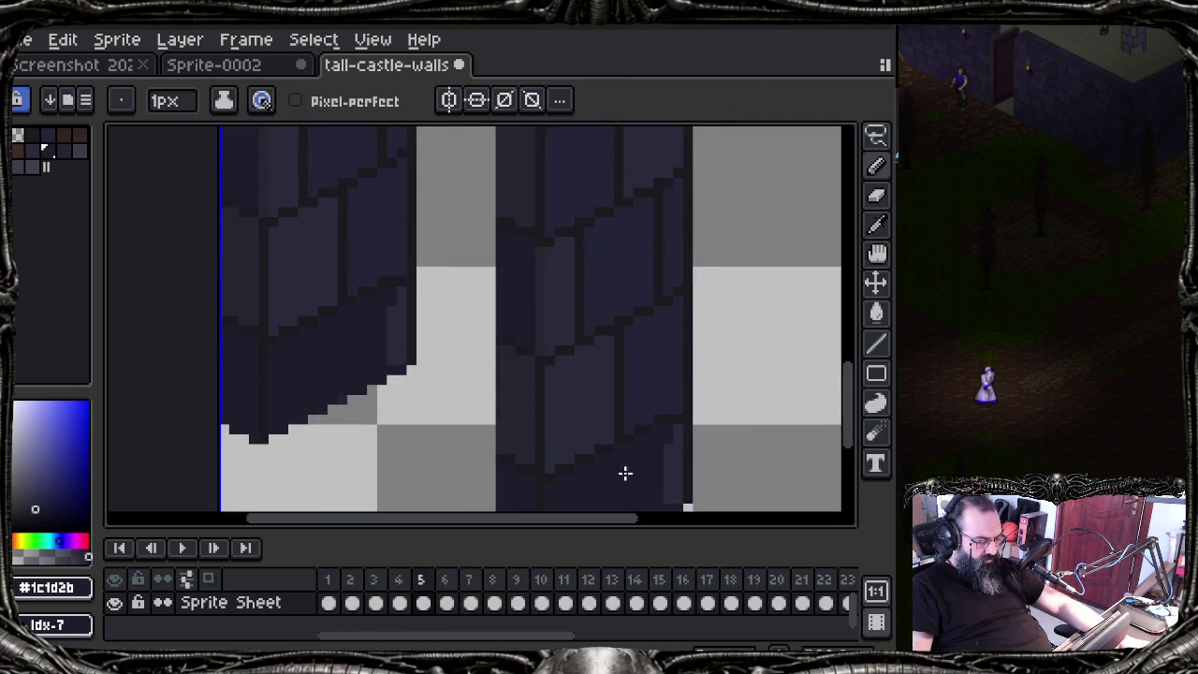
left_click(664, 456, "alt")
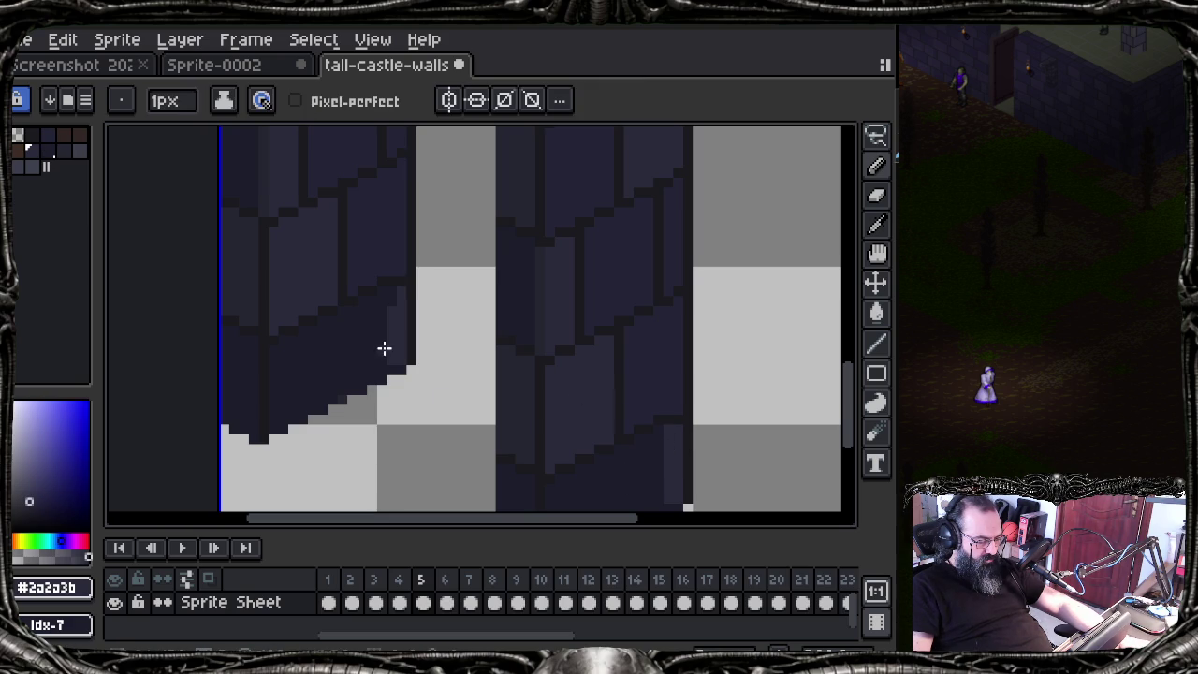
left_click(410, 269, "alt")
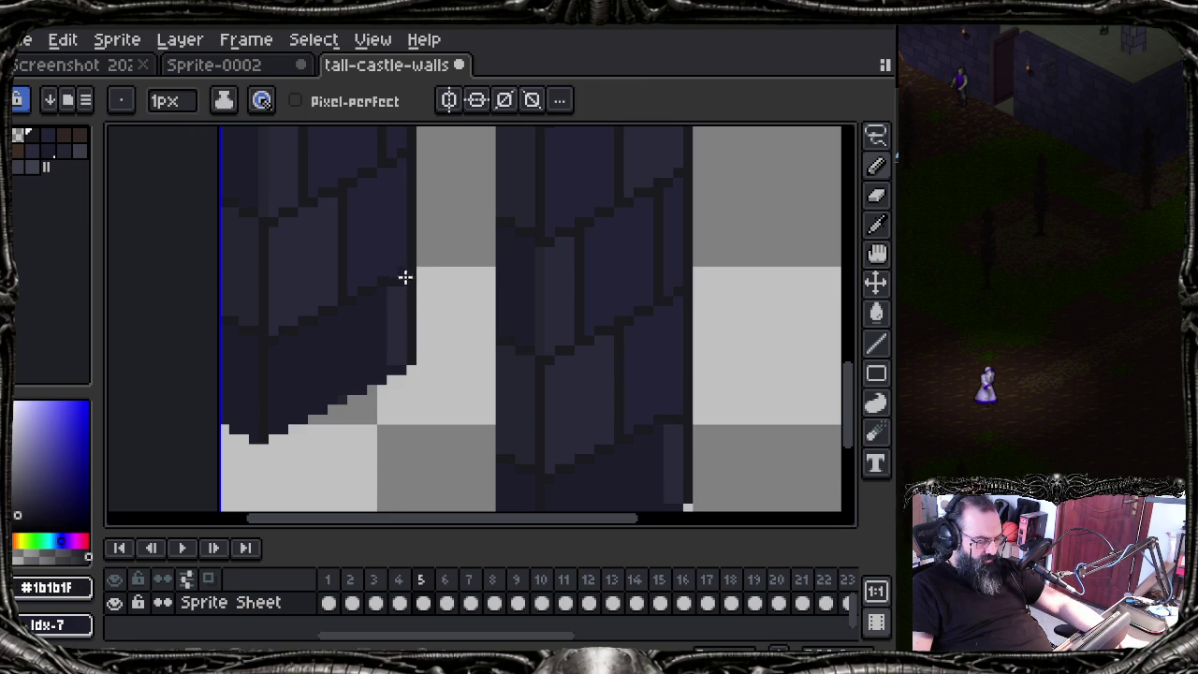
left_click(407, 283, "alt")
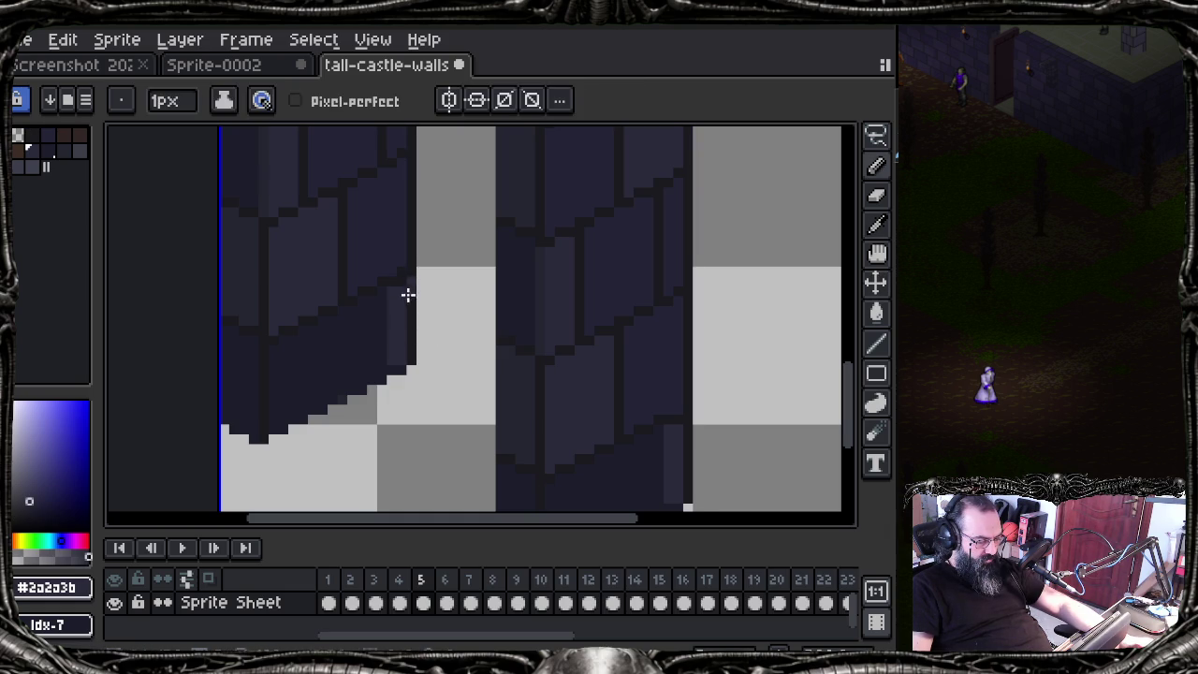
key("ctrl+z")
left_click(649, 418, "alt")
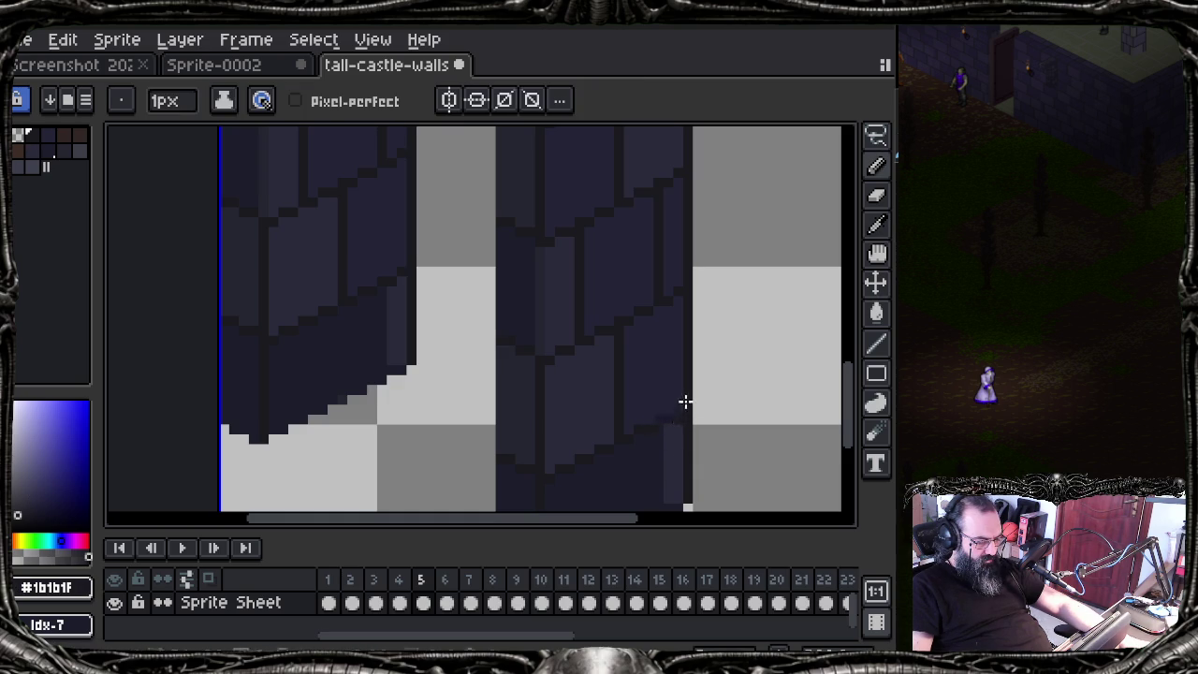
scroll(660, 450, "up", 1)
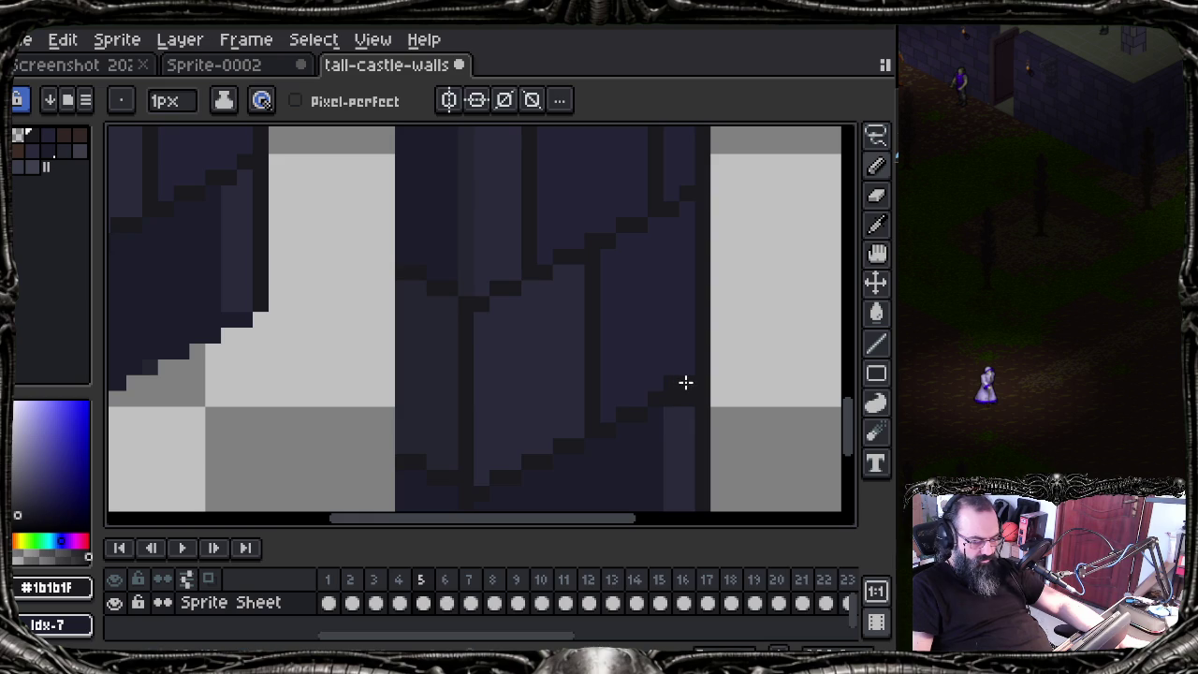
Step: Repaint stray pixels along the right wall's edge with #2a2a3b, then return to frame 6
left_click_drag(684, 436, 329, 356)
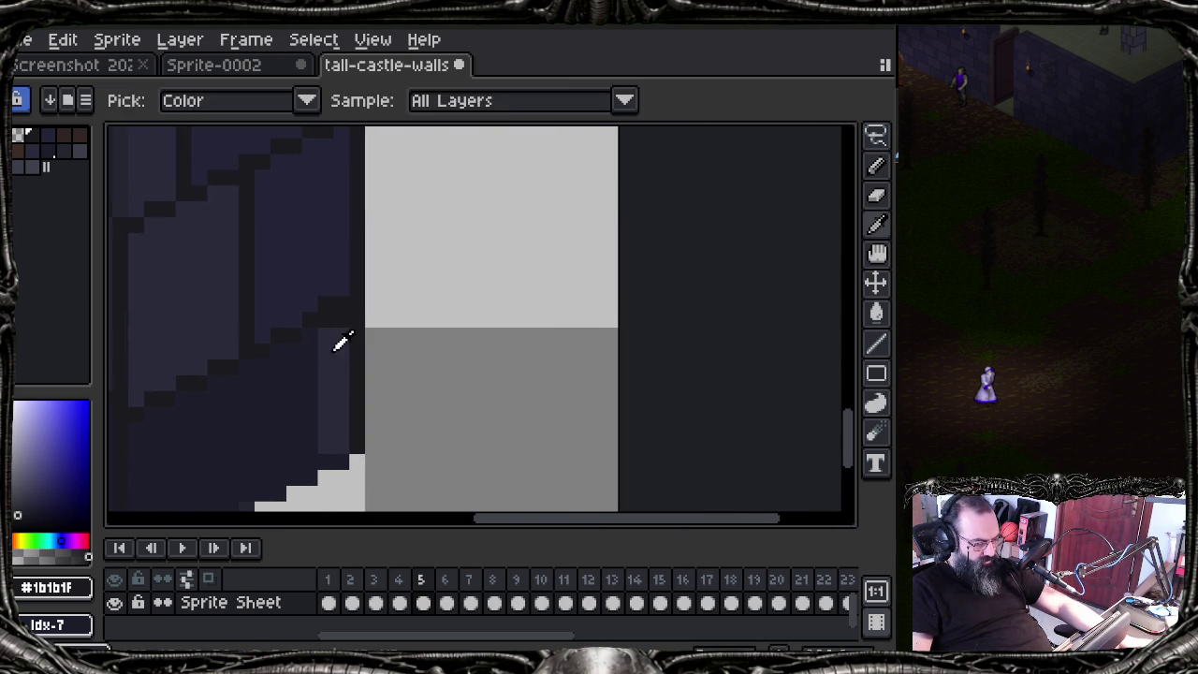
left_click(335, 348, "alt")
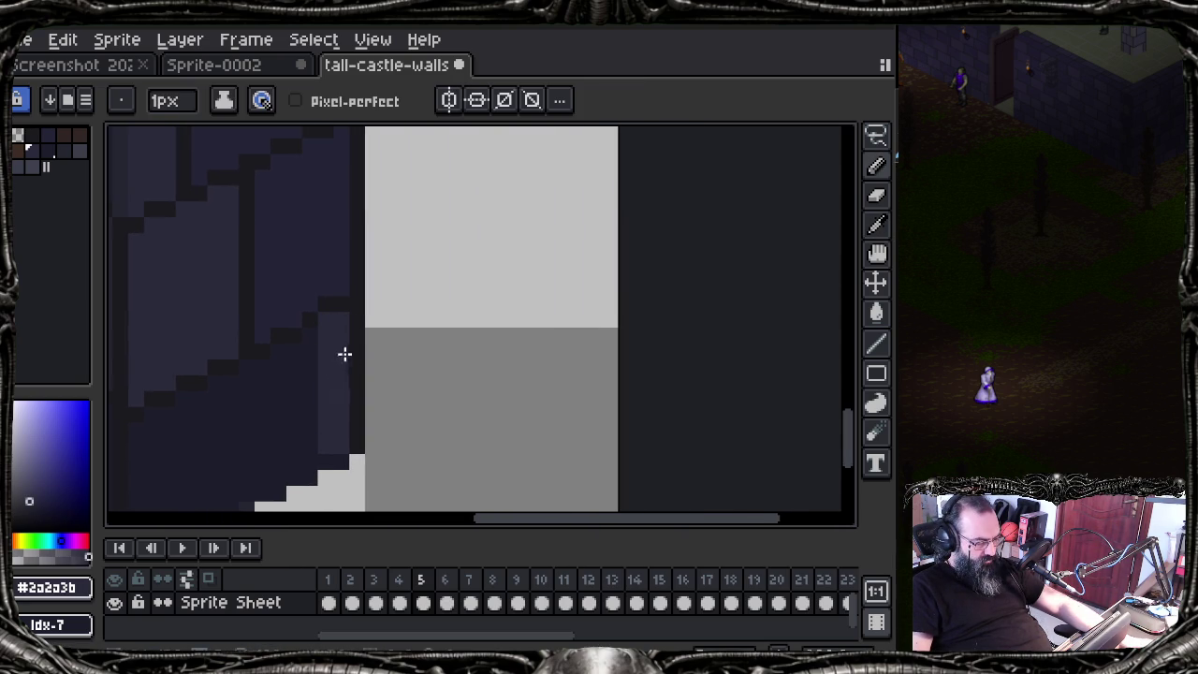
left_click(332, 309, "alt")
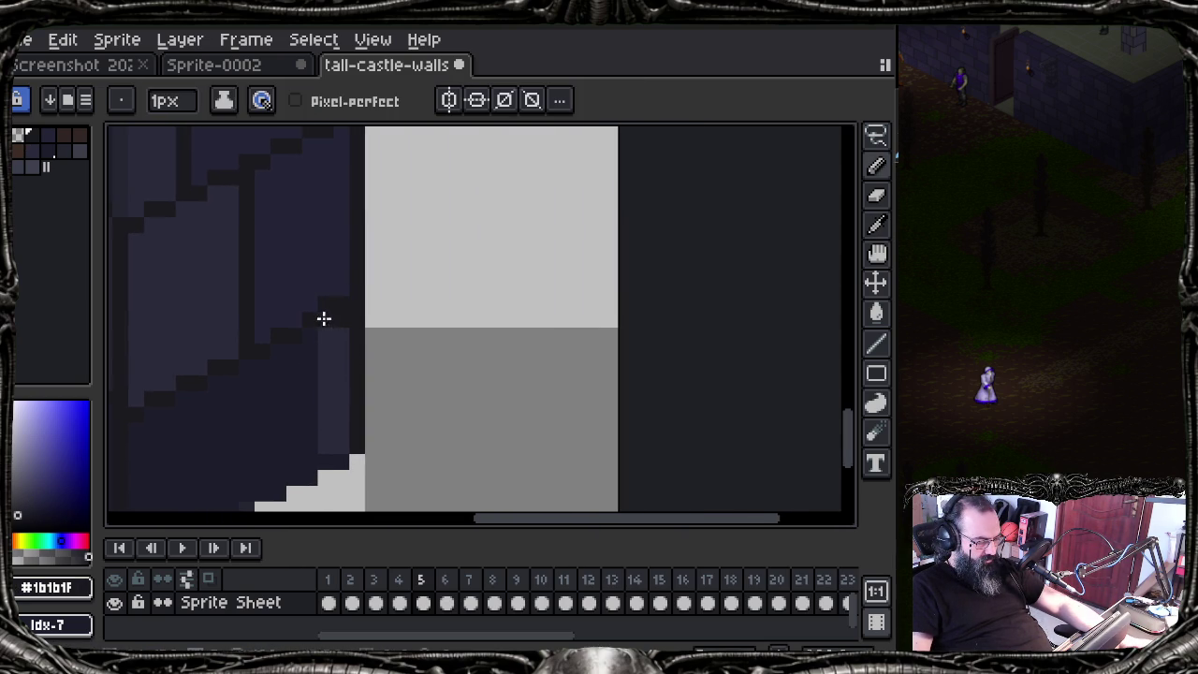
left_click(343, 318, "alt")
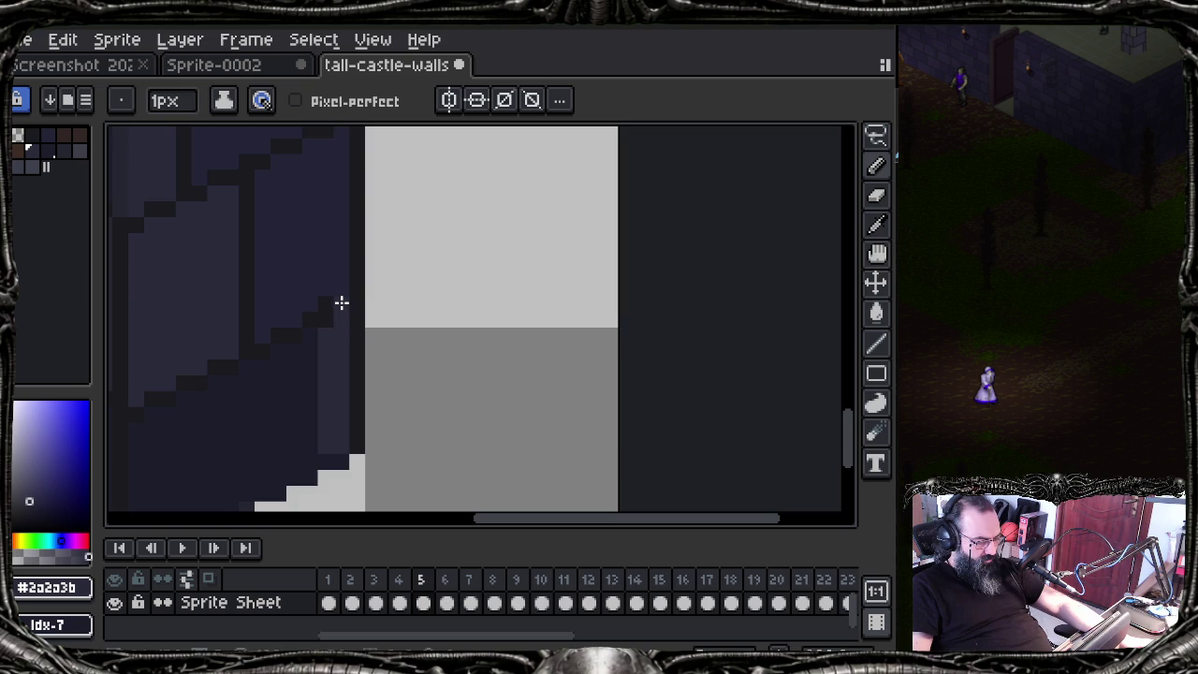
left_click(326, 304)
left_click(337, 311, "alt")
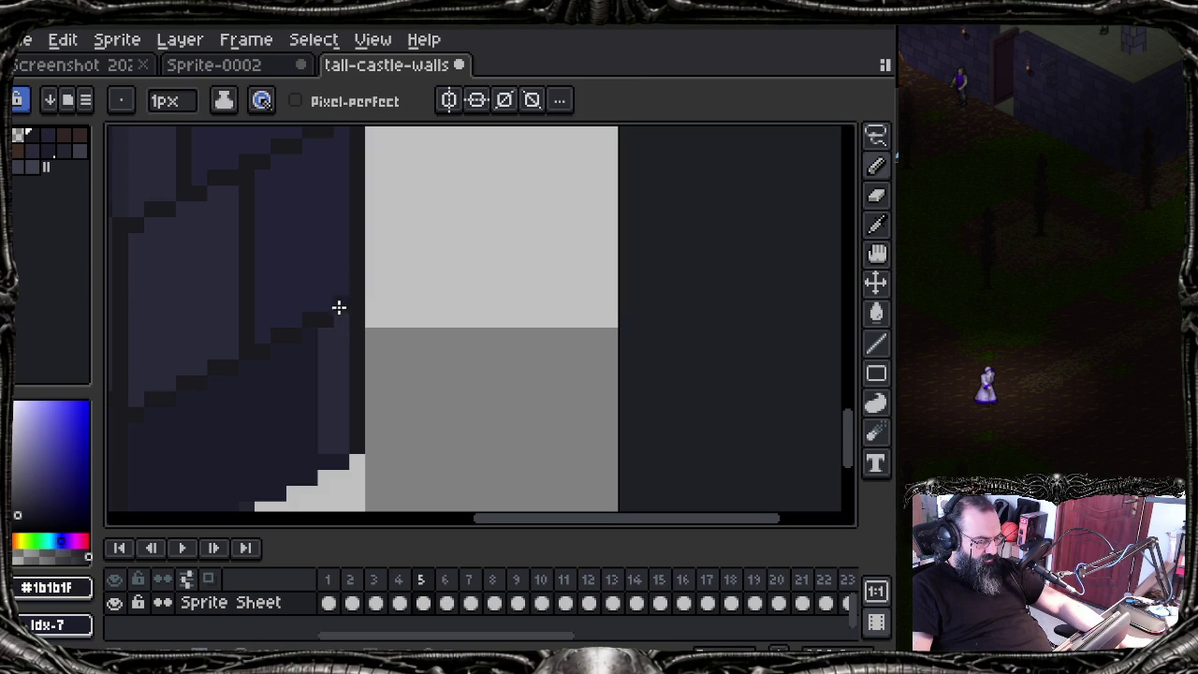
left_click_drag(264, 268, 441, 340)
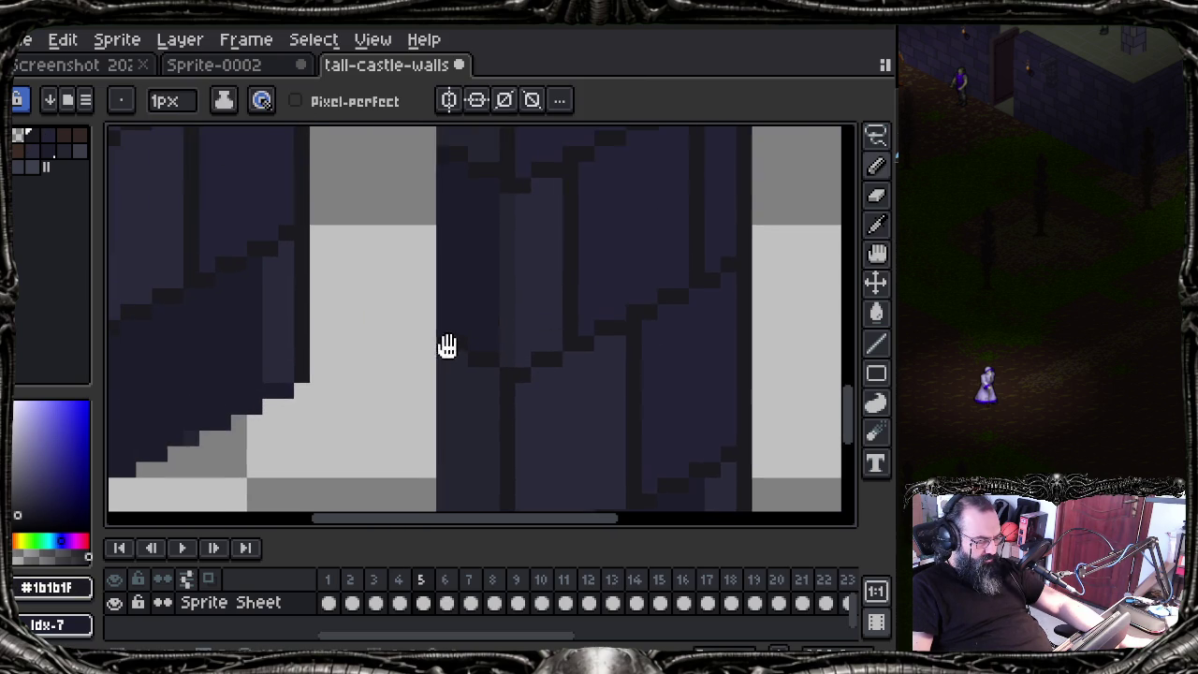
scroll(421, 337, "down", 2)
scroll(420, 327, "down", 1)
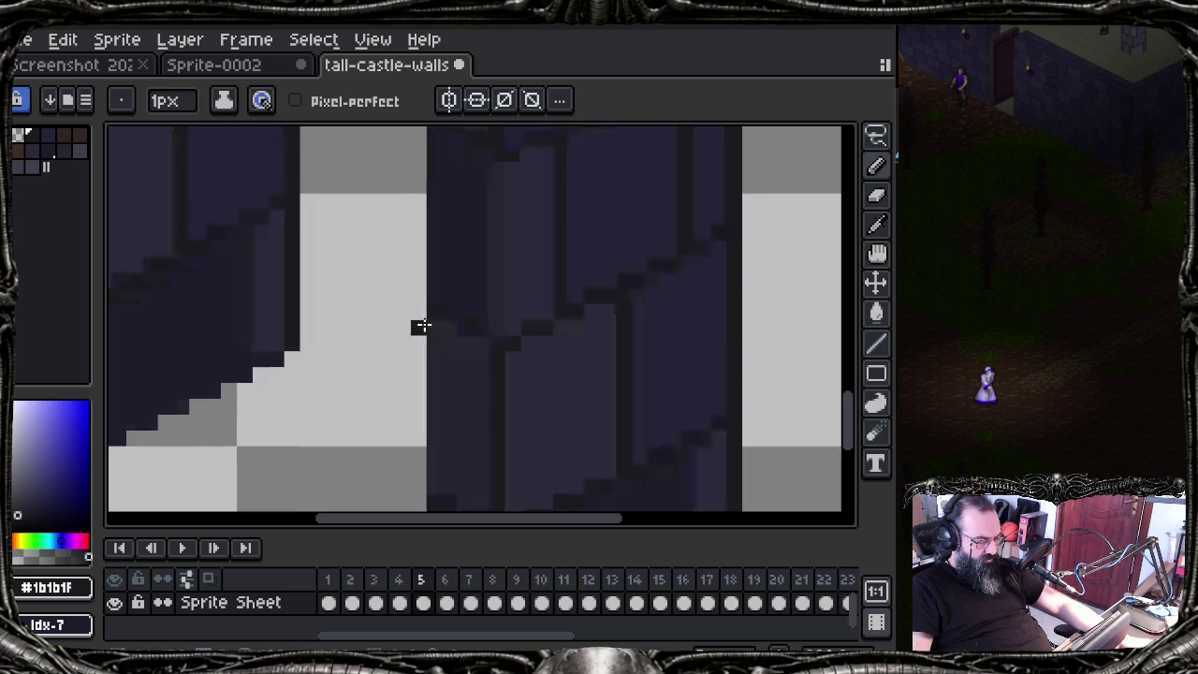
scroll(420, 337, "down", 2)
left_click(448, 603)
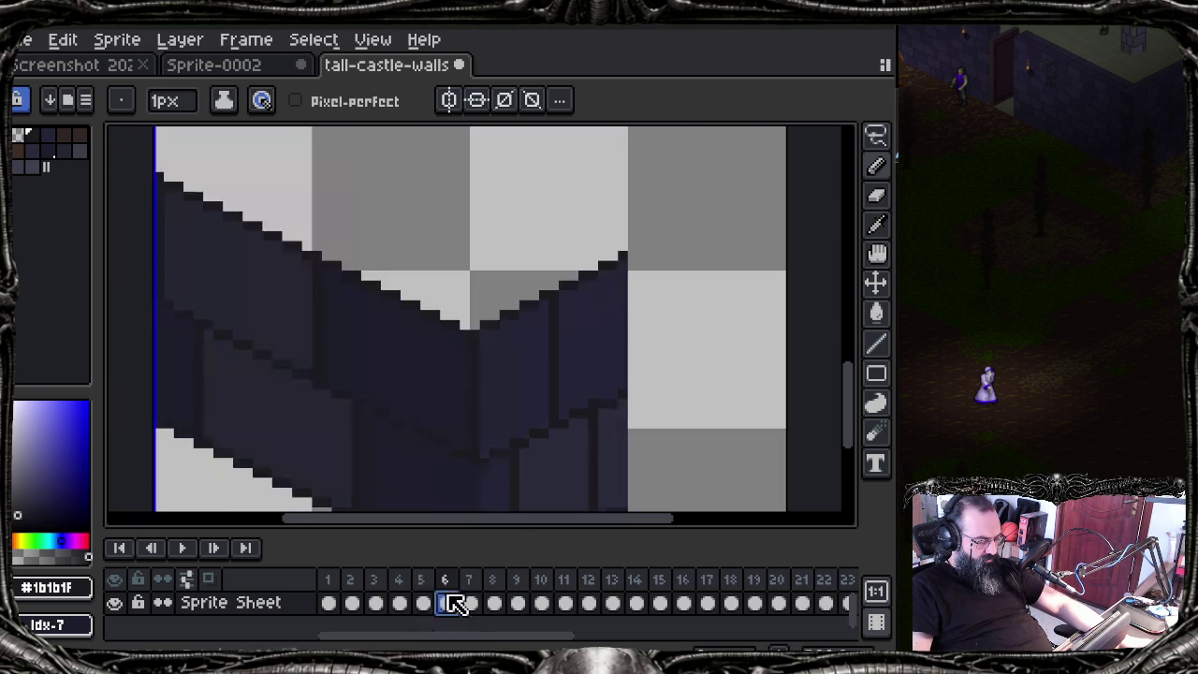
Step: Flip through frames 7–9, then compare frame 6's lower wall piece with frame 1's full wall
left_click_drag(381, 382, 366, 318)
scroll(375, 316, "down", 1)
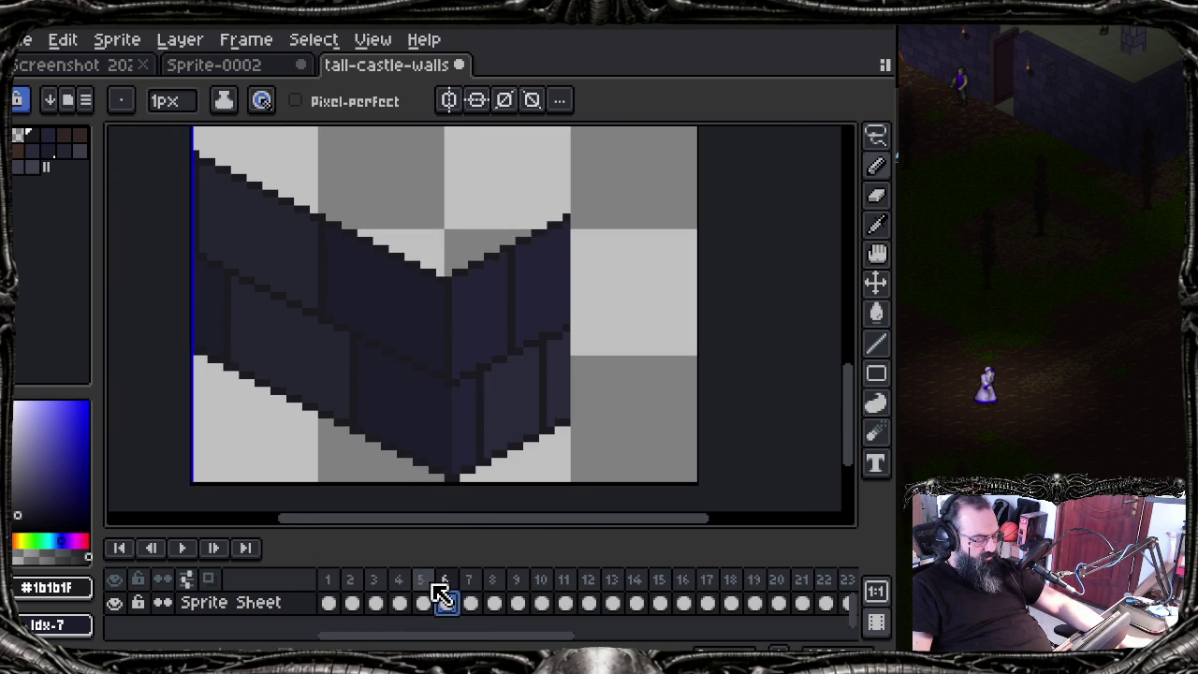
left_click(470, 592)
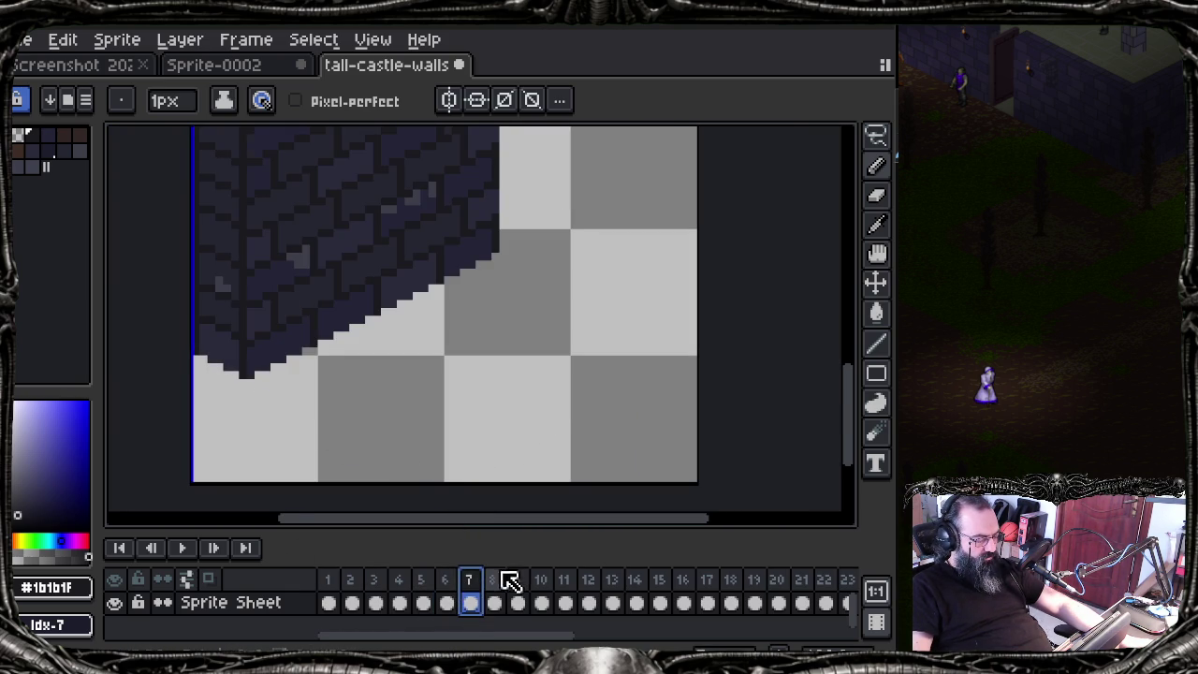
left_click(498, 591)
left_click(517, 591)
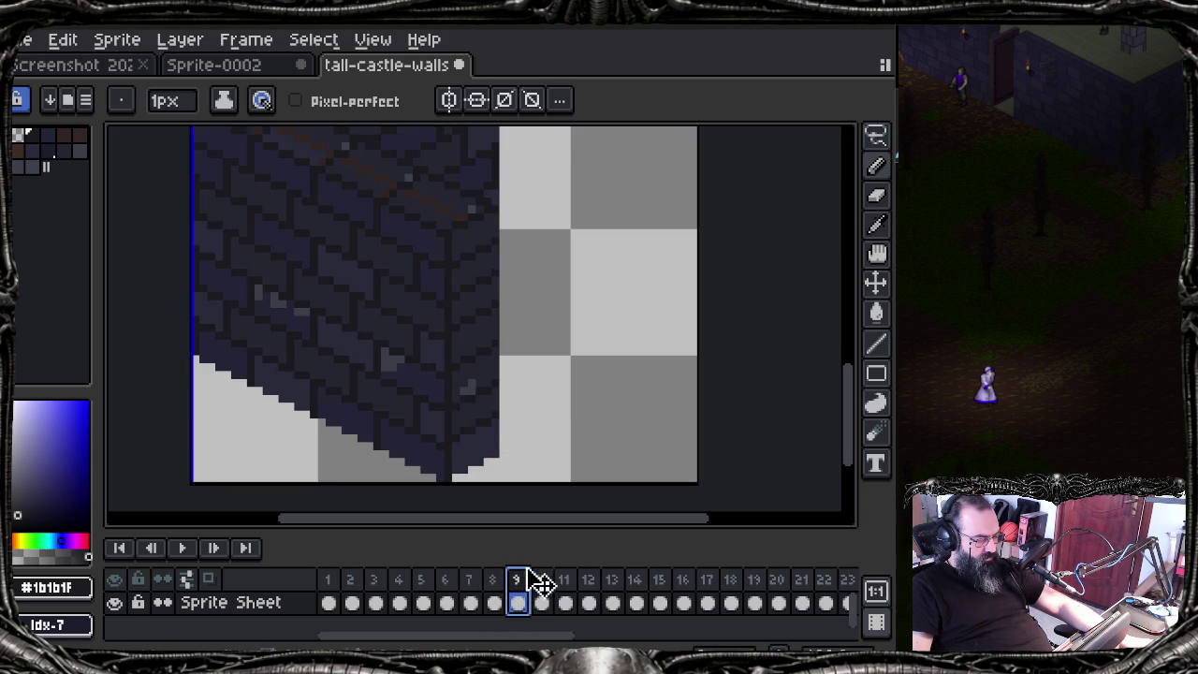
left_click(470, 588)
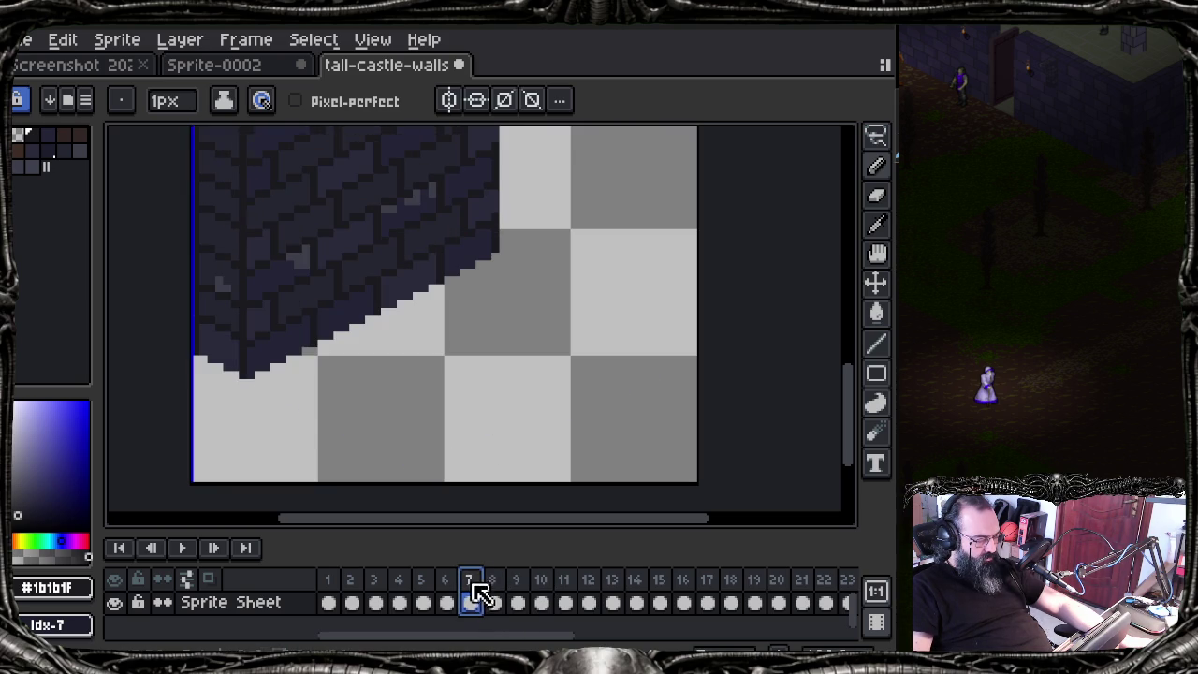
left_click(444, 591)
scroll(385, 316, "down", 1)
scroll(393, 286, "down", 1)
left_click_drag(393, 286, 398, 387)
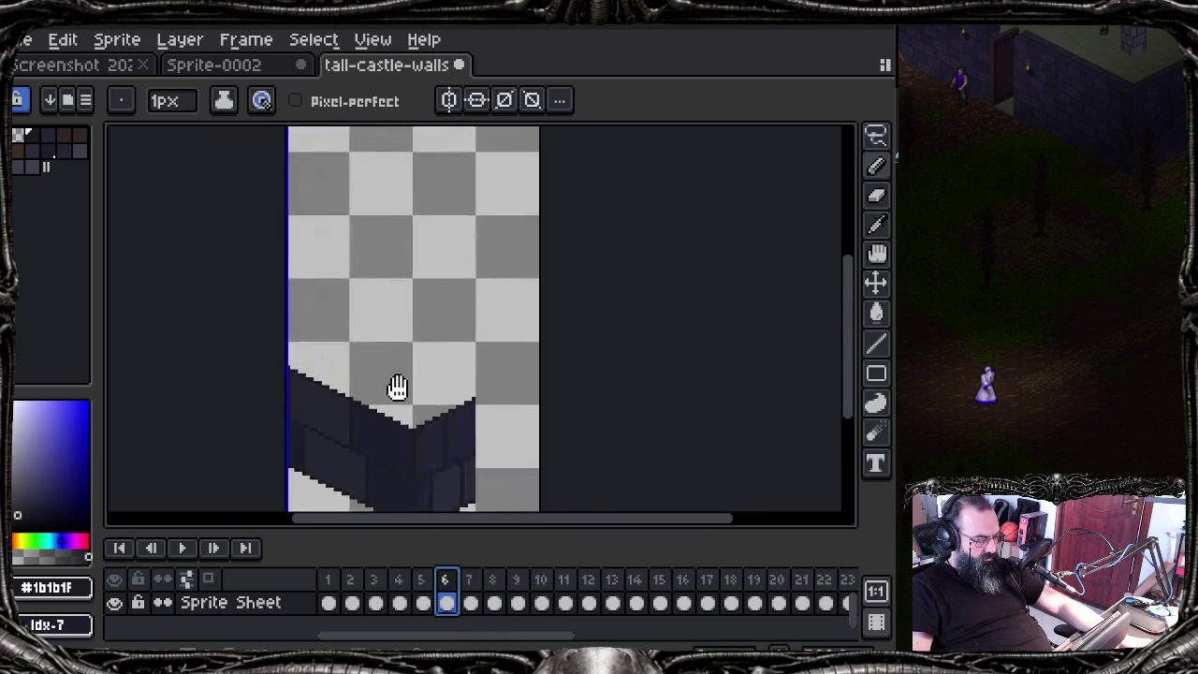
left_click(327, 592)
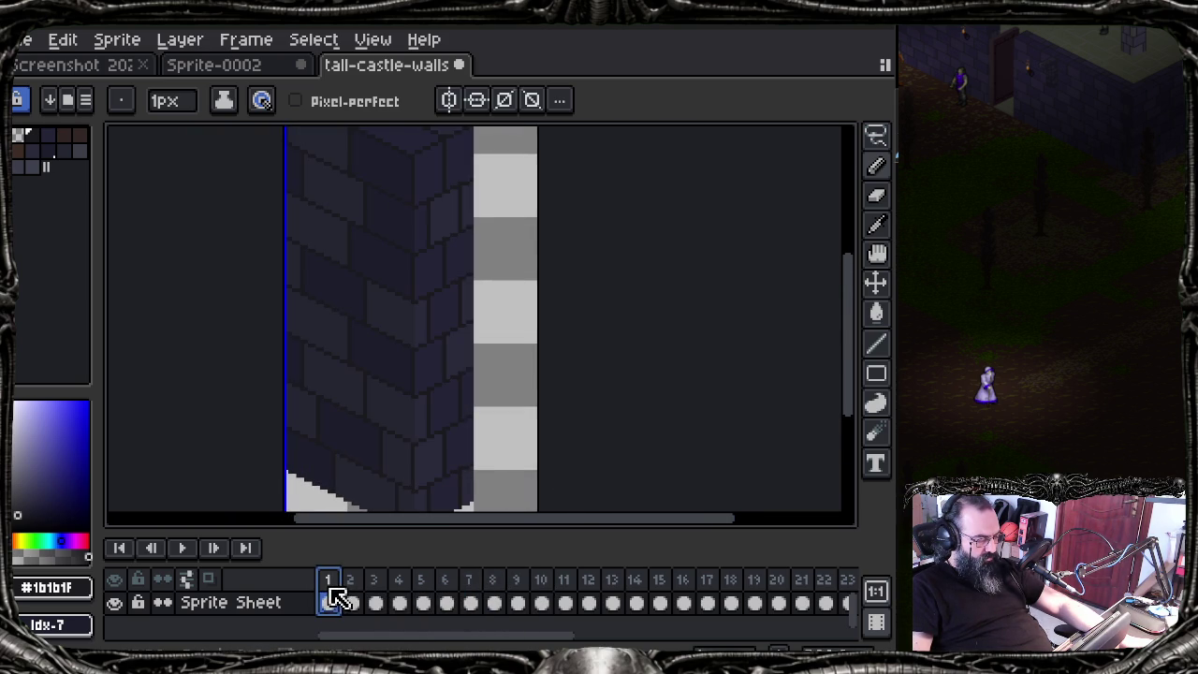
left_click(447, 588)
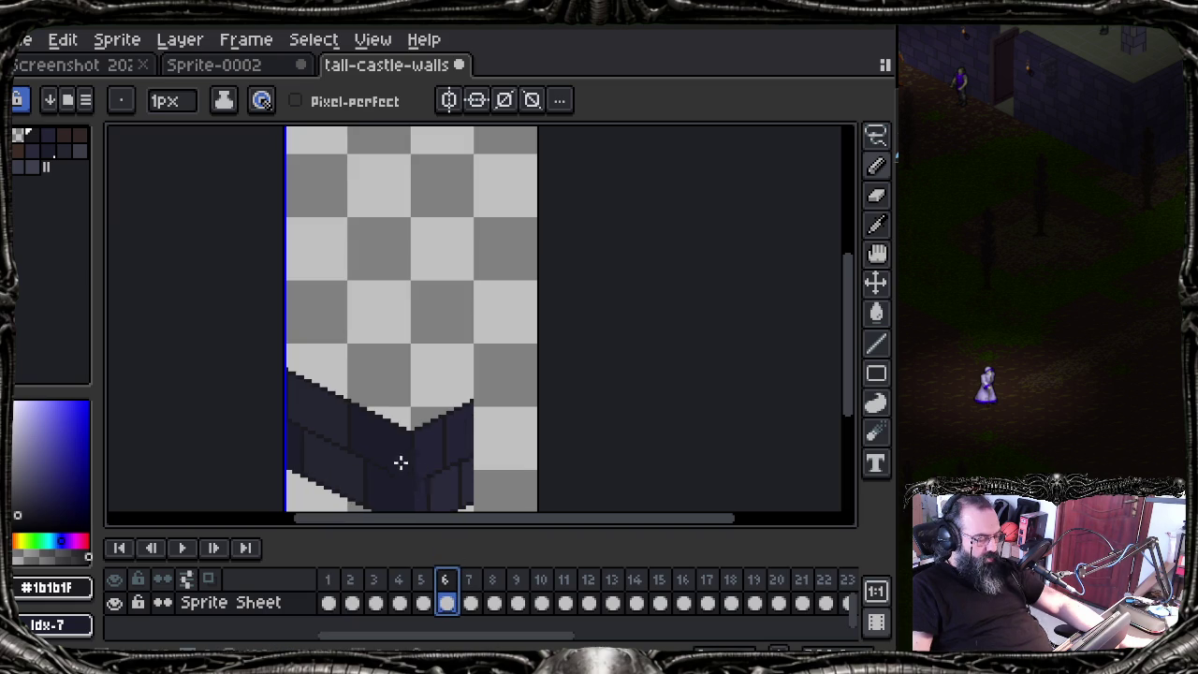
Step: Zoom and pan over frame 6's wall piece, rechecking it against frames 1 and 5
left_click_drag(375, 462, 387, 414)
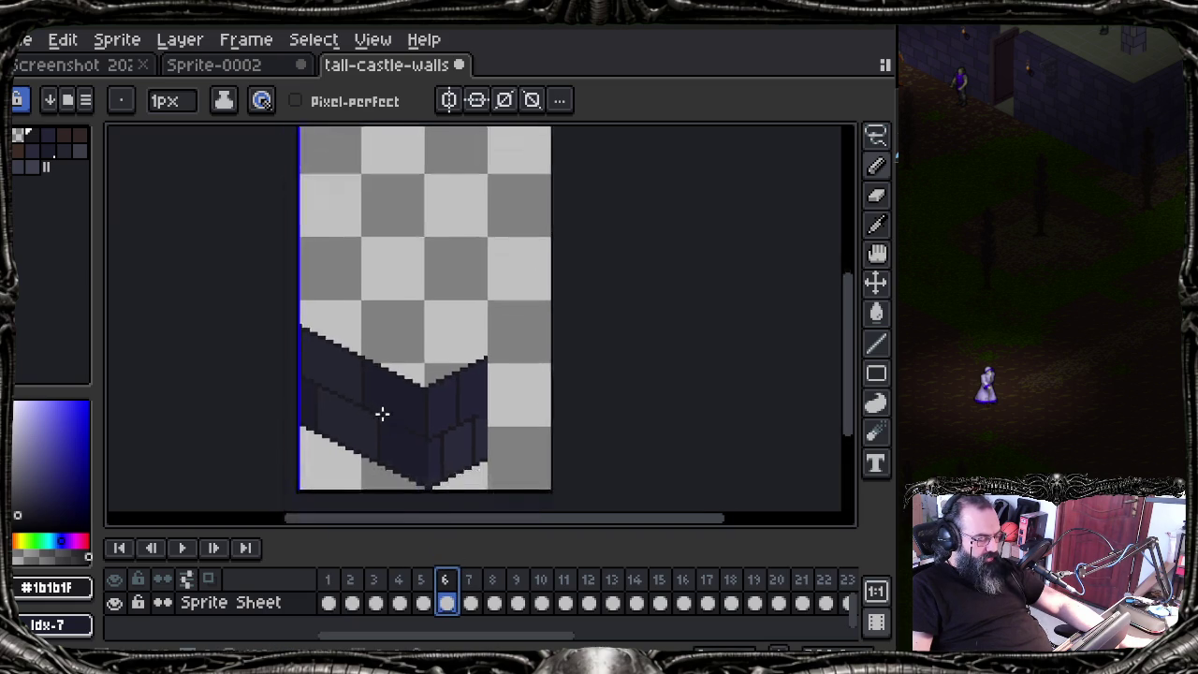
scroll(379, 411, "up", 3)
left_click_drag(289, 321, 290, 340)
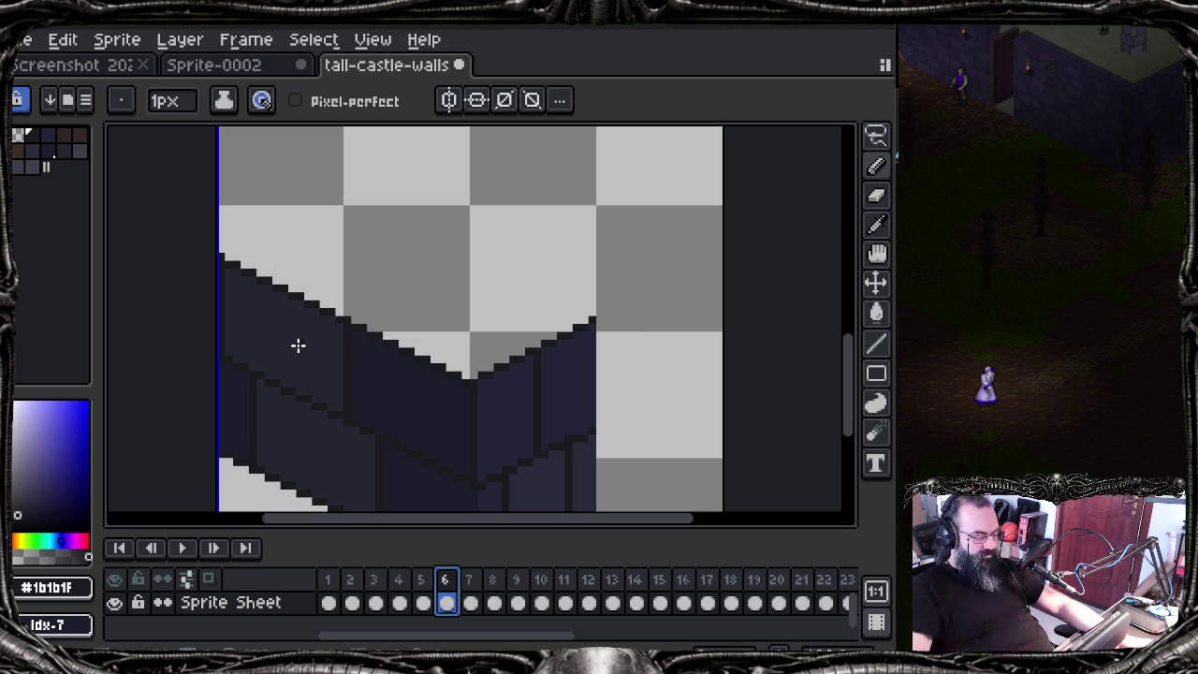
scroll(255, 332, "up", 1)
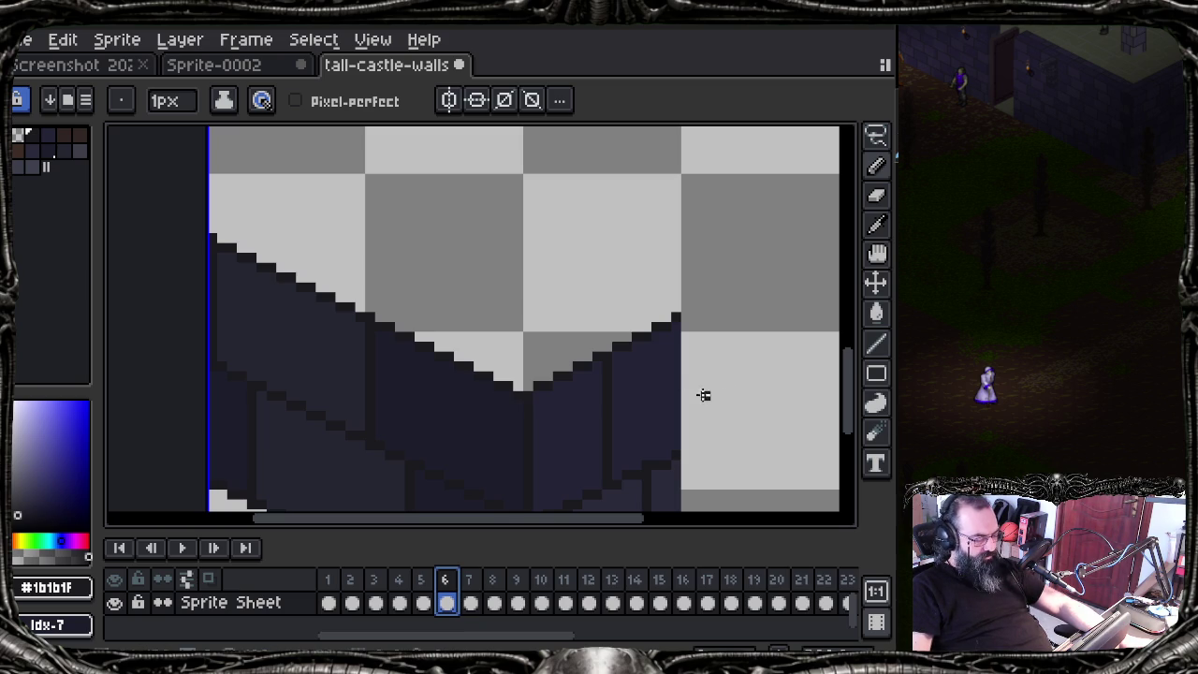
scroll(754, 393, "down", 1)
left_click_drag(474, 397, 361, 399)
left_click(332, 580)
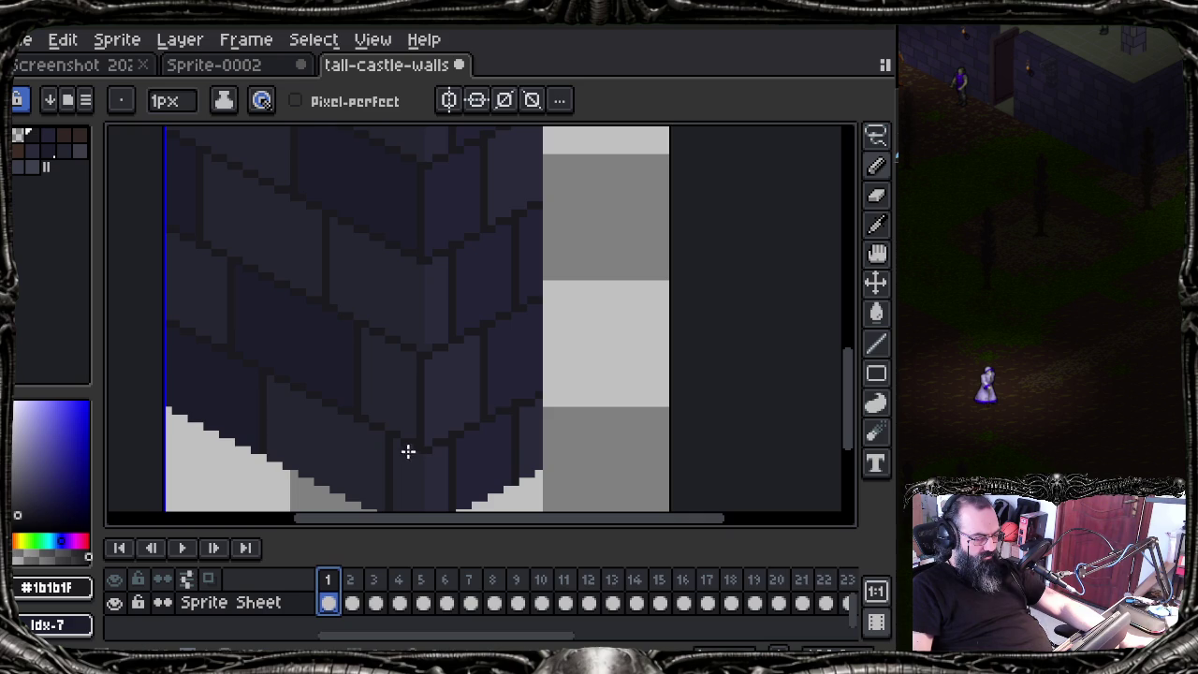
left_click(401, 598)
left_click(447, 600)
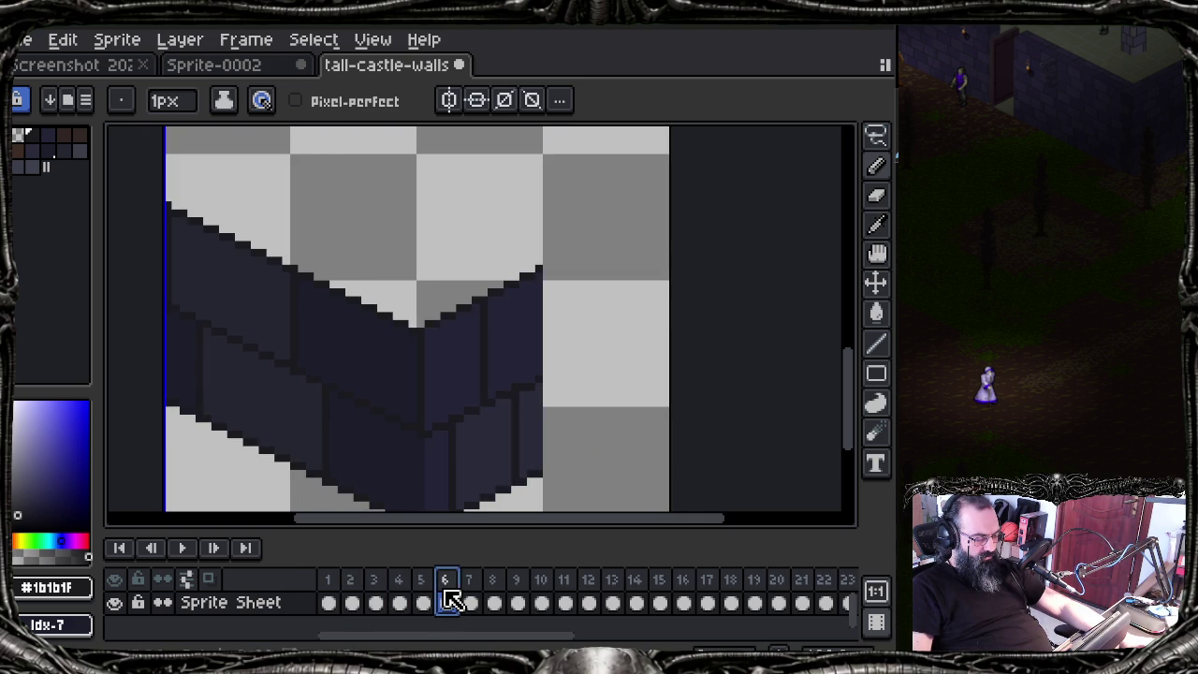
left_click_drag(364, 318, 384, 352)
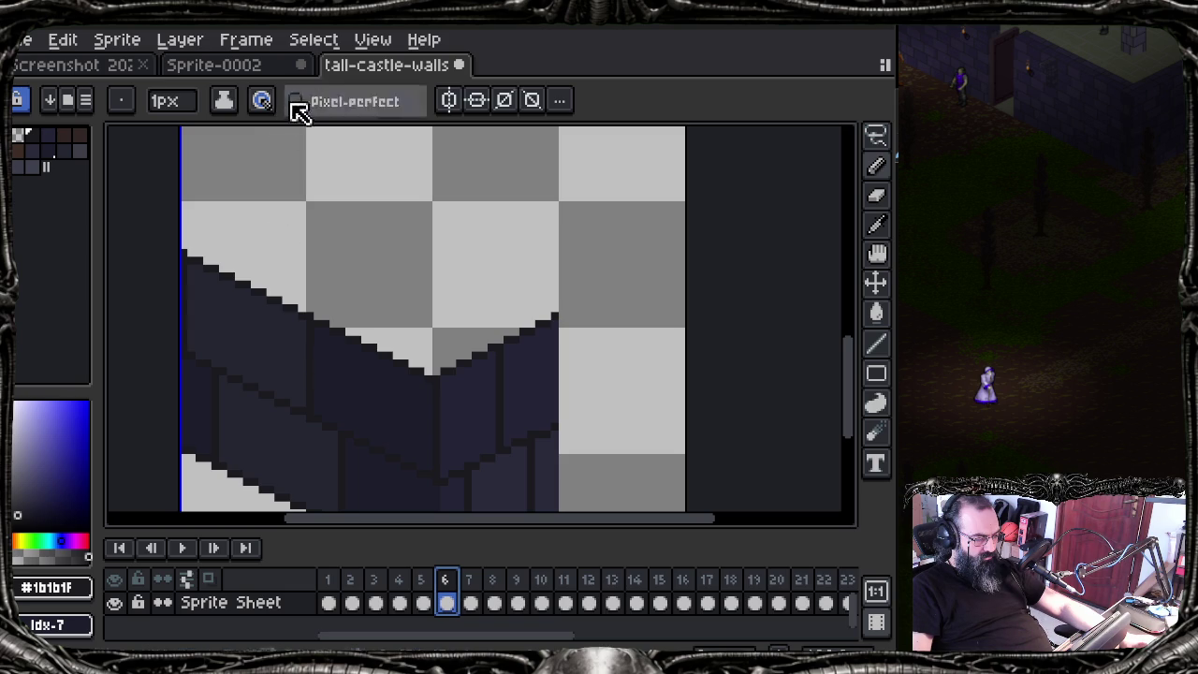
Step: Step back through the undo history and redo the edits to restore frame 6's wall pixels
key("v")
key("ctrl+z")
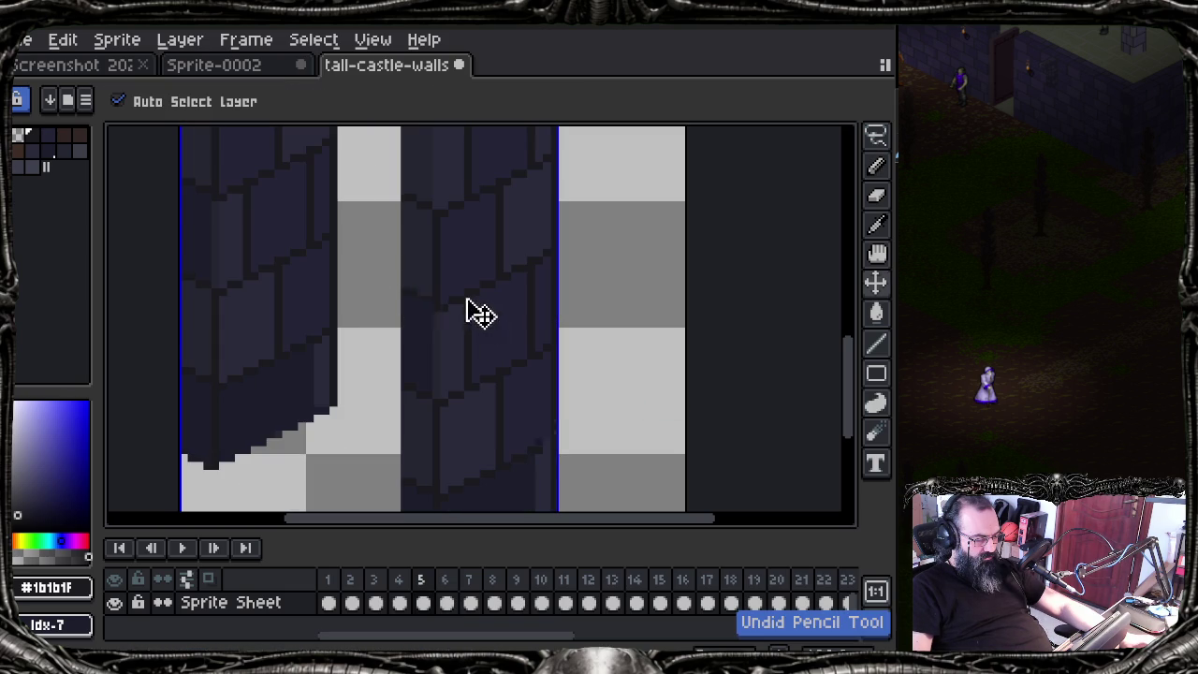
key("ctrl+z")
key("ctrl+z")
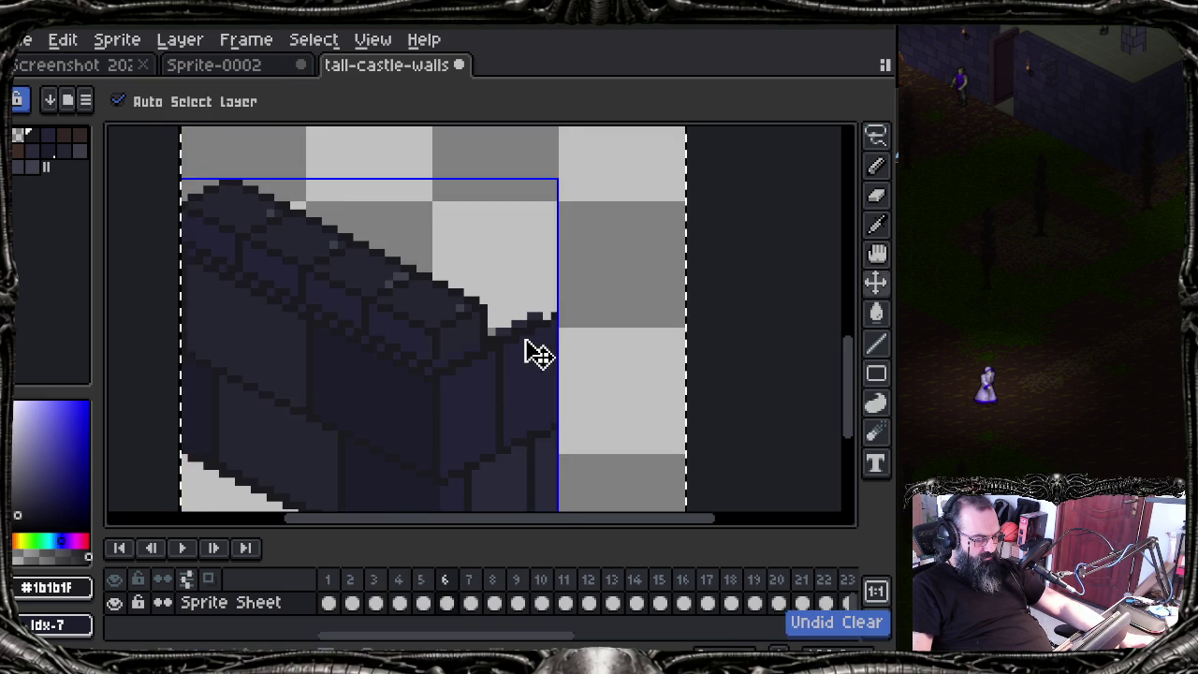
key("ctrl+y")
key("ctrl+y")
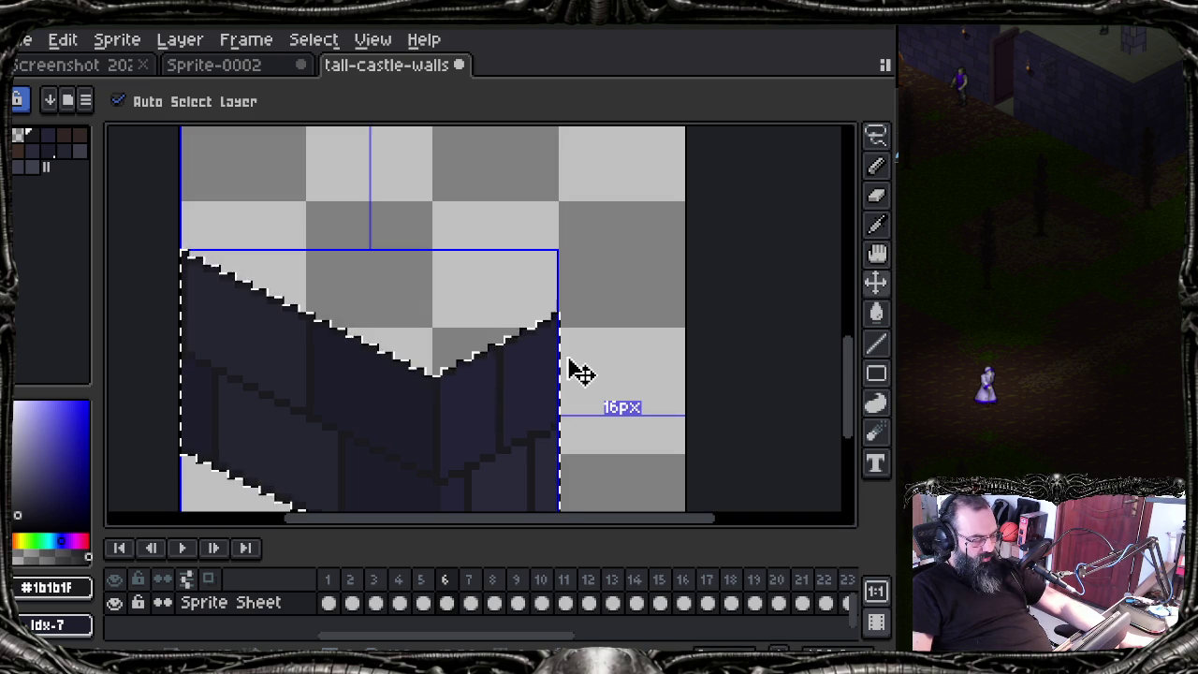
key("ctrl+y")
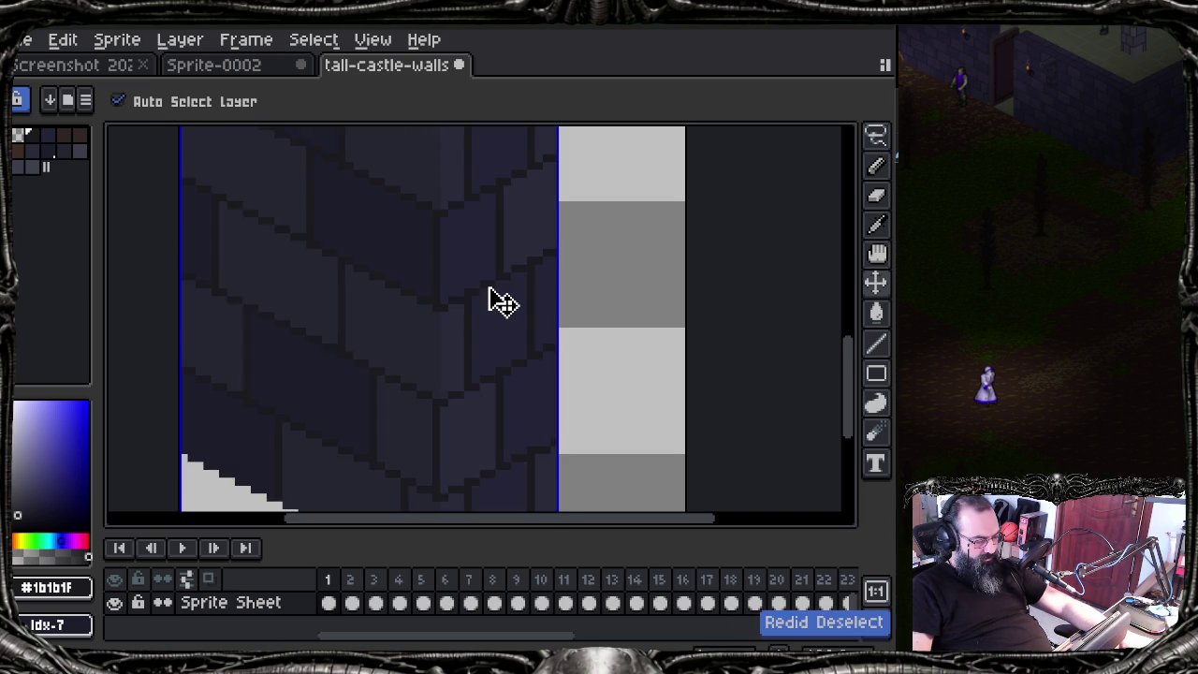
key("ctrl+y")
key("b")
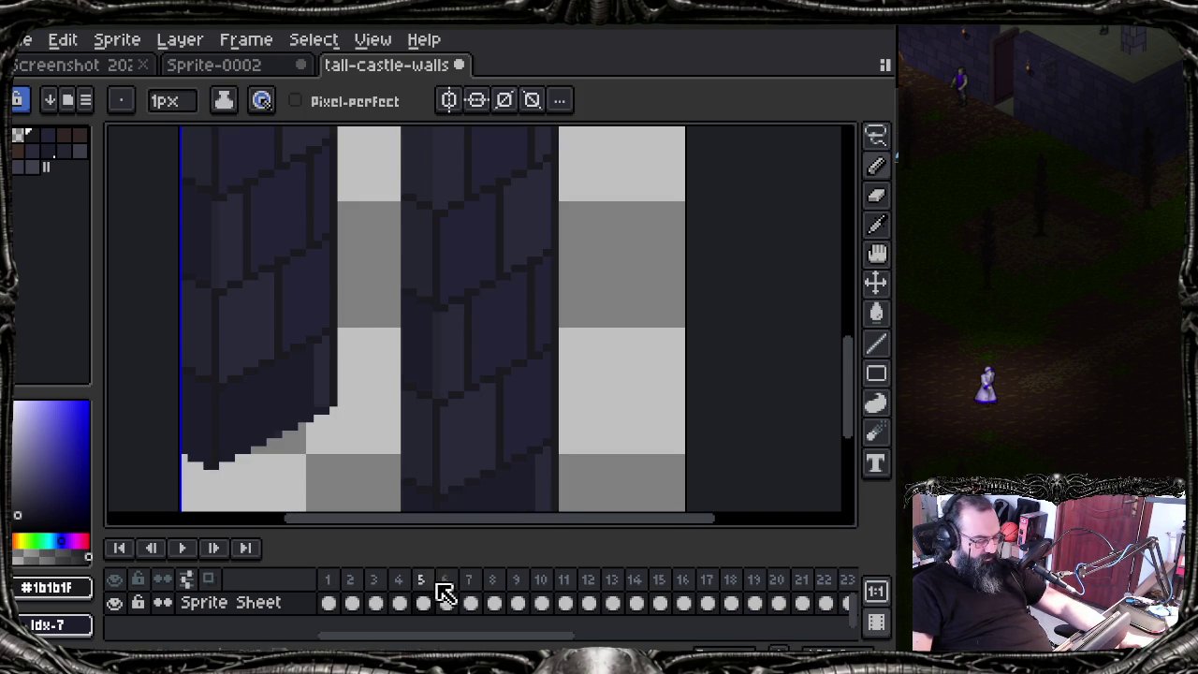
Step: On frame 6, select the wall piece's pixels and bring up the Select menu
left_click(452, 594)
key("ctrl+t")
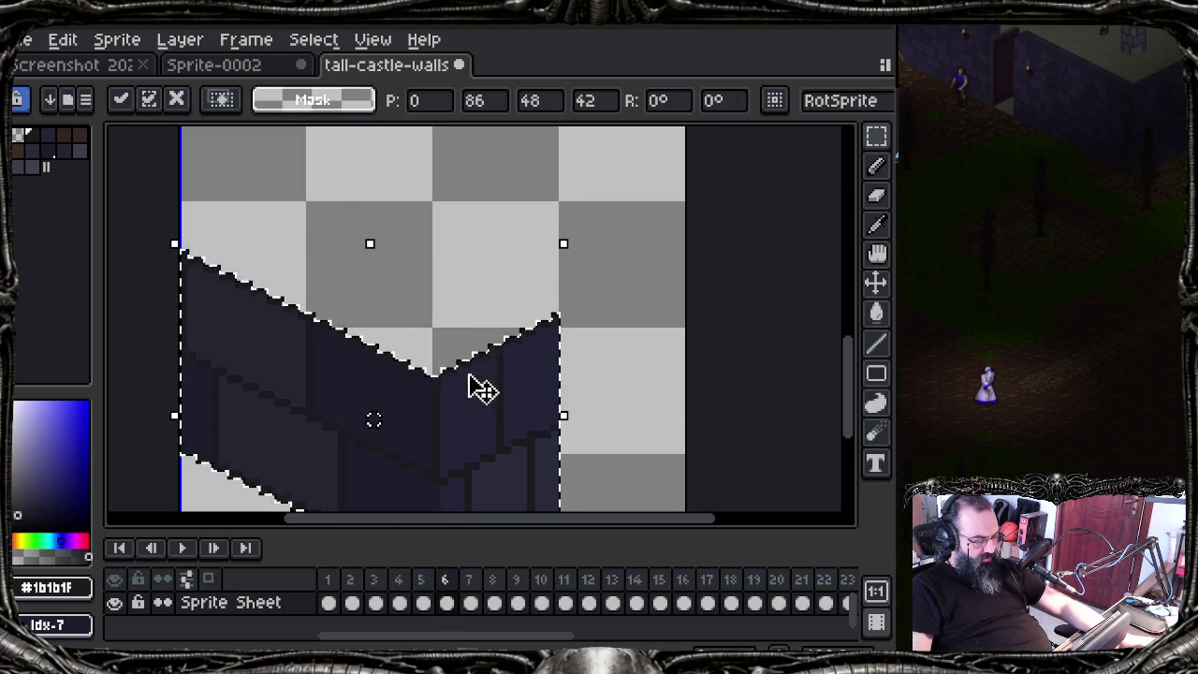
mouse_move(357, 341)
left_mouse_down()
mouse_move(344, 314)
mouse_move(355, 253)
left_mouse_up()
left_click(314, 40)
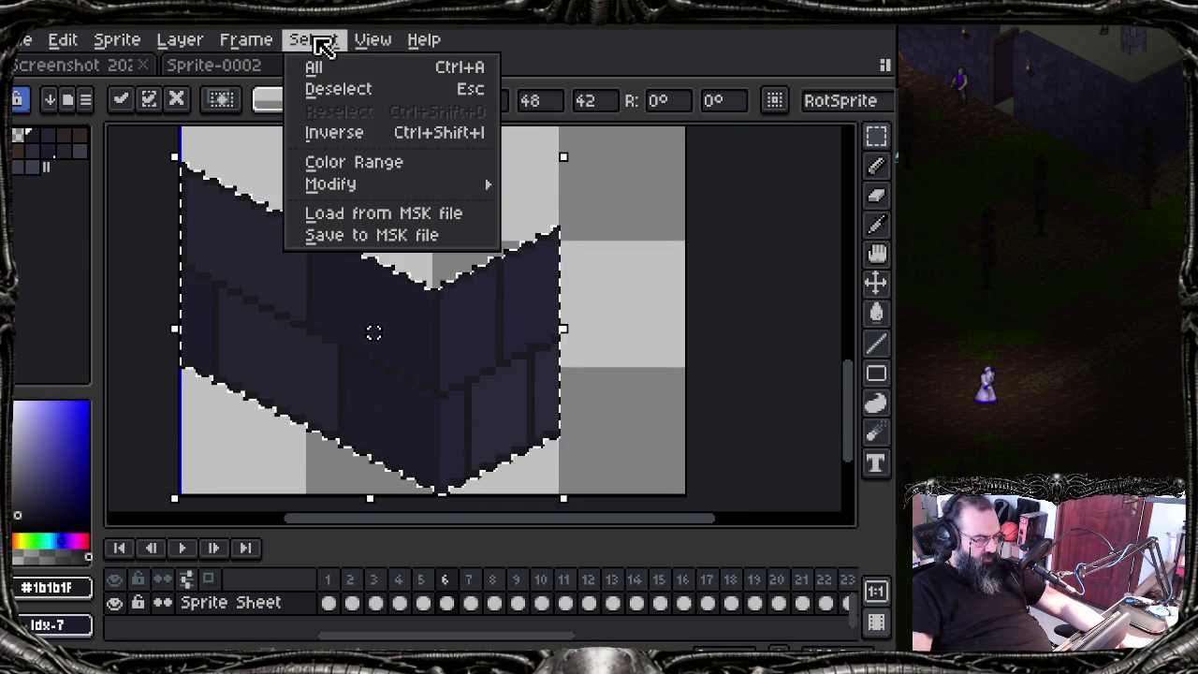
Step: Save the selection as 3-vertical-bricks.msk in the images folder, edited from 2-vertical-bricks.msk
left_click(423, 236)
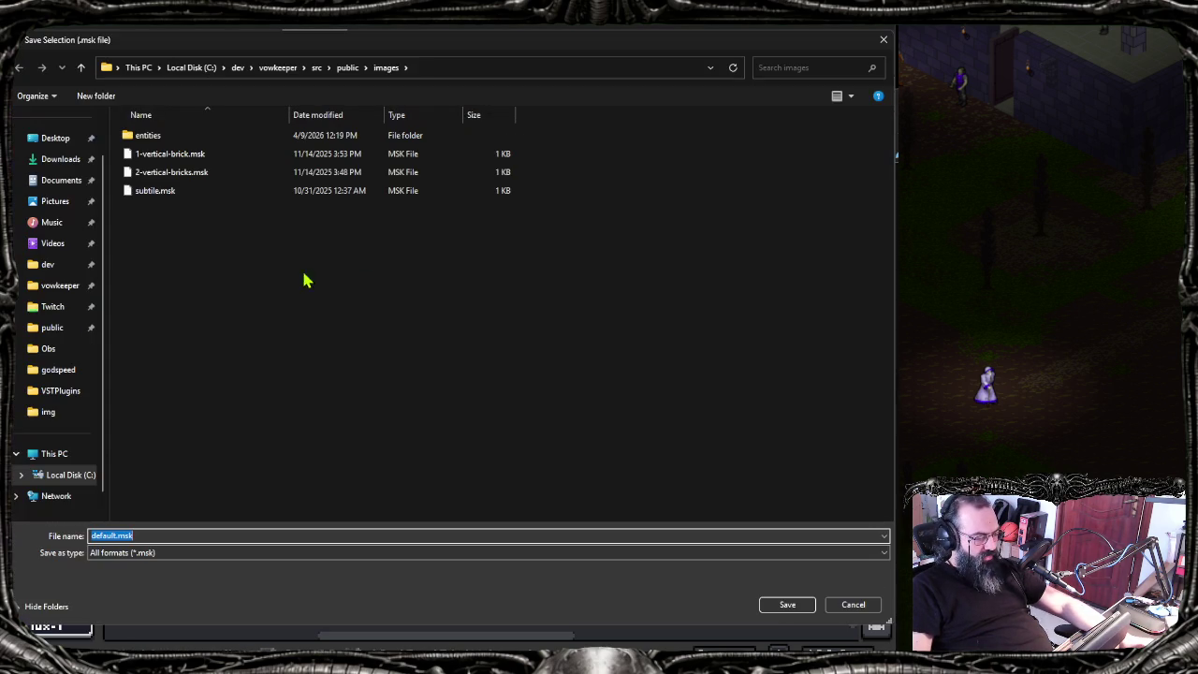
left_click(200, 174)
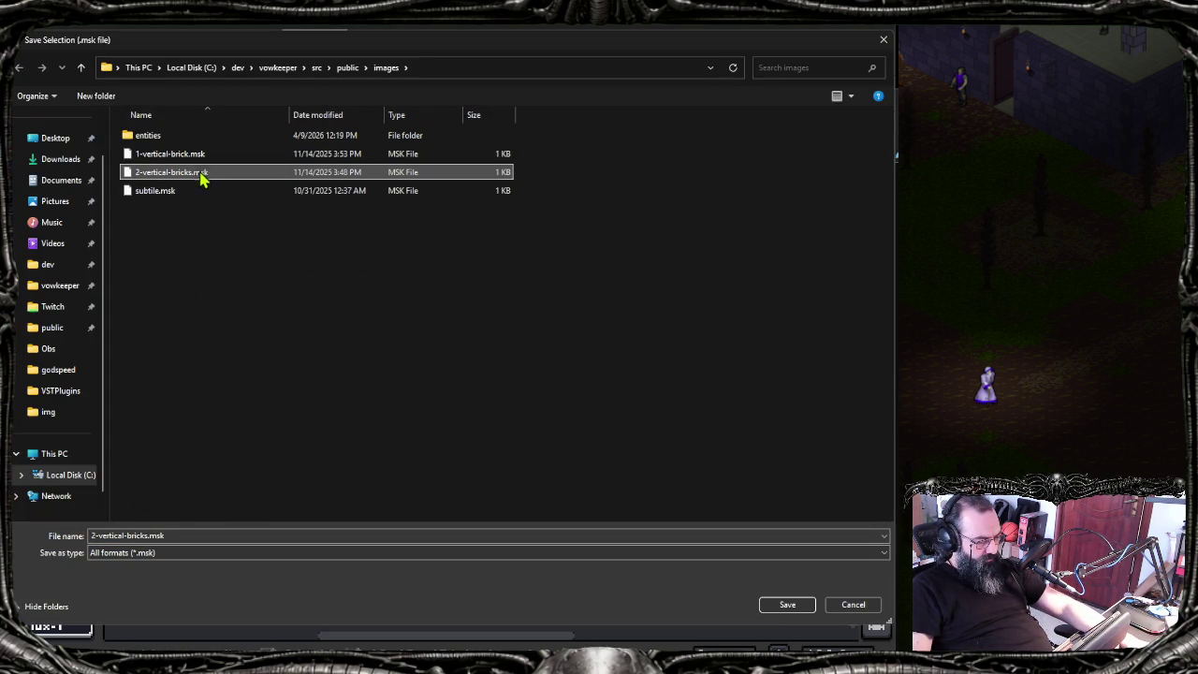
left_click(117, 535)
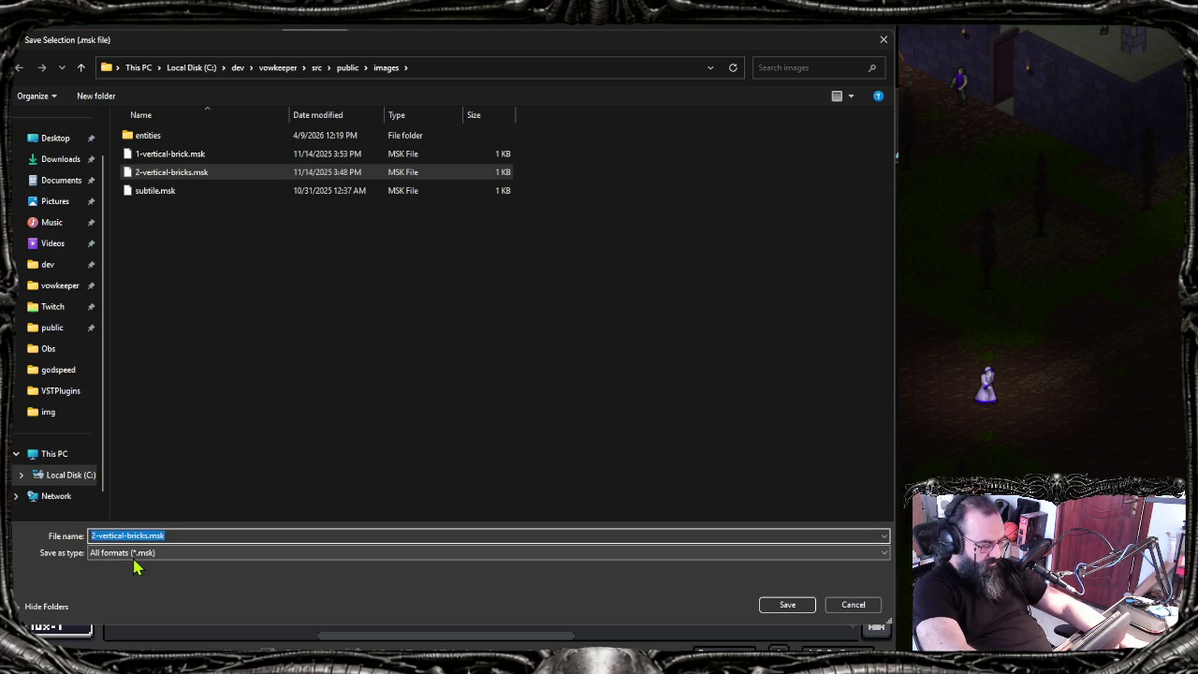
key("Home")
key("Delete")
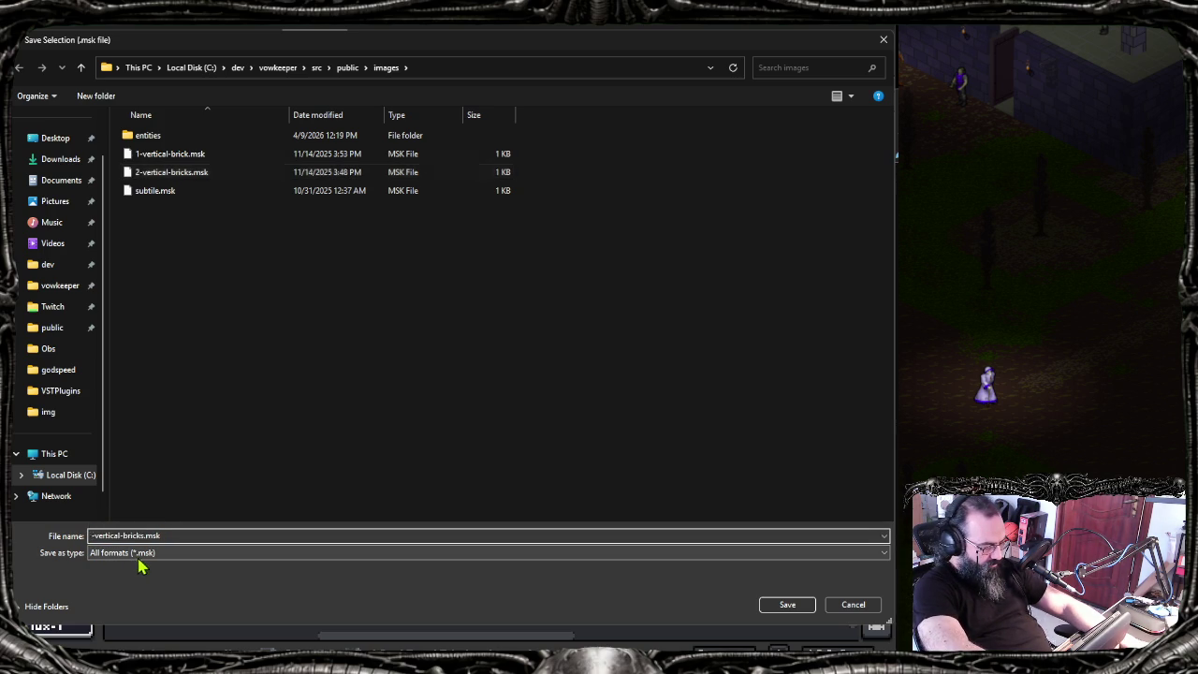
key("Tab")
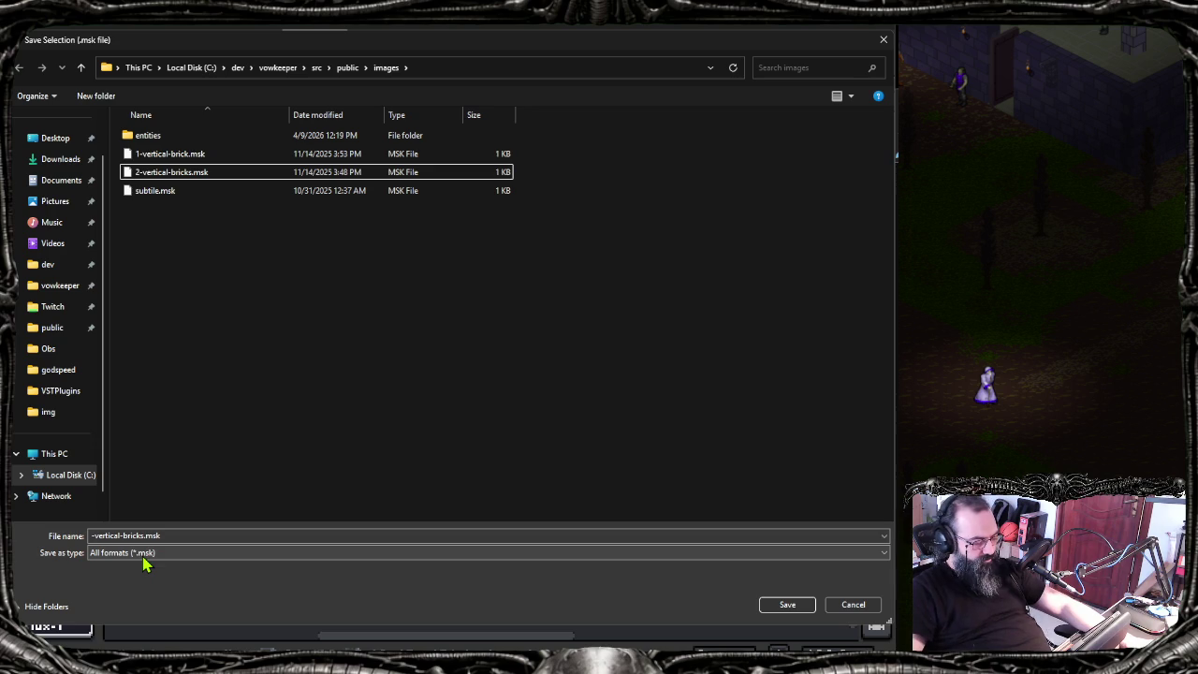
left_click(91, 535)
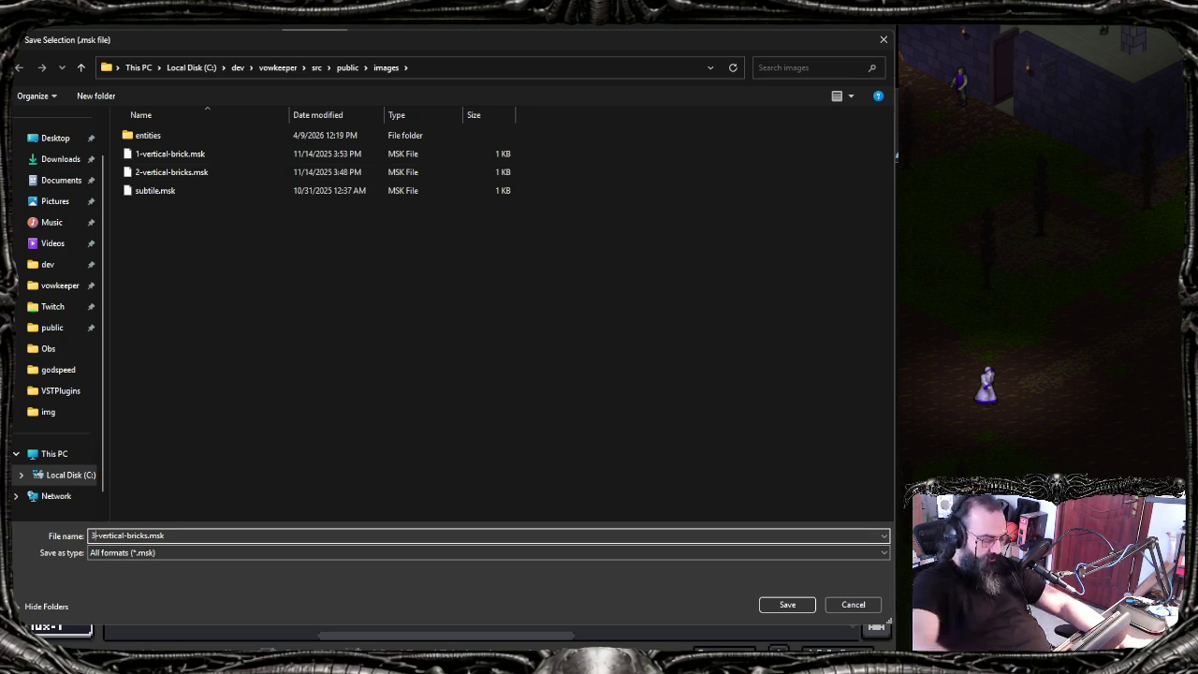
left_click(798, 606)
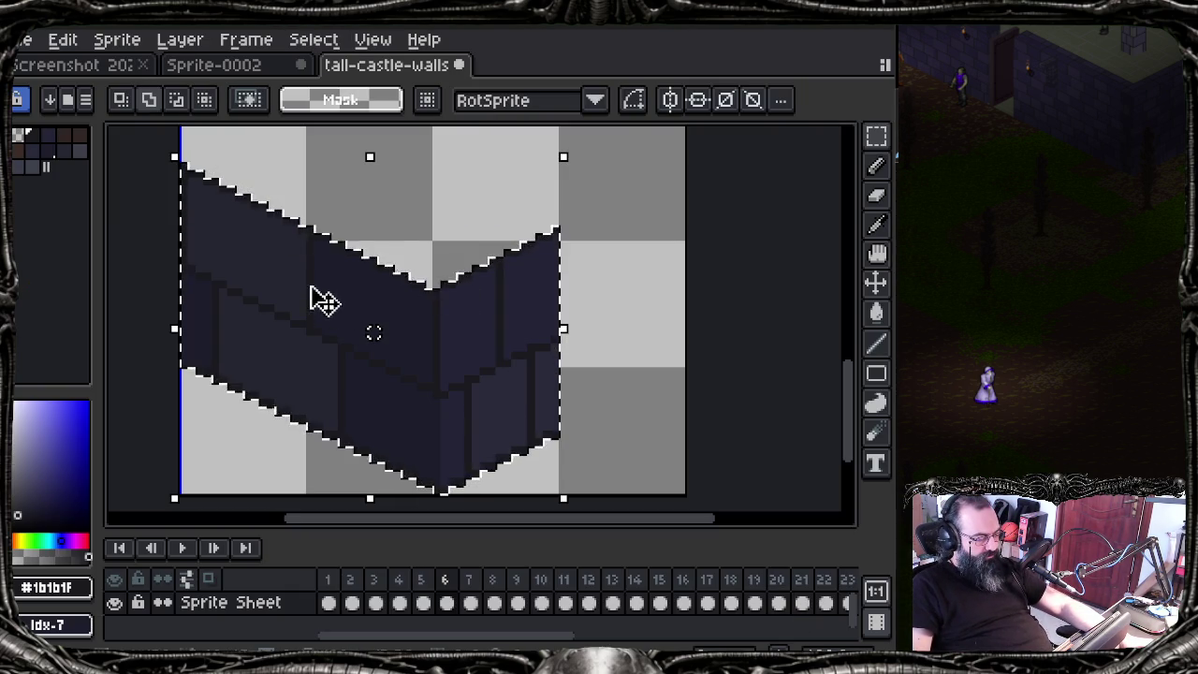
Step: Set selection to subtract mode, try and undo a rectangular left-edge cut, then pick the Lasso
left_click_drag(227, 313, 251, 325)
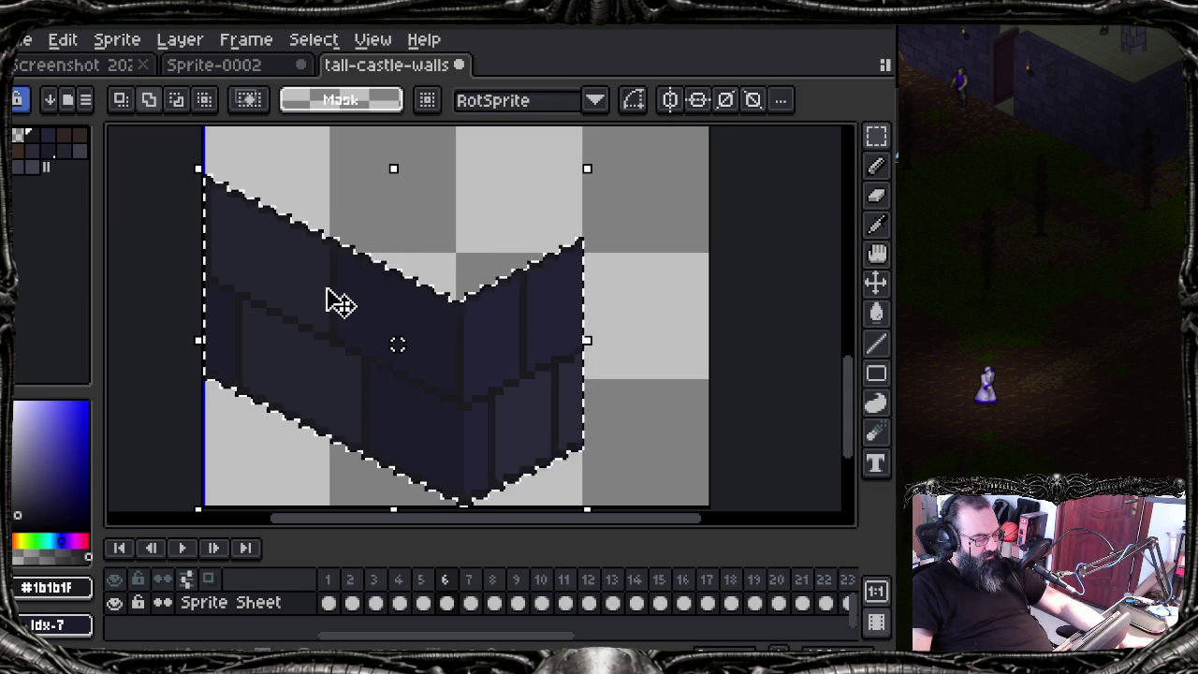
left_click(176, 99)
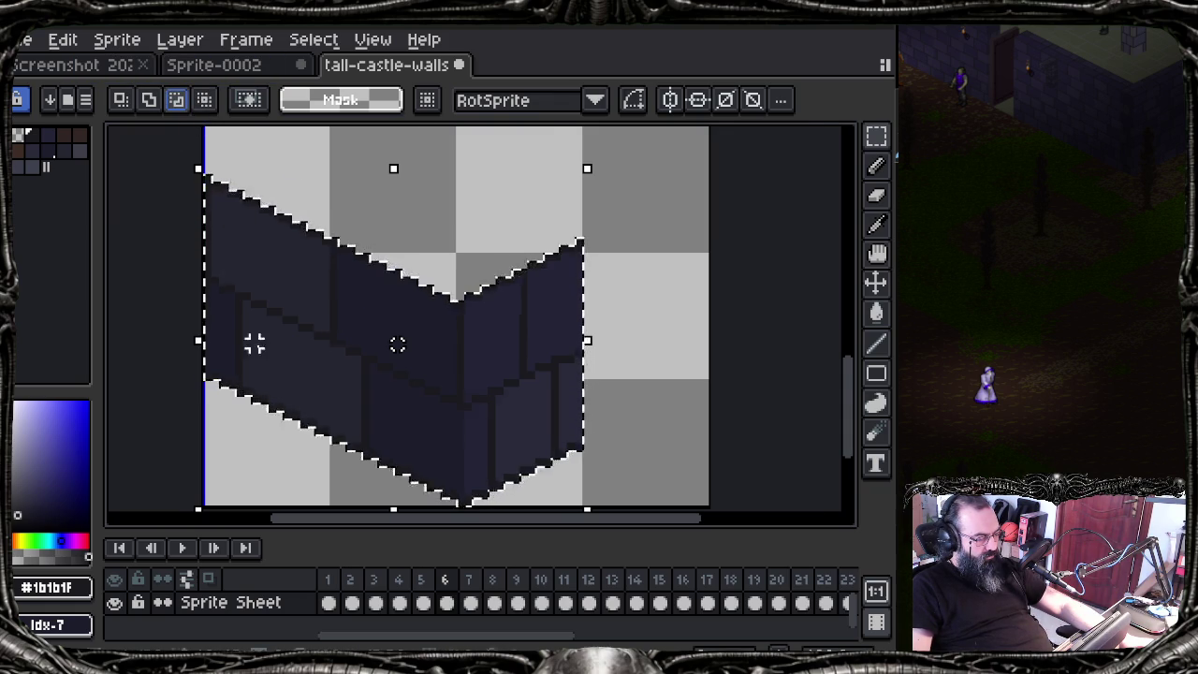
scroll(254, 344, "up", 1)
scroll(252, 340, "up", 1)
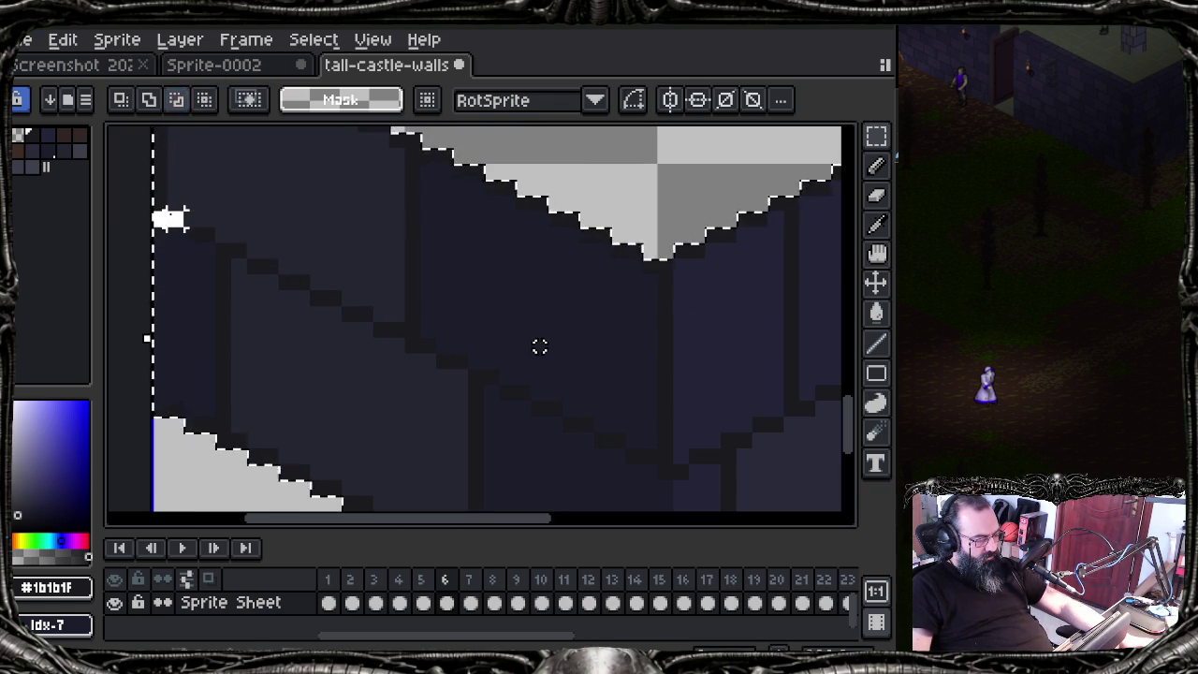
left_click_drag(186, 225, 215, 253)
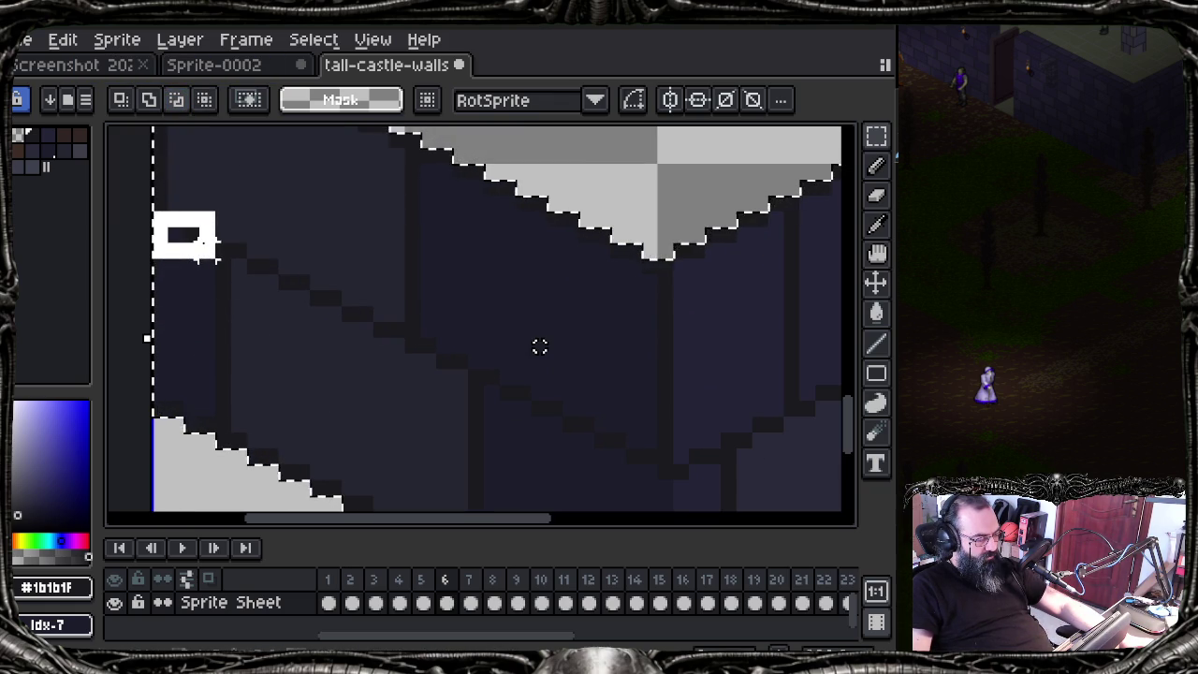
key("ctrl+z")
key("q")
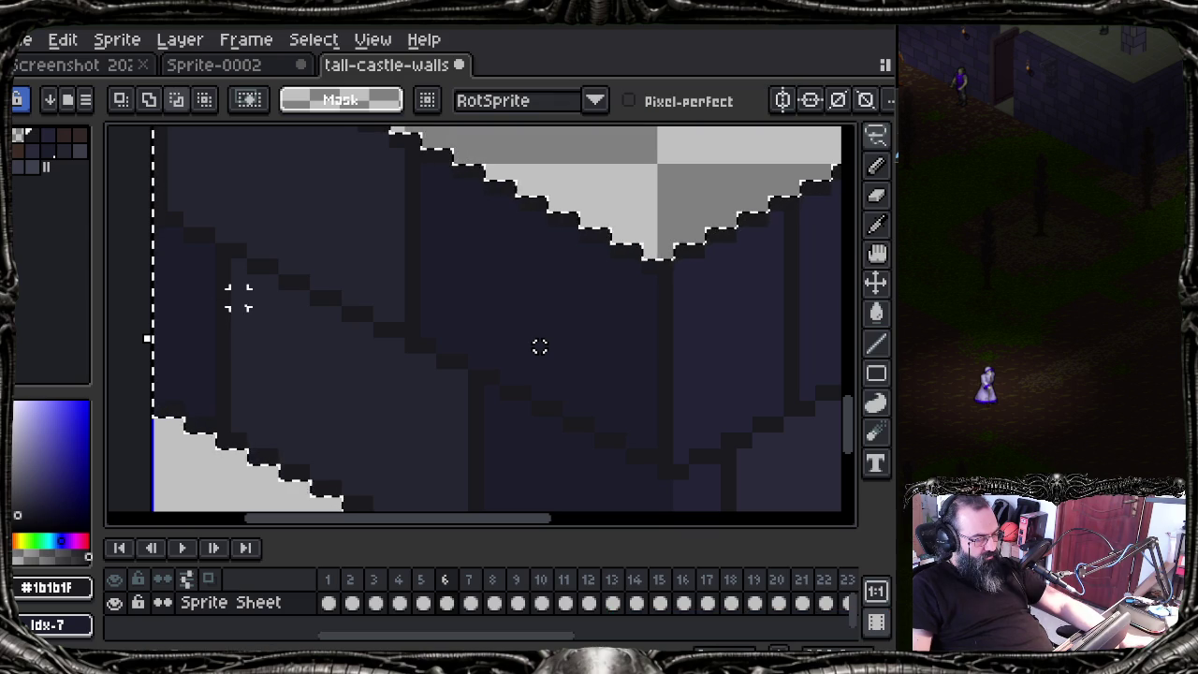
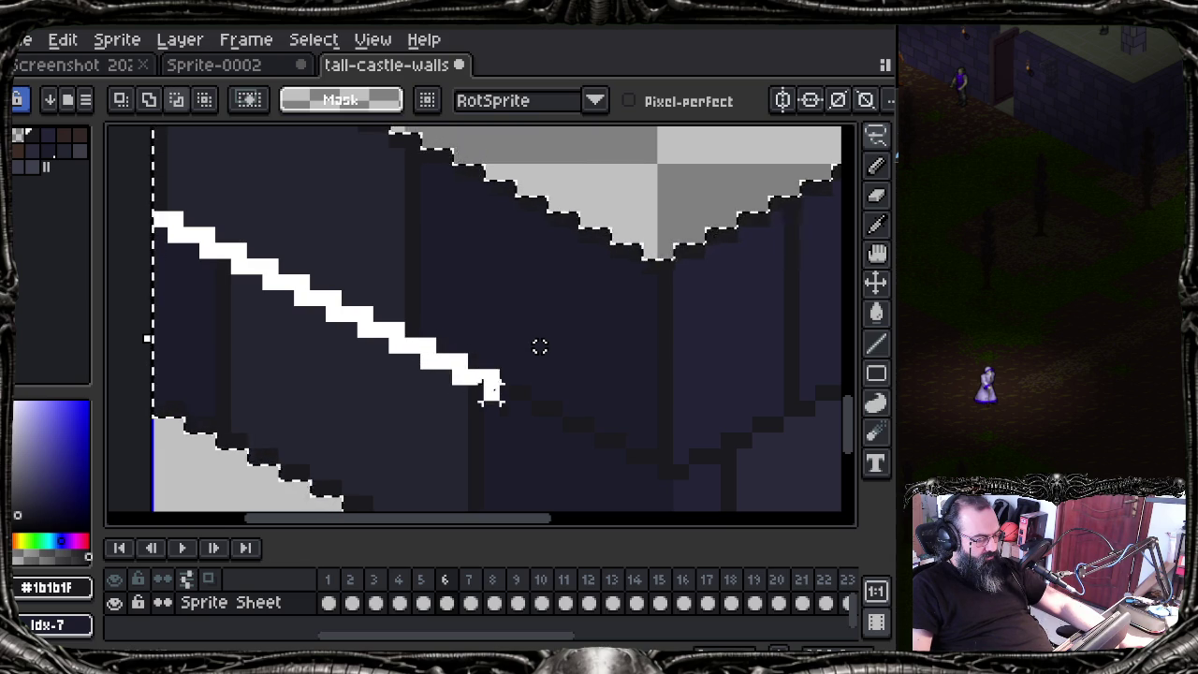
Step: Extend the stair-step mask line and convert it to a selection, then discard it
left_click_drag(491, 391, 526, 397)
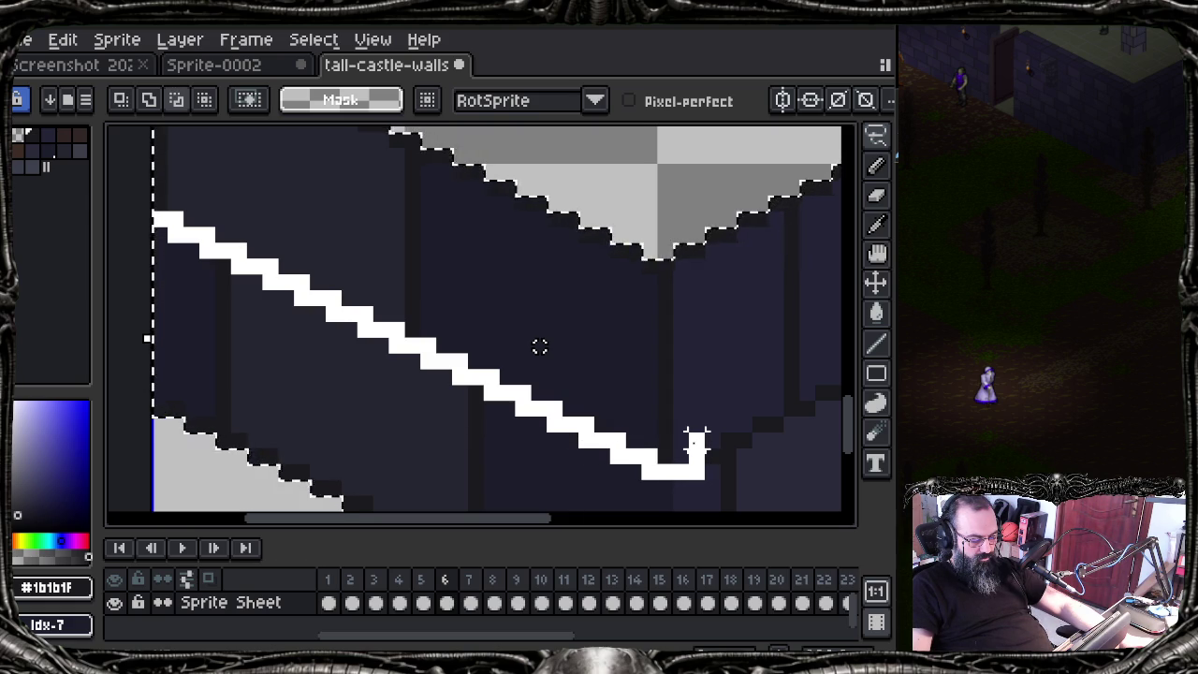
key("Delete")
left_click_drag(697, 457, 642, 406)
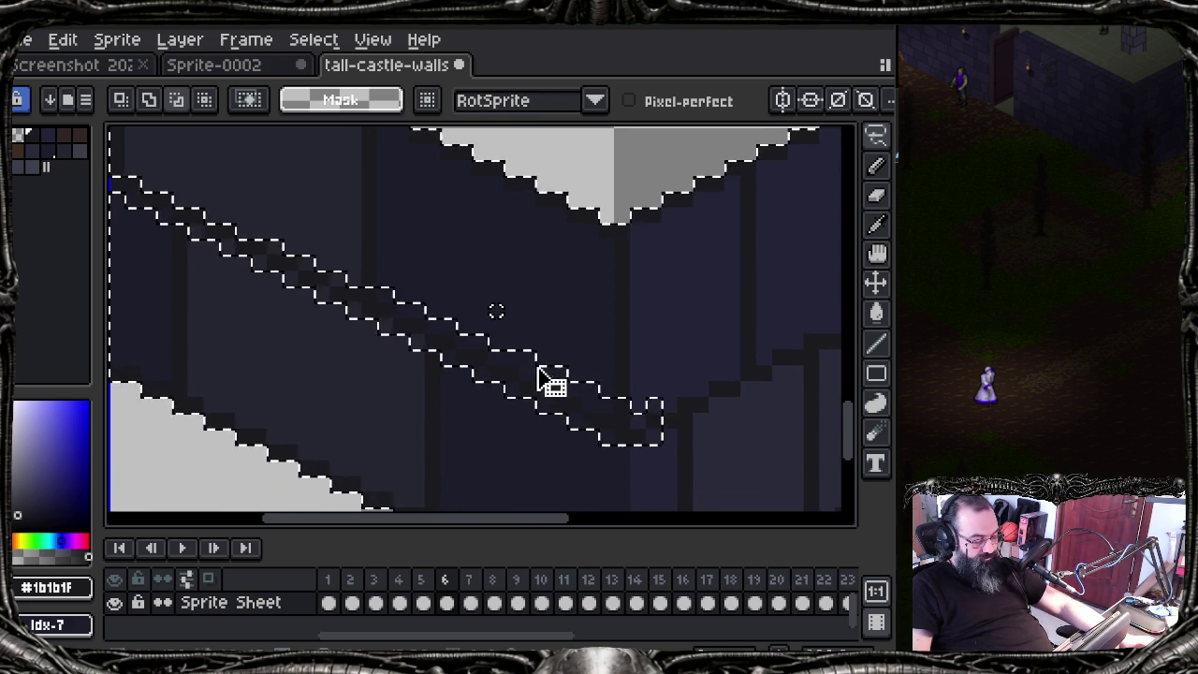
left_click_drag(355, 353, 401, 358)
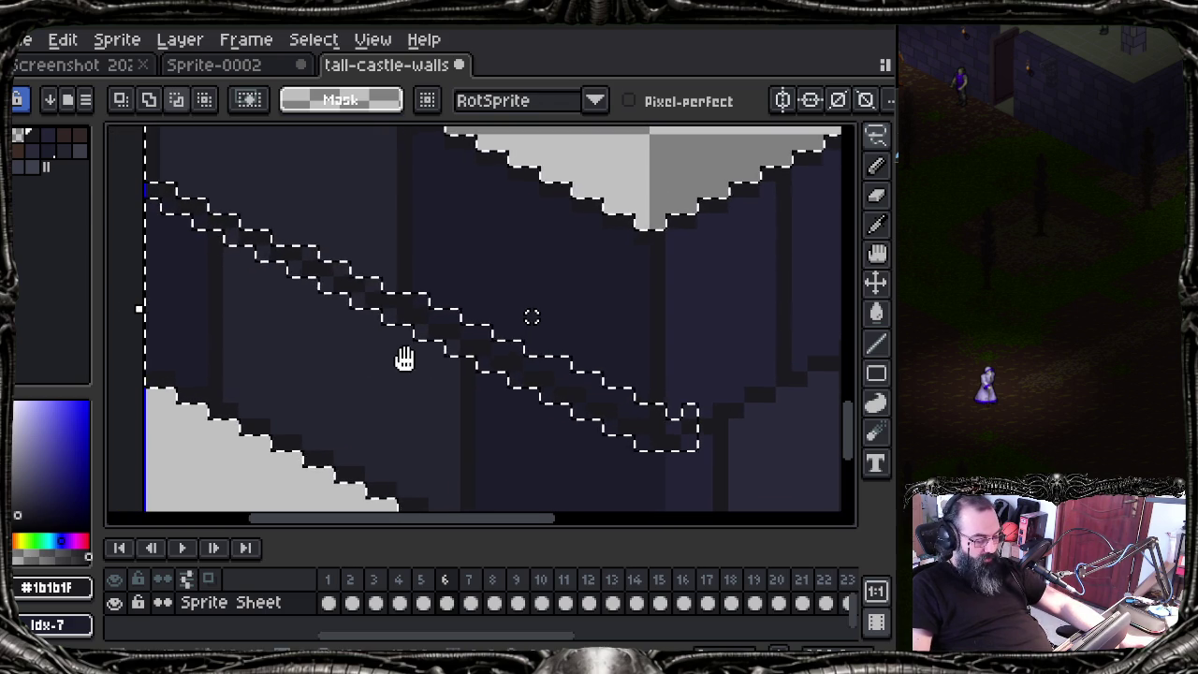
key("q")
left_click(178, 245)
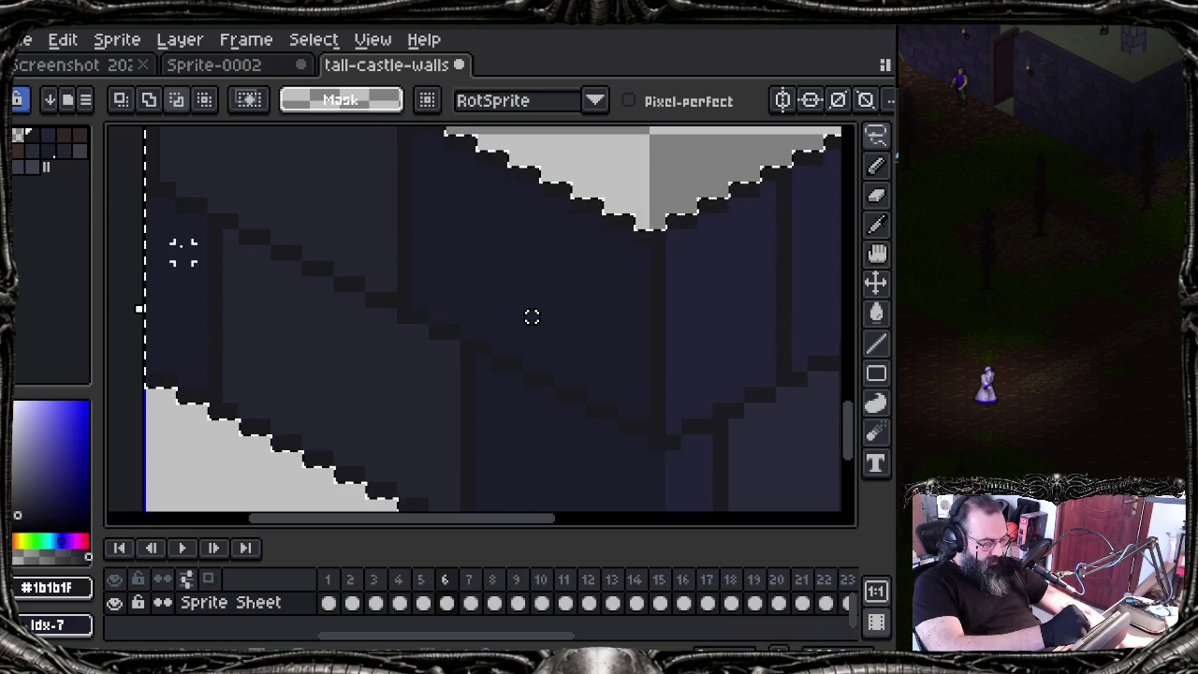
Step: Paint a stair-stepped V-shaped mask line from the top-left, closing its right end
left_click_drag(167, 189, 271, 234)
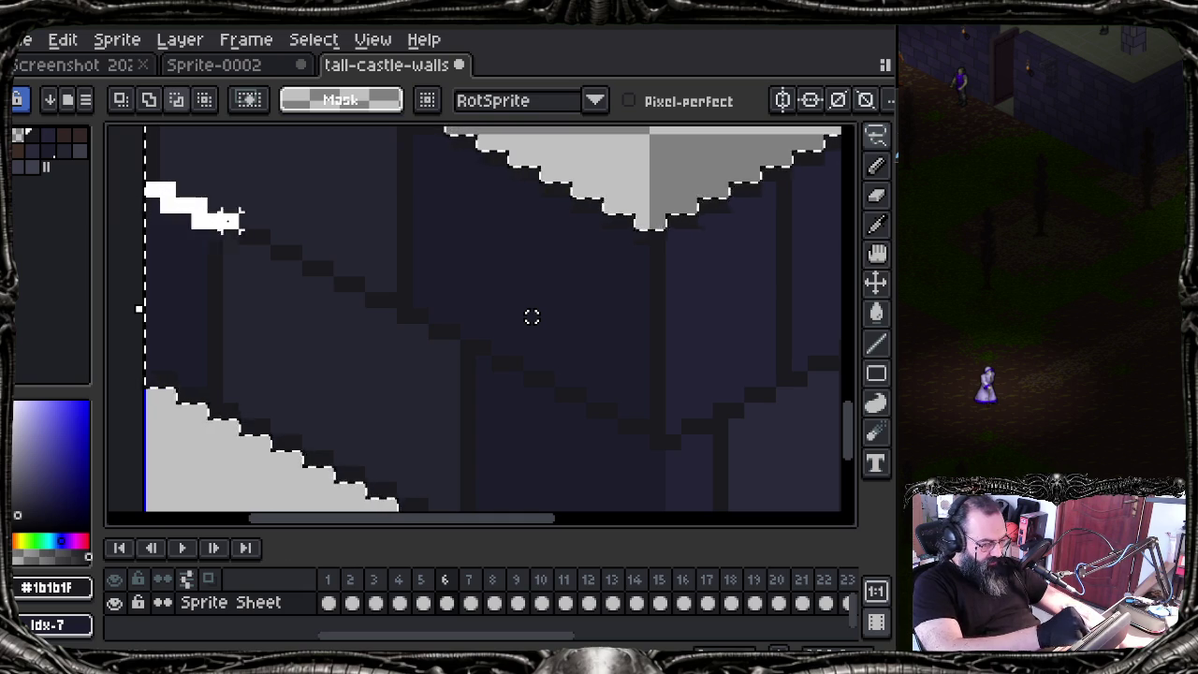
left_click_drag(271, 236, 815, 364)
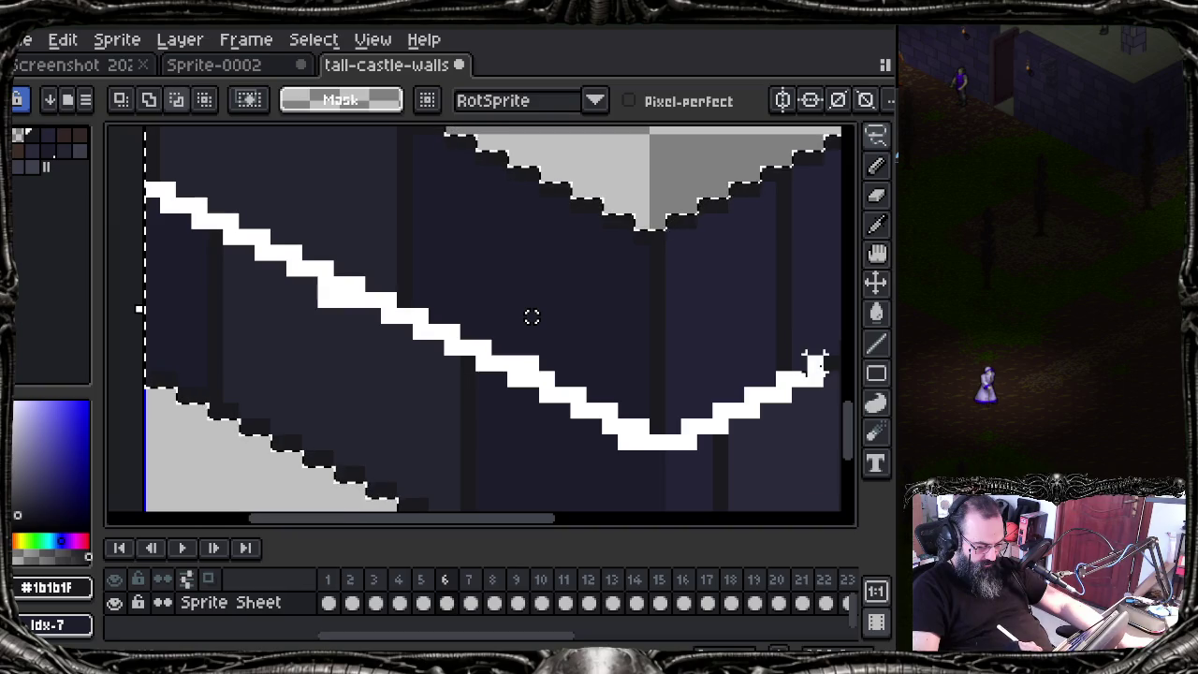
left_click_drag(532, 318, 412, 317)
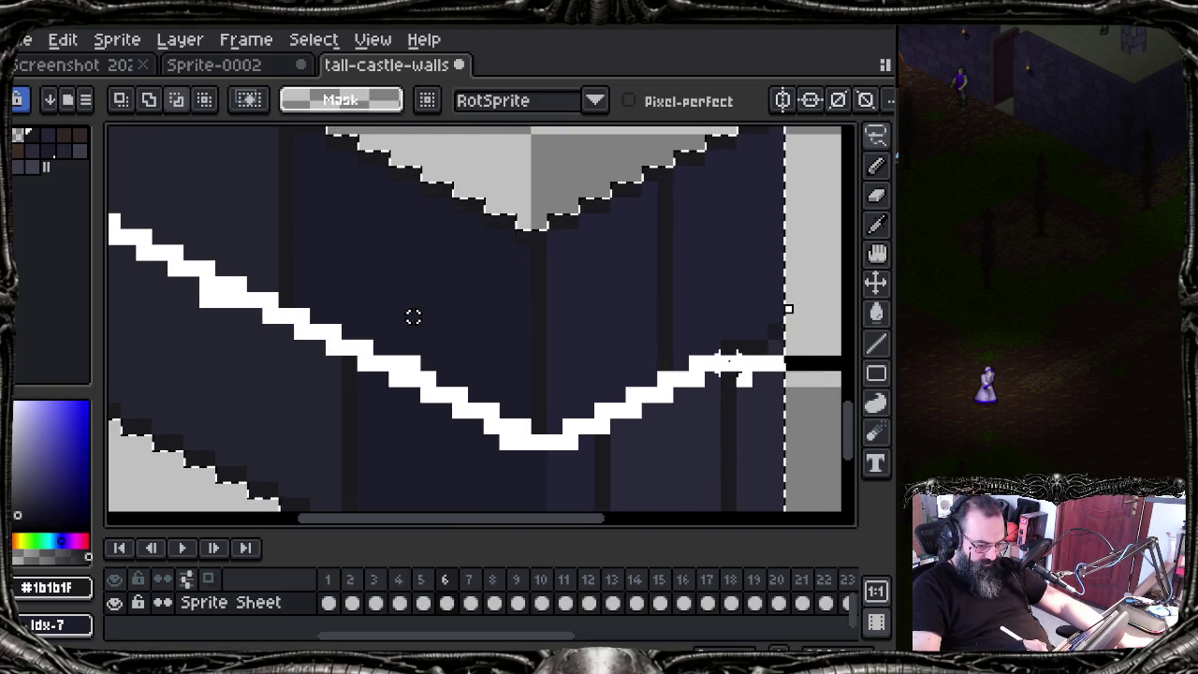
mouse_move(739, 354)
left_mouse_down()
mouse_move(776, 334)
mouse_move(790, 393)
left_mouse_up()
scroll(775, 458, "down", 1)
scroll(774, 487, "down", 4)
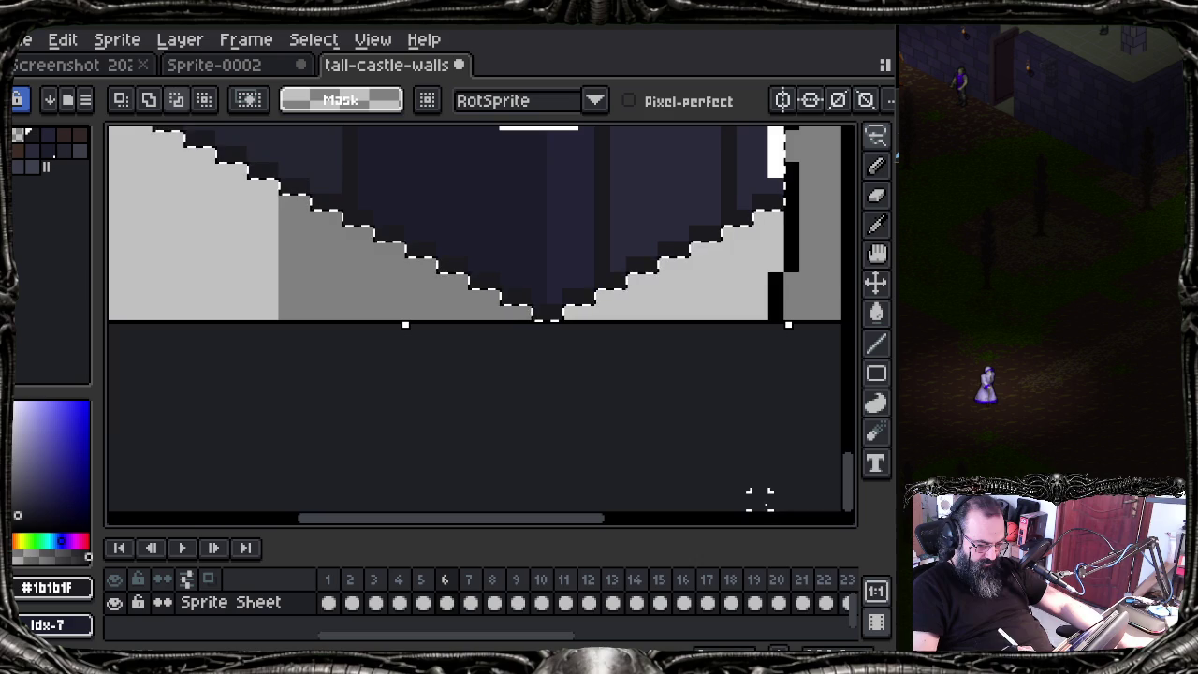
scroll(190, 374, "left", 5)
scroll(190, 374, "left", 2)
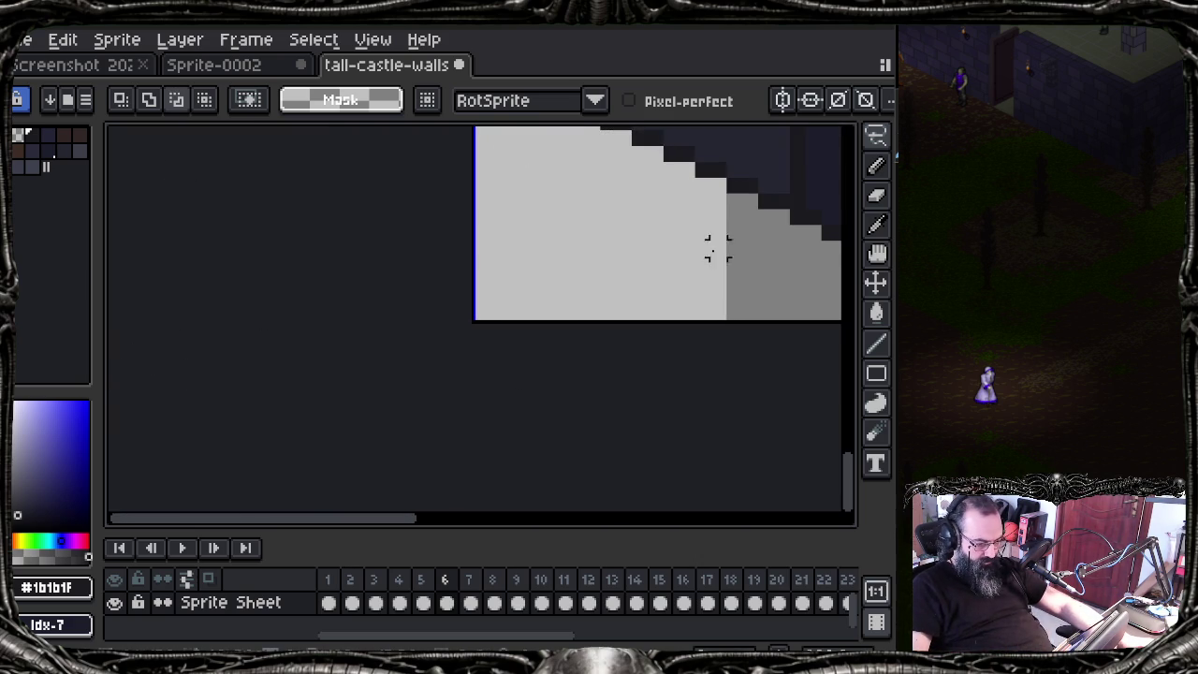
left_click_drag(702, 264, 569, 401)
left_click_drag(355, 259, 156, 332)
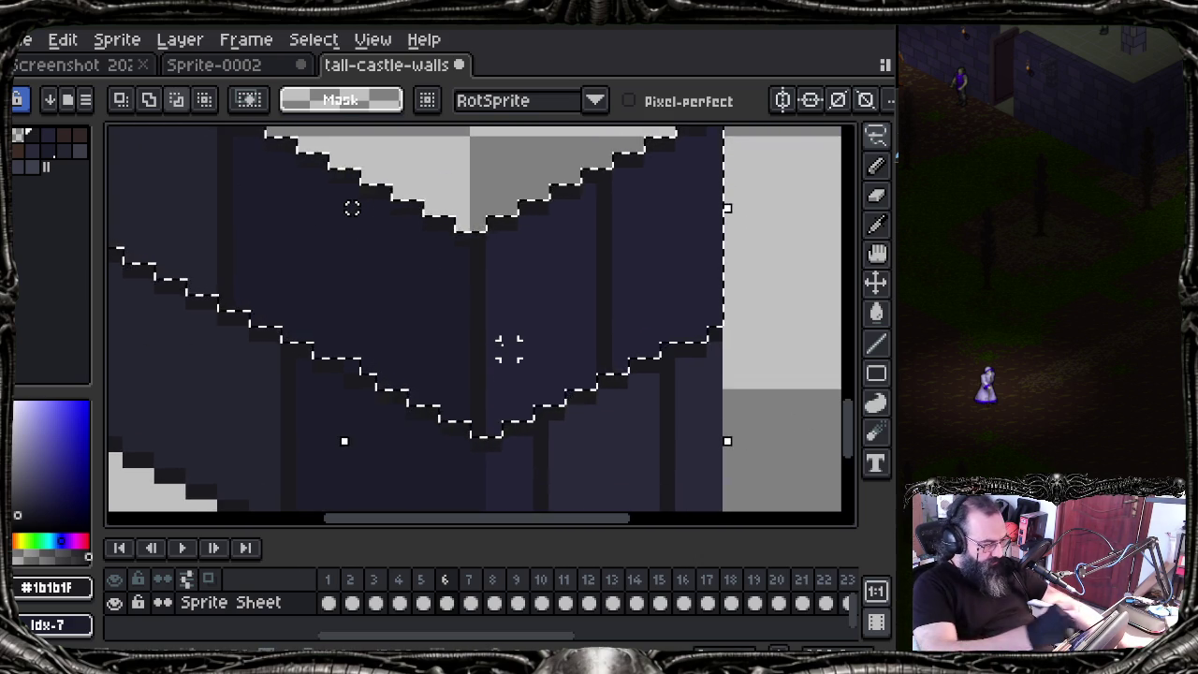
Step: Set the selection mode to Add to selection and open the Select menu
key("shift")
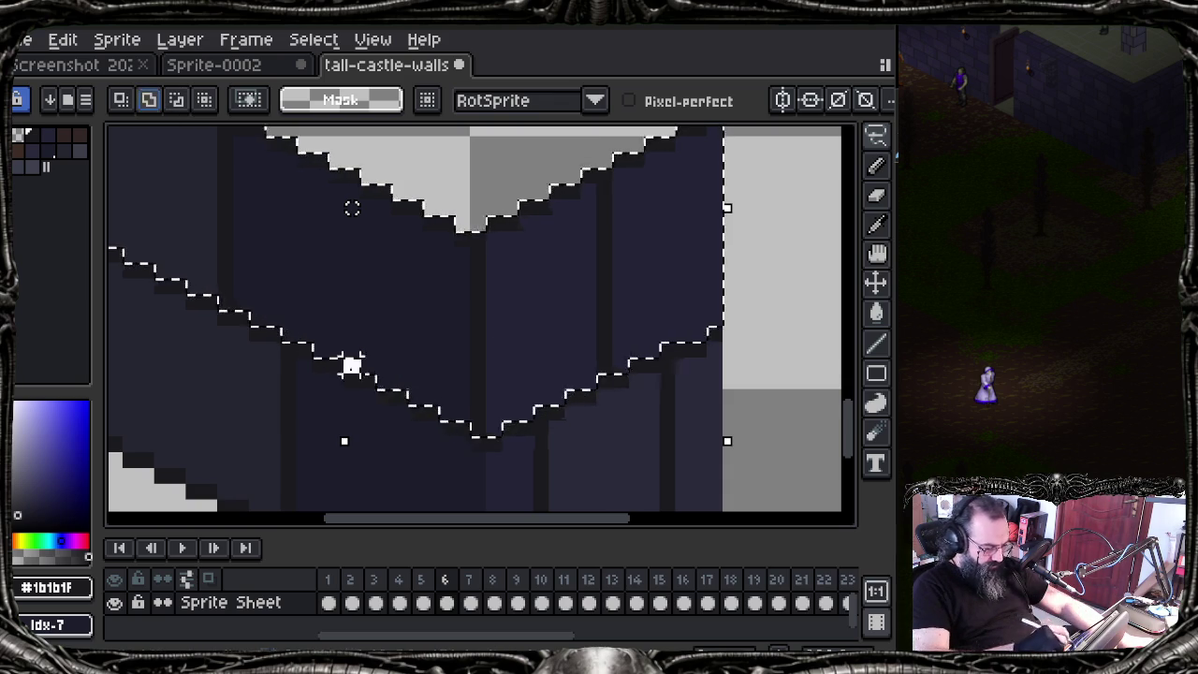
scroll(307, 310, "down", 2)
scroll(303, 291, "down", 1)
left_click_drag(303, 291, 368, 331)
left_click_drag(193, 203, 228, 269)
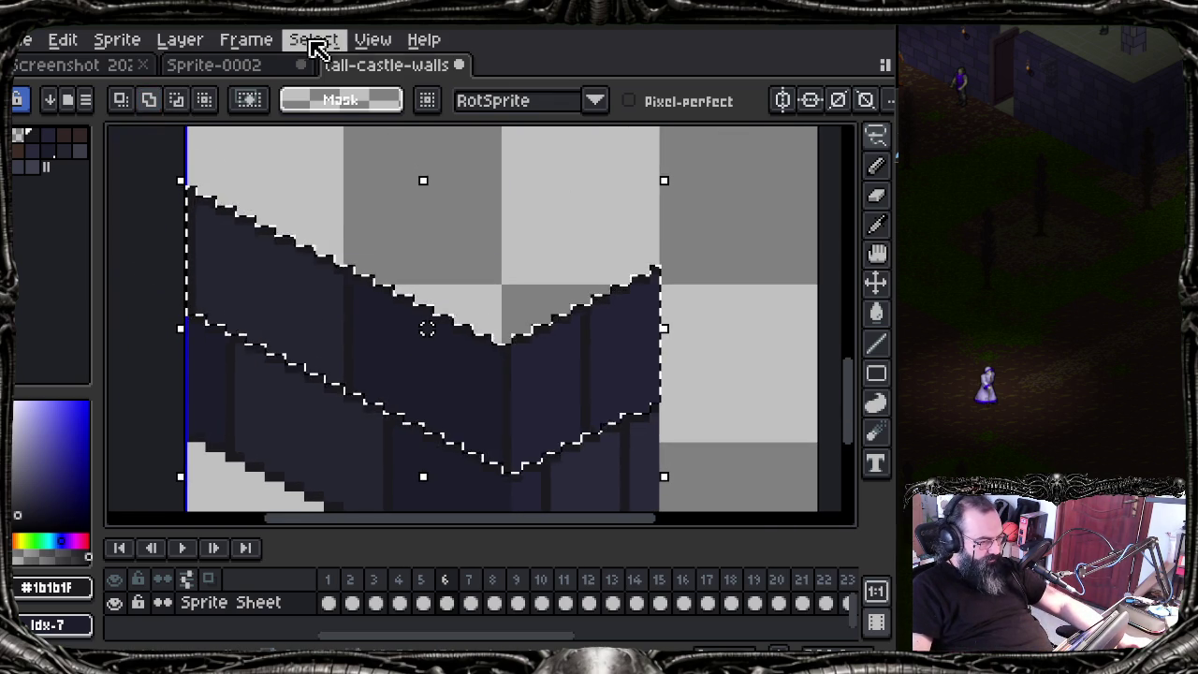
left_click(317, 47)
Step: Save the V selection to MSK as 4-vertical-bricks.msk, based on 3-vertical-bricks.msk
left_click(402, 239)
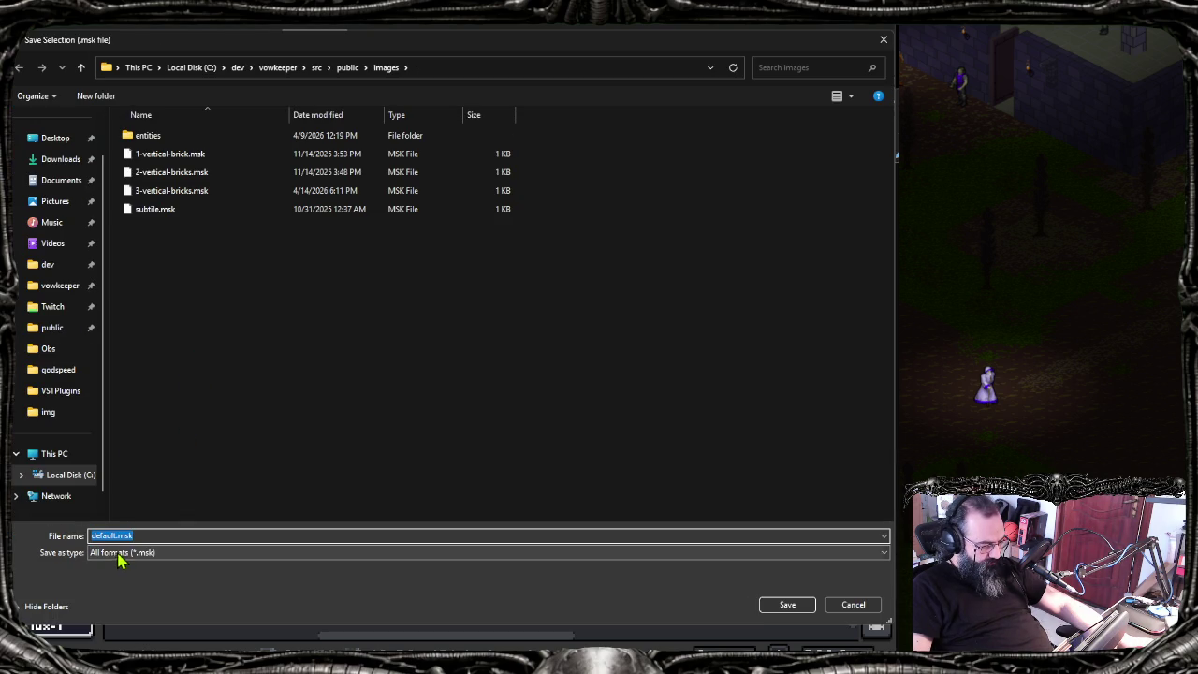
left_click(149, 190)
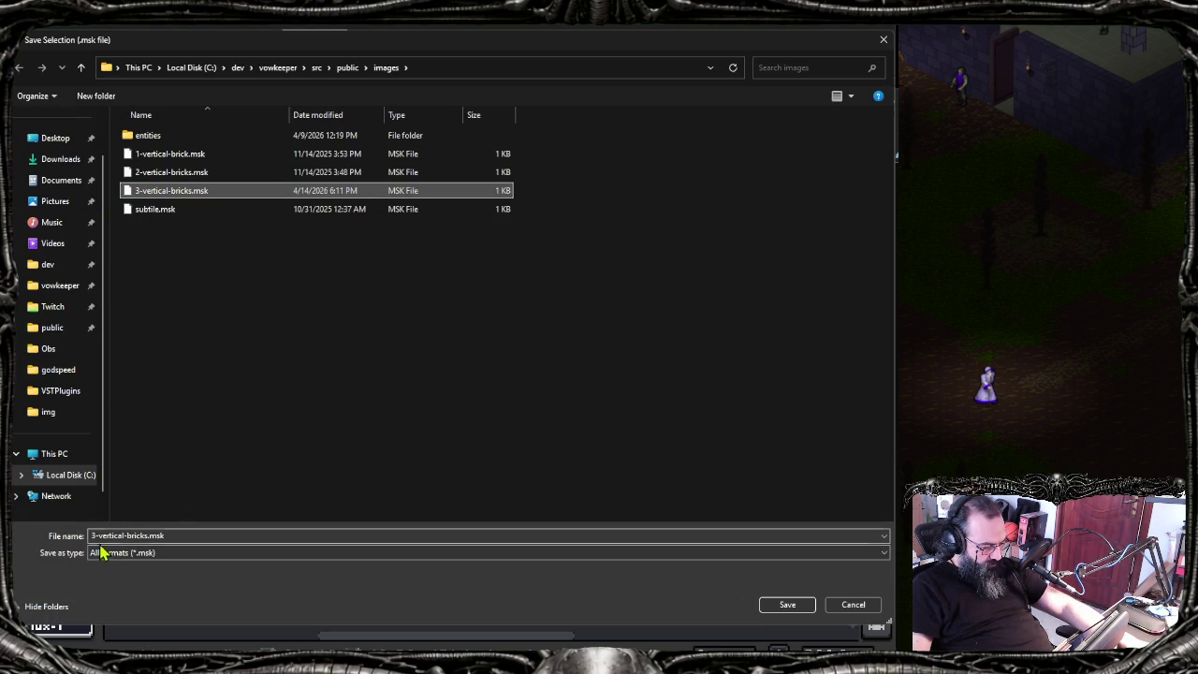
left_click(131, 535)
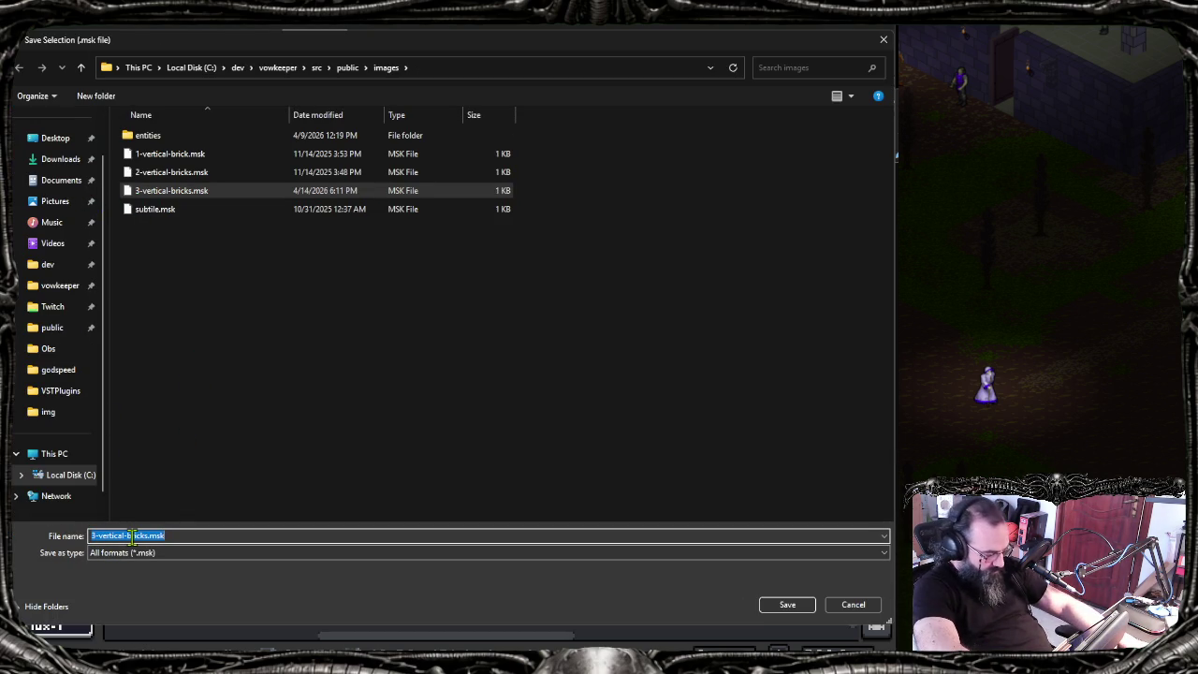
key("Home")
key("Delete")
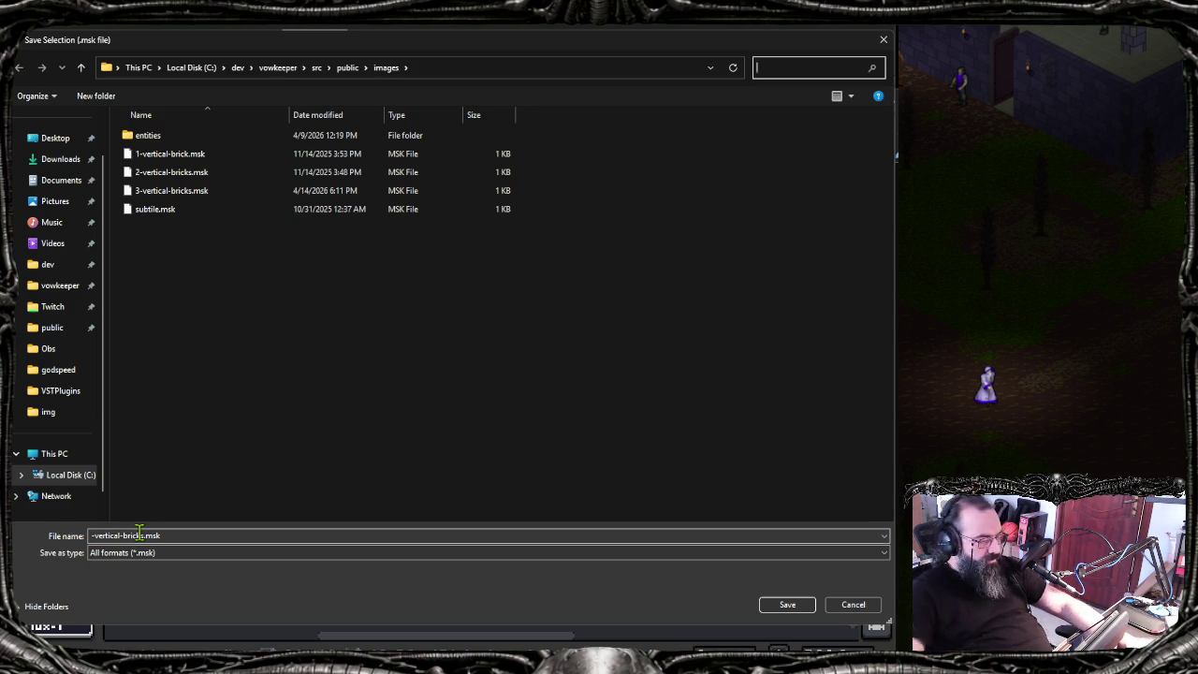
left_click(101, 536)
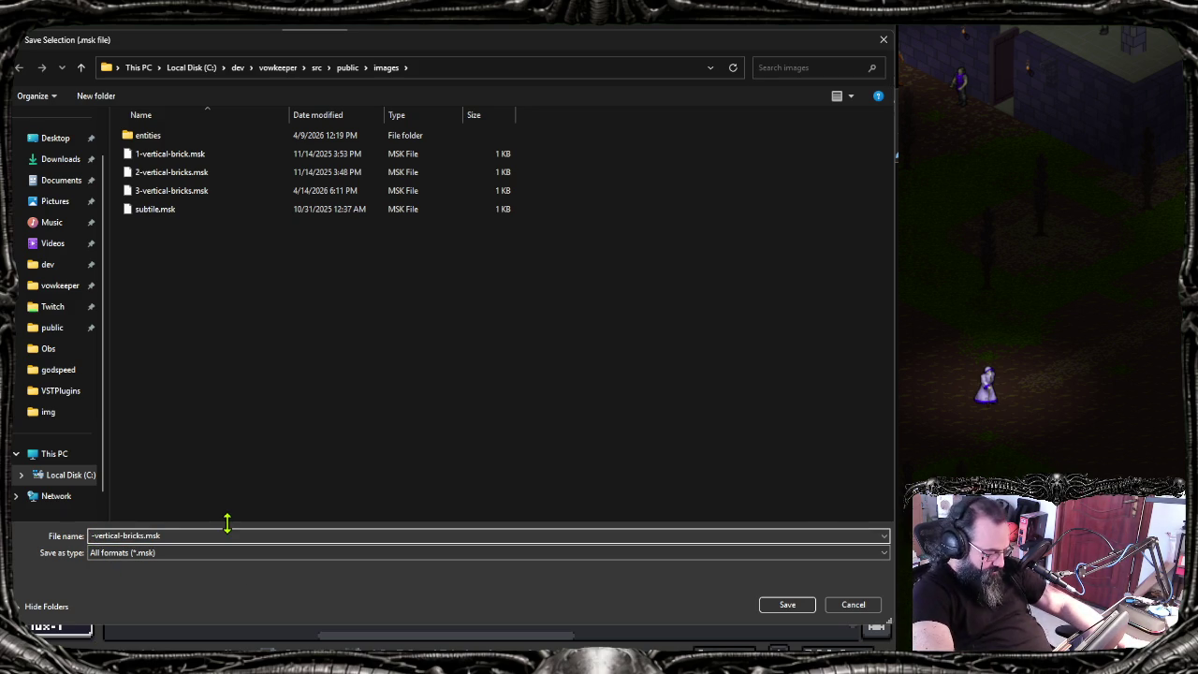
type("4")
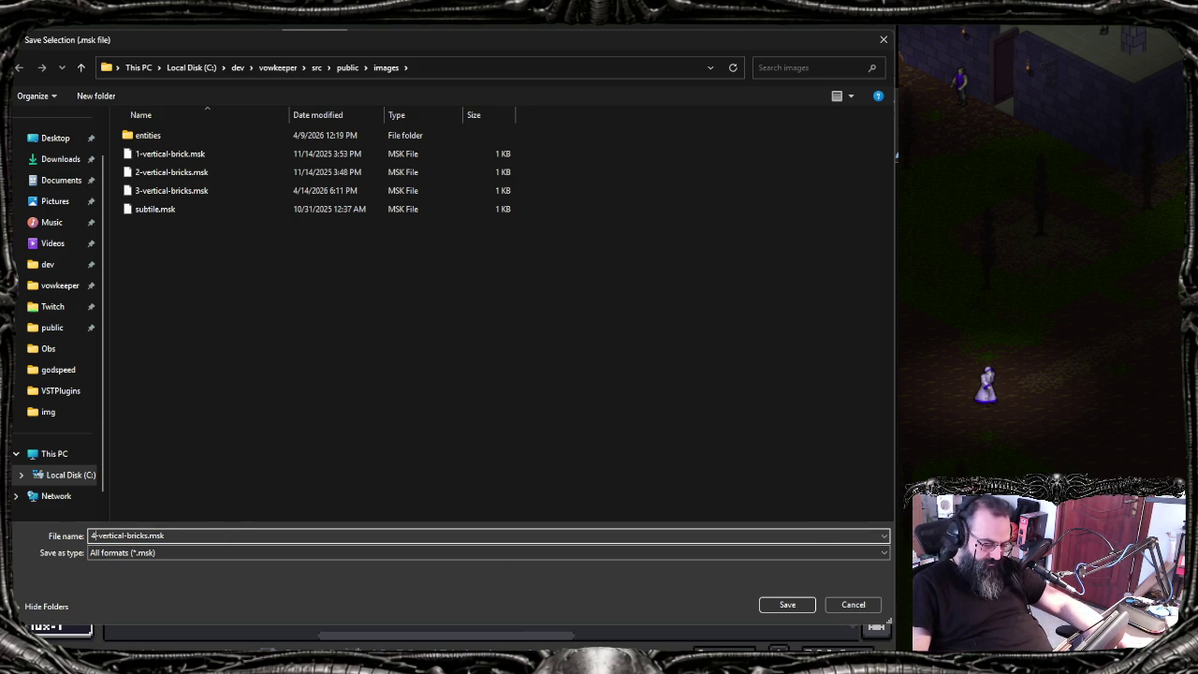
left_click(788, 604)
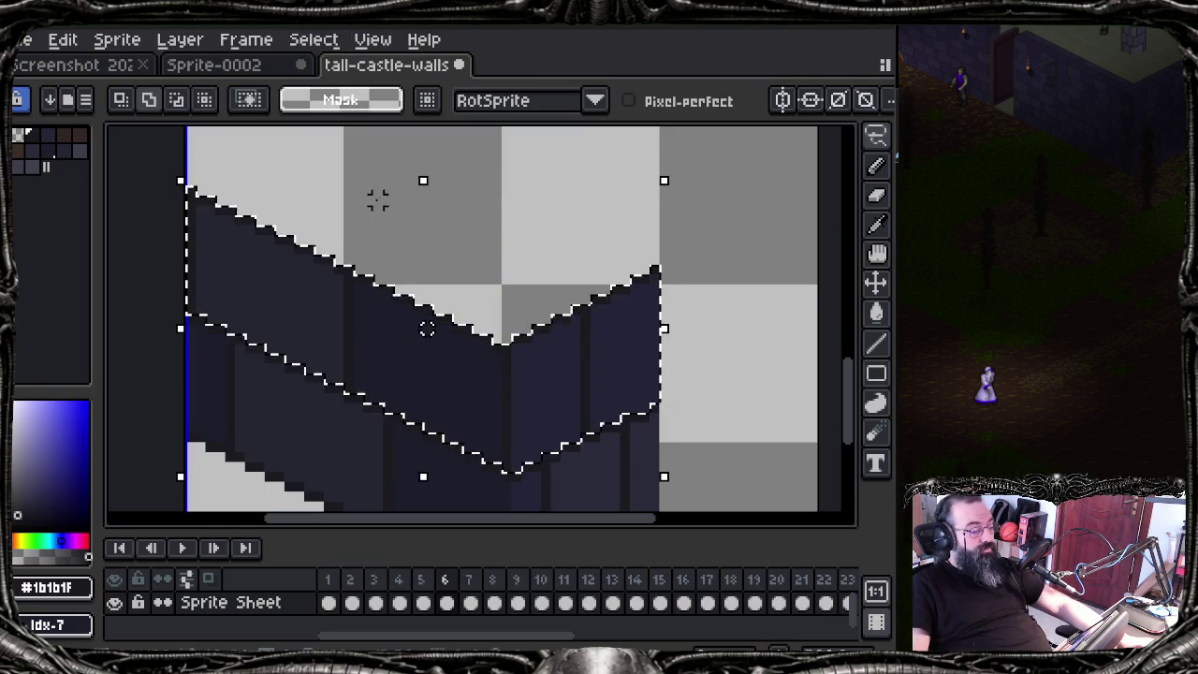
Step: Lift the selected wall section up about 12 pixels, fine-tuning with arrow-key nudges
mouse_move(396, 327)
left_mouse_down()
mouse_move(405, 208)
mouse_move(383, 211)
mouse_move(379, 192)
mouse_move(389, 223)
mouse_move(380, 203)
mouse_move(374, 307)
left_mouse_up()
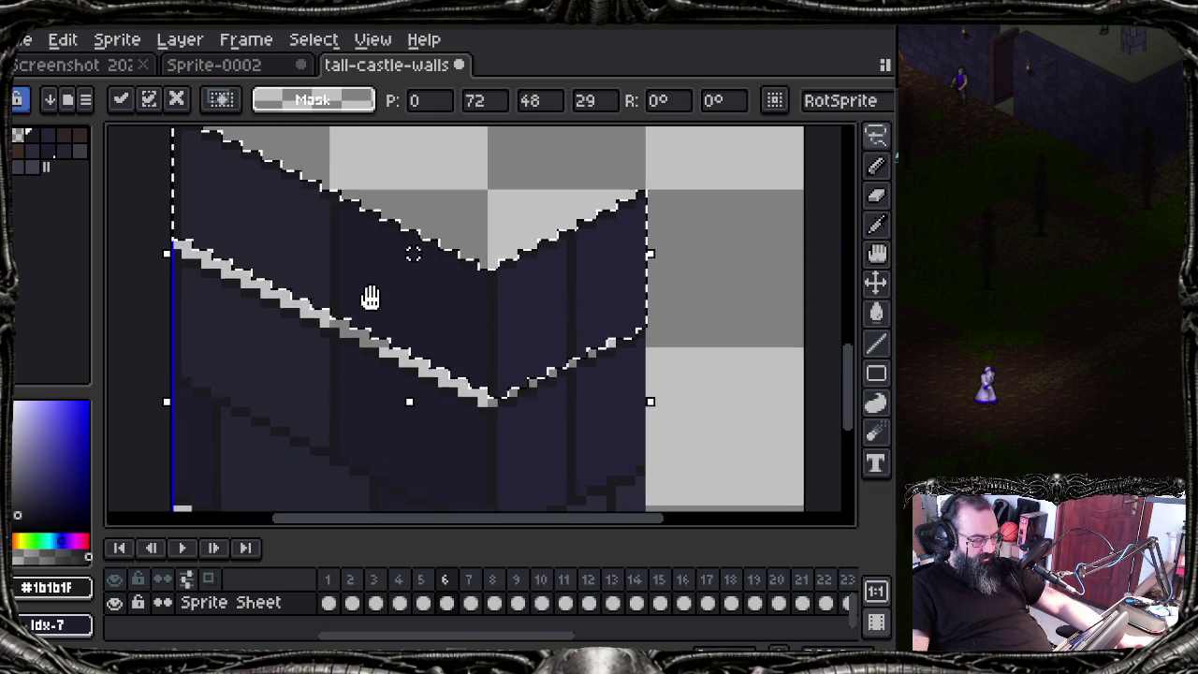
left_click_drag(374, 307, 393, 194)
scroll(397, 285, "up", 4)
scroll(385, 262, "down", 3)
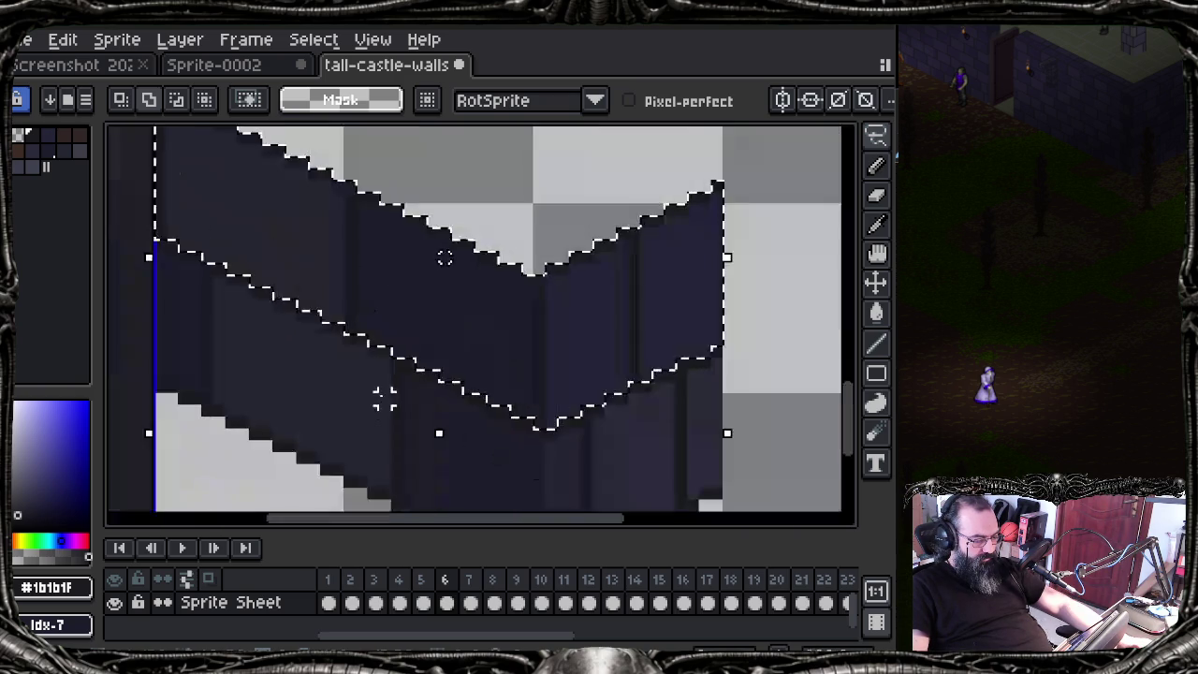
mouse_move(384, 262)
left_mouse_down()
mouse_move(361, 387)
mouse_move(354, 334)
left_mouse_up()
mouse_move(406, 383)
left_mouse_down()
mouse_move(424, 211)
mouse_move(401, 204)
mouse_move(399, 227)
mouse_move(409, 223)
left_mouse_up()
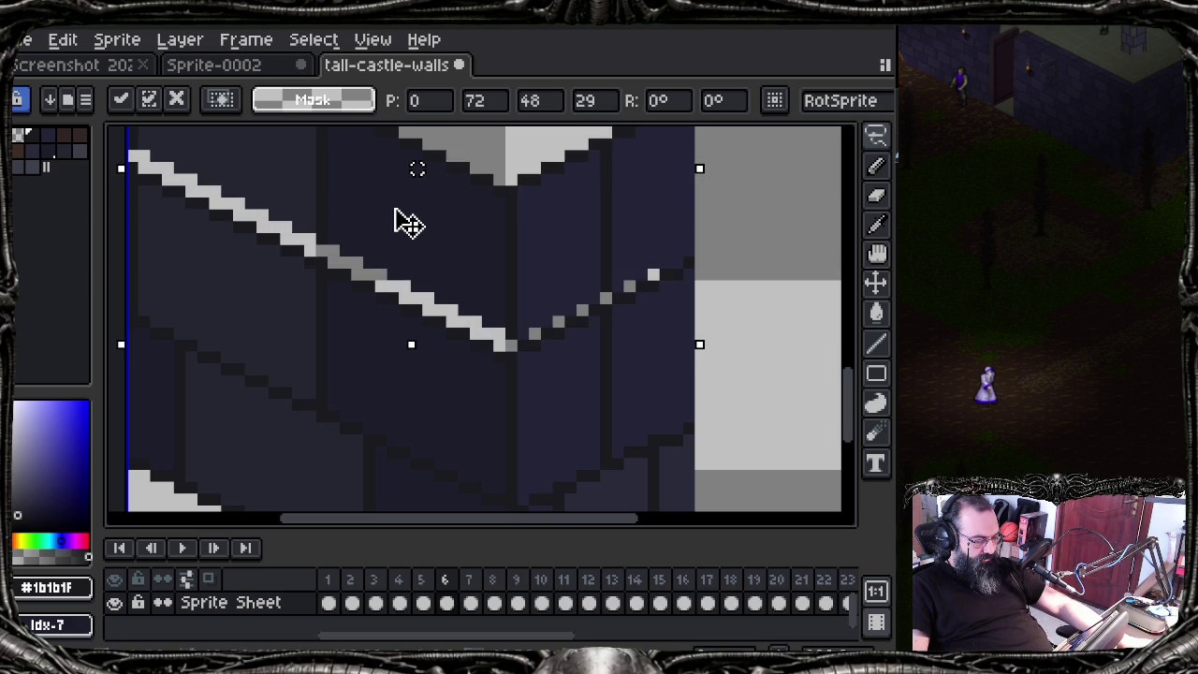
key("Down")
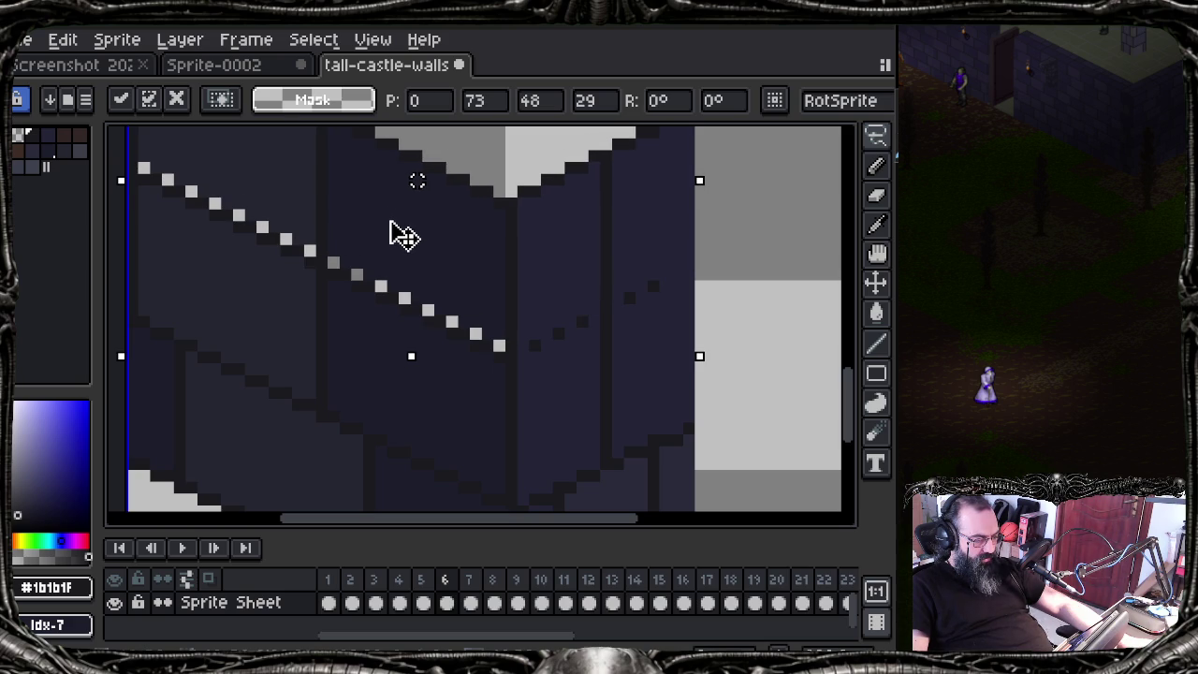
key("Down")
key("Up")
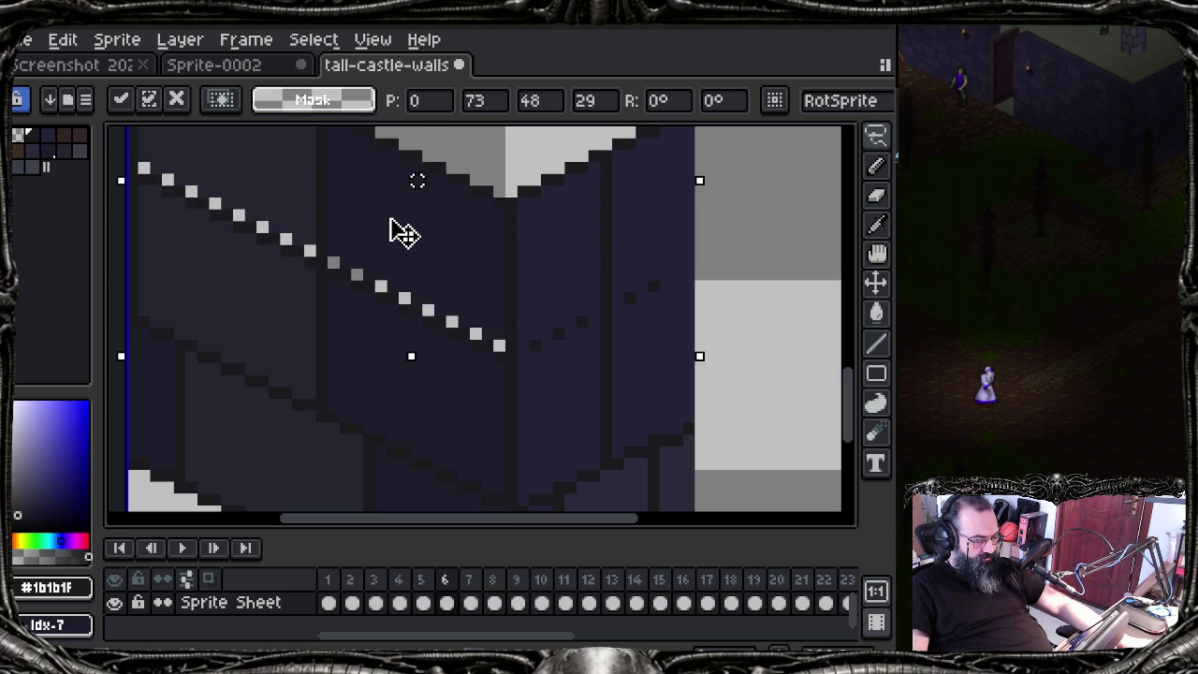
key("Down")
Step: Drop the moved wall section in place and clear the selection with Ctrl+D
mouse_move(395, 241)
left_mouse_down()
mouse_move(398, 340)
mouse_move(377, 323)
left_mouse_up()
key("ctrl+d")
left_click_drag(211, 321, 220, 291)
key("ctrl+z")
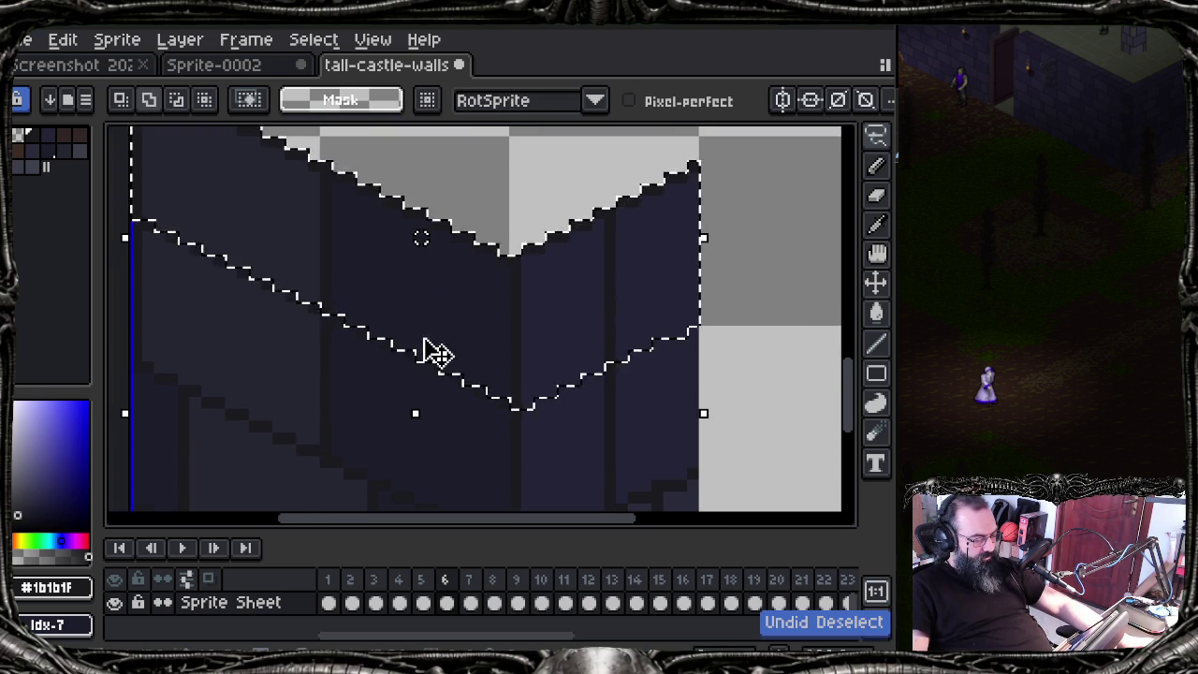
left_click_drag(433, 349, 408, 327)
key("ctrl+d")
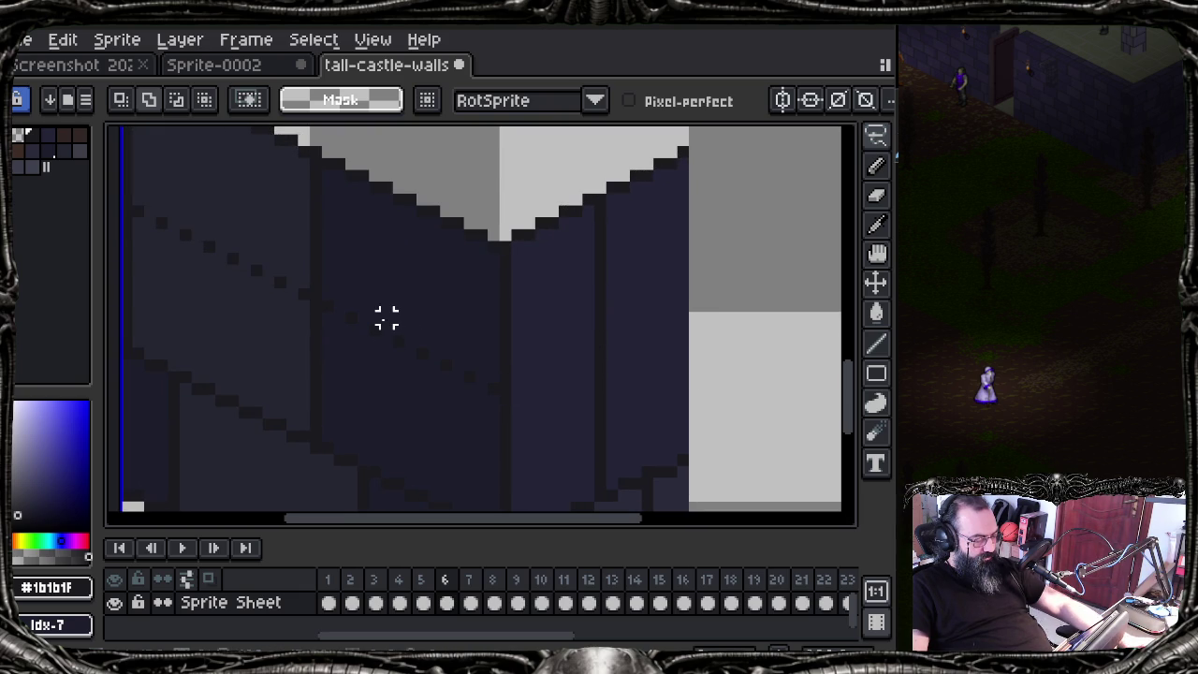
key("i")
key("m")
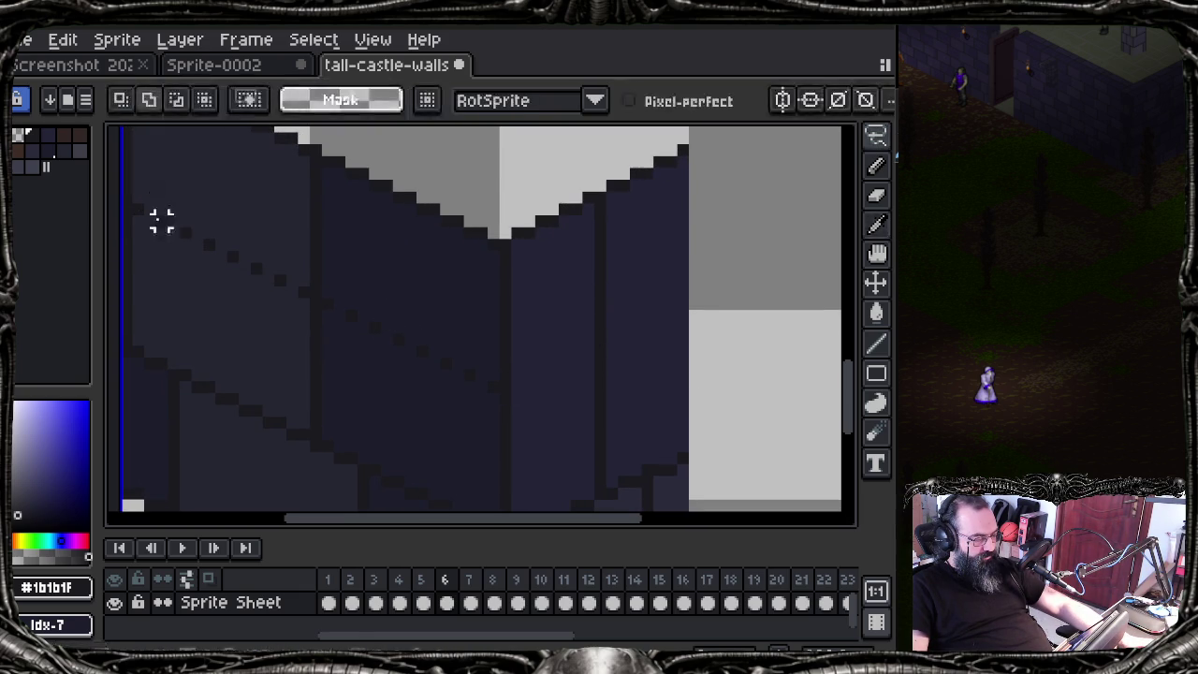
key("b")
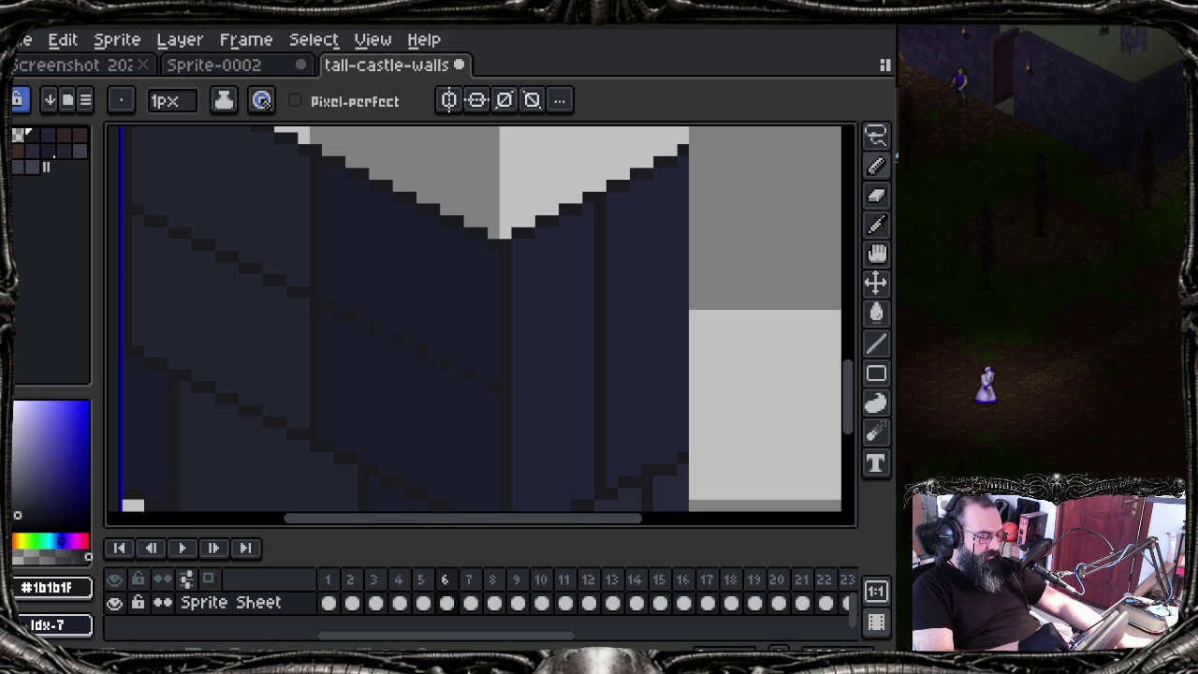
Step: Paint a first dark #1b1b1f pixel onto the navy wall
scroll(388, 314, "up", 1)
scroll(388, 314, "up", 1)
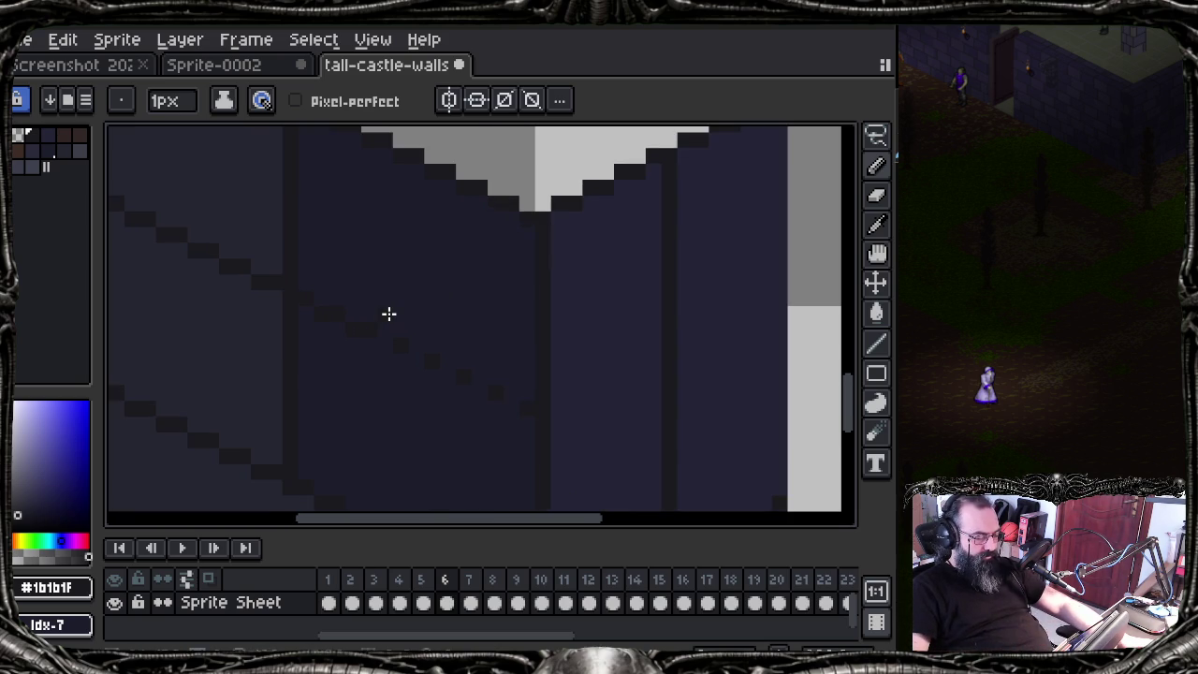
scroll(389, 313, "up", 1)
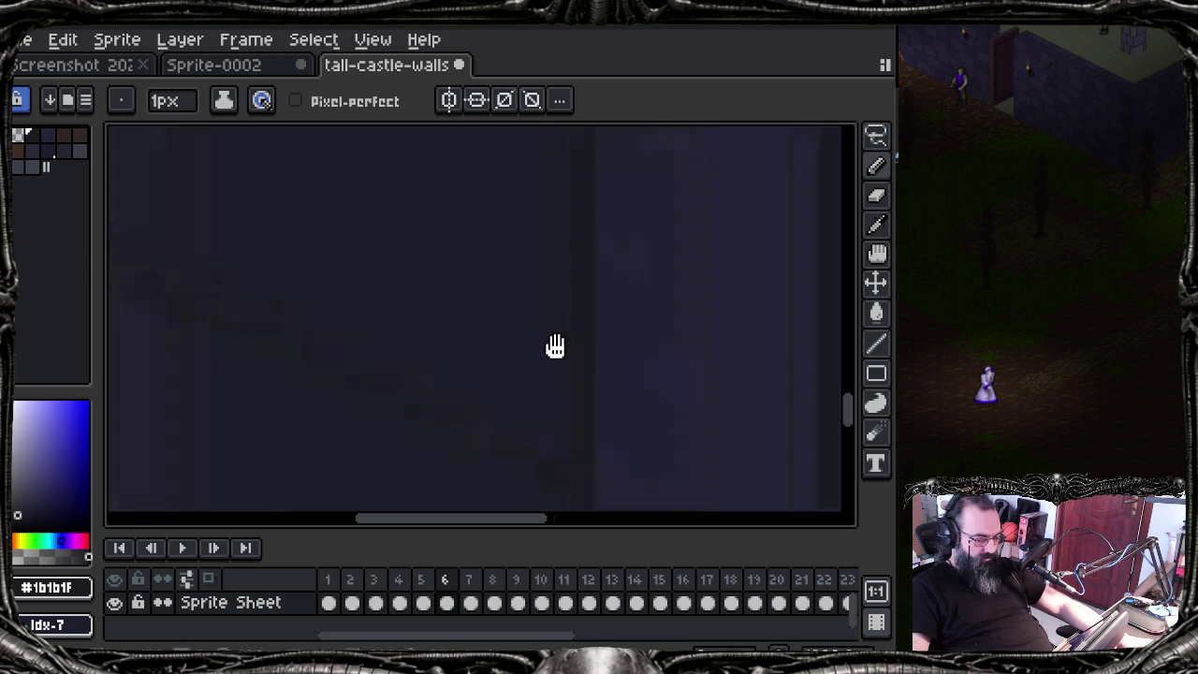
left_click_drag(610, 358, 400, 337)
left_click(173, 376)
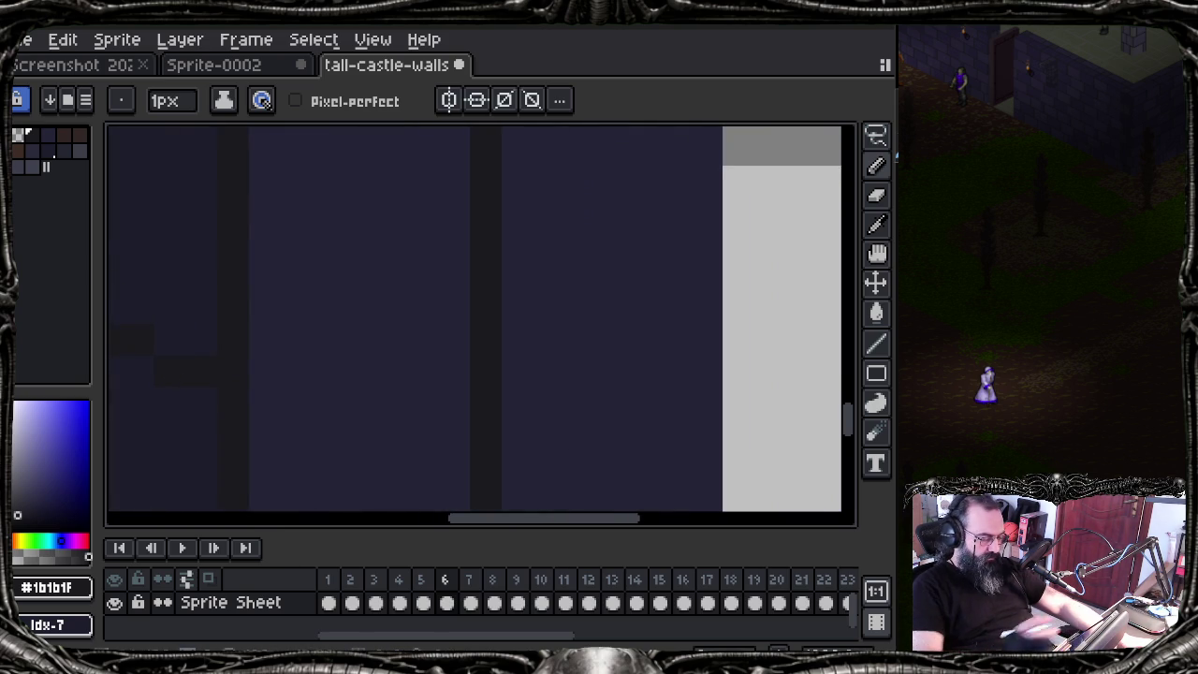
mouse_move(264, 435)
left_mouse_down()
mouse_move(308, 342)
mouse_move(356, 128)
mouse_move(361, 259)
mouse_move(340, 165)
mouse_move(356, 377)
mouse_move(404, 309)
mouse_move(474, 282)
left_mouse_up()
Step: Draw the 2:1 stepped mortar line rising up-right to the wall's right edge
left_click(505, 250)
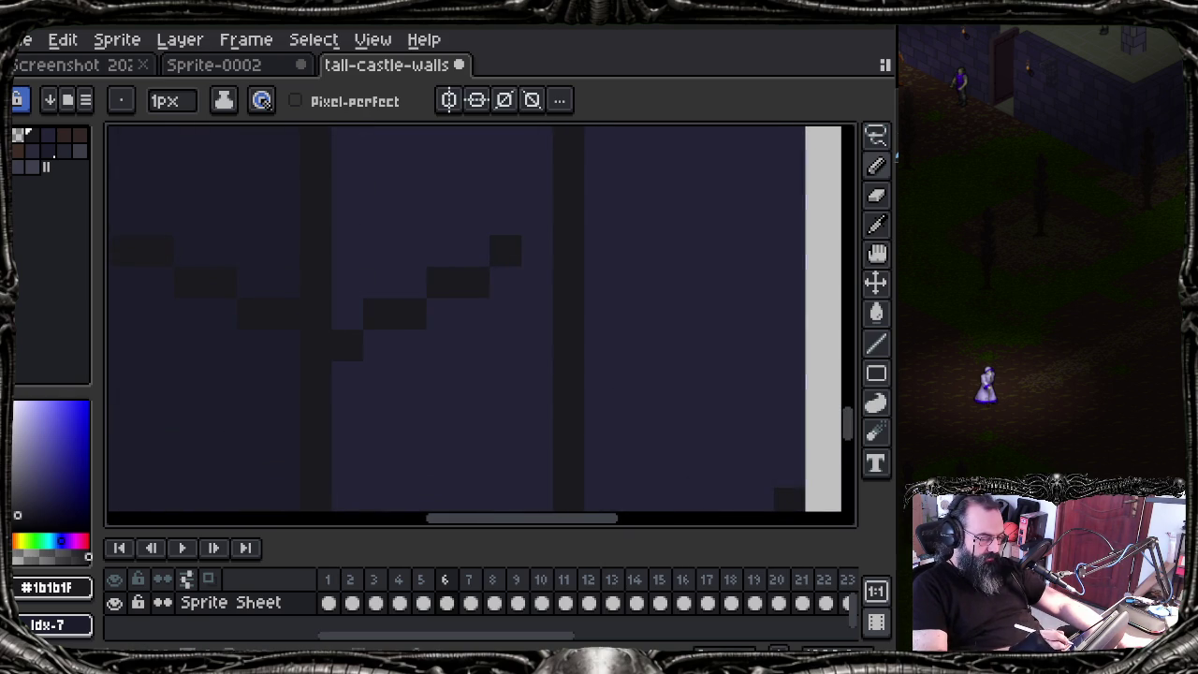
left_click(537, 251)
left_click(599, 219)
left_click(632, 187)
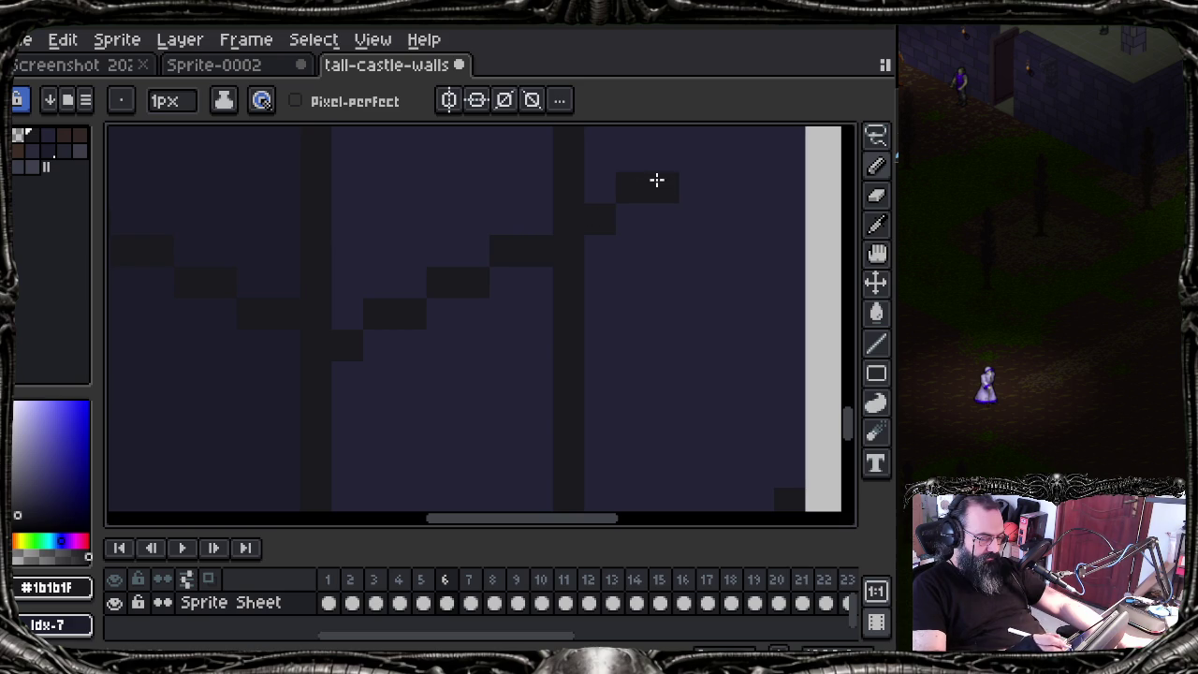
left_click_drag(635, 218, 425, 334)
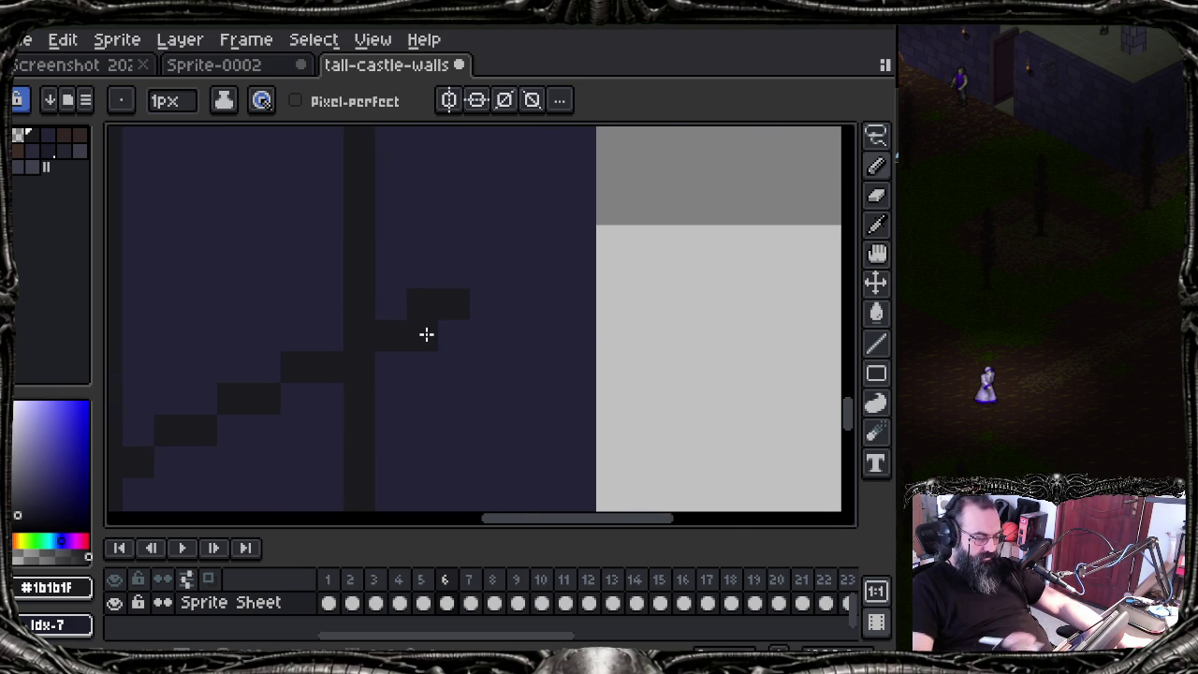
left_click(486, 272)
left_click(517, 272)
left_click(550, 241)
left_click(581, 241)
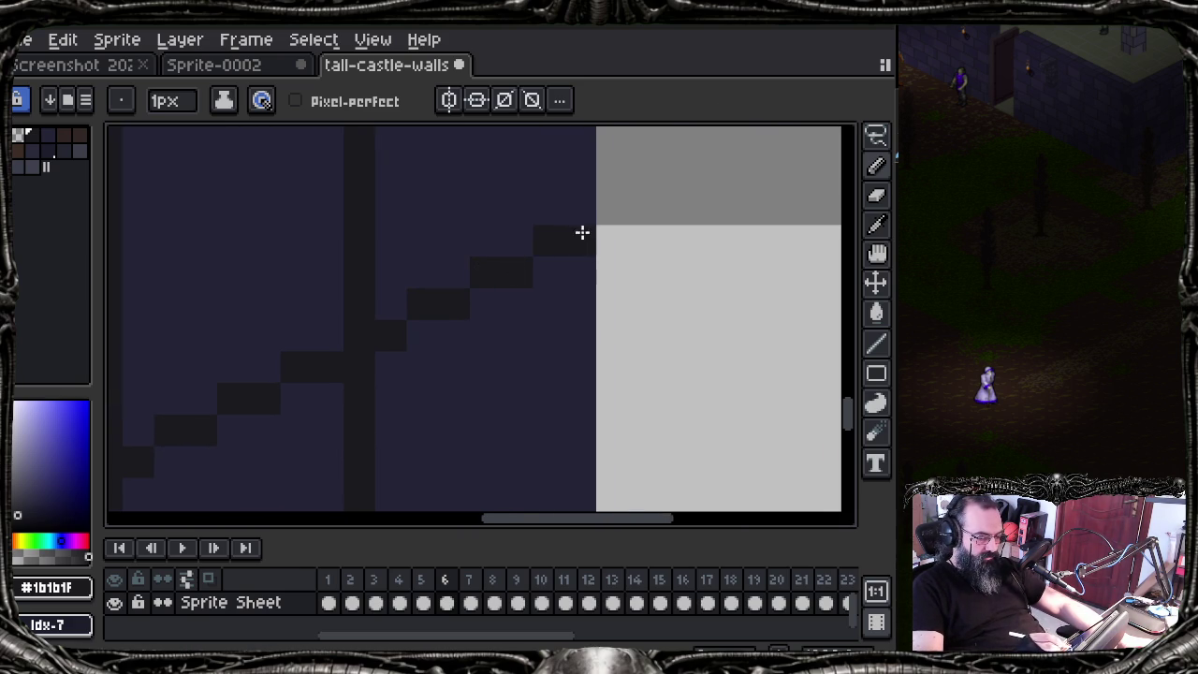
Step: Sample the wall-face navy and dark mortar colours from the canvas near the V's top
scroll(524, 361, "down", 2)
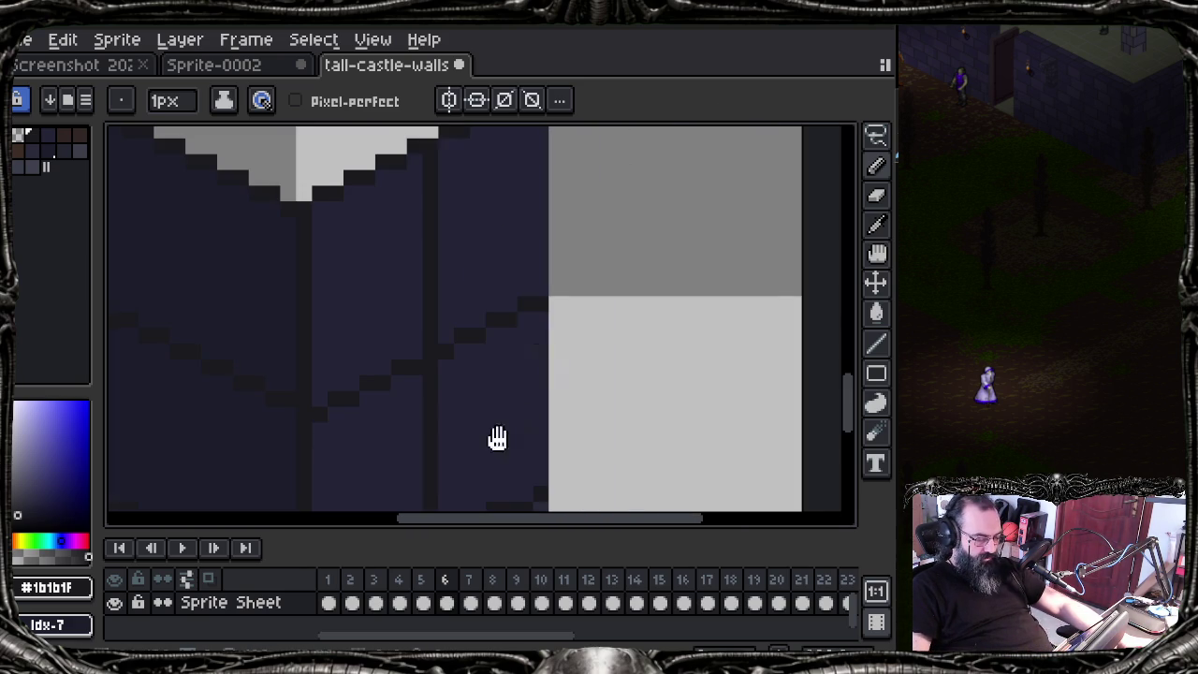
left_click_drag(495, 436, 534, 326)
left_click_drag(563, 386, 540, 270)
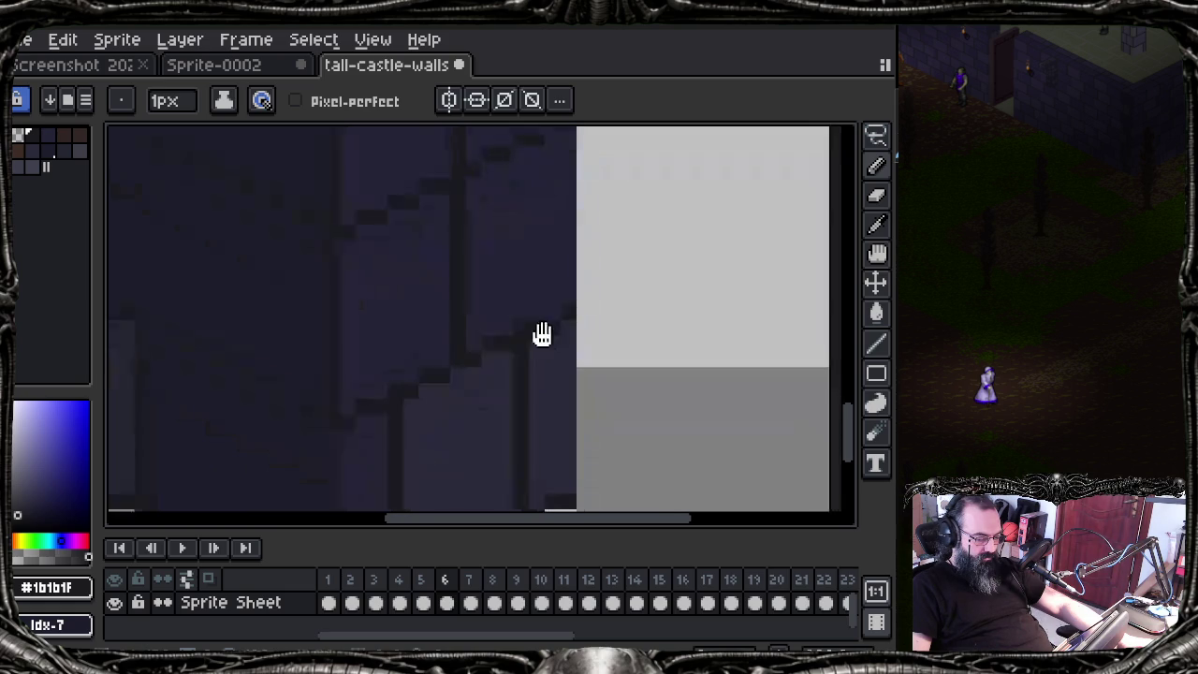
key("alt")
left_click(553, 287, "alt")
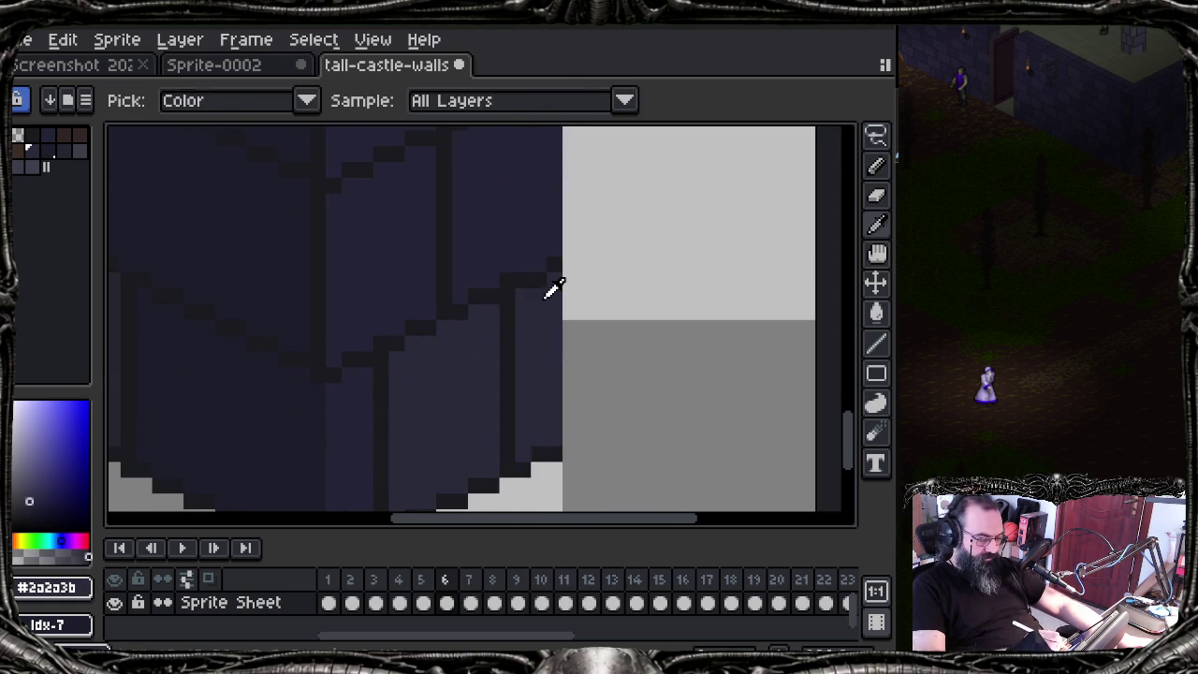
left_click(561, 253, "alt")
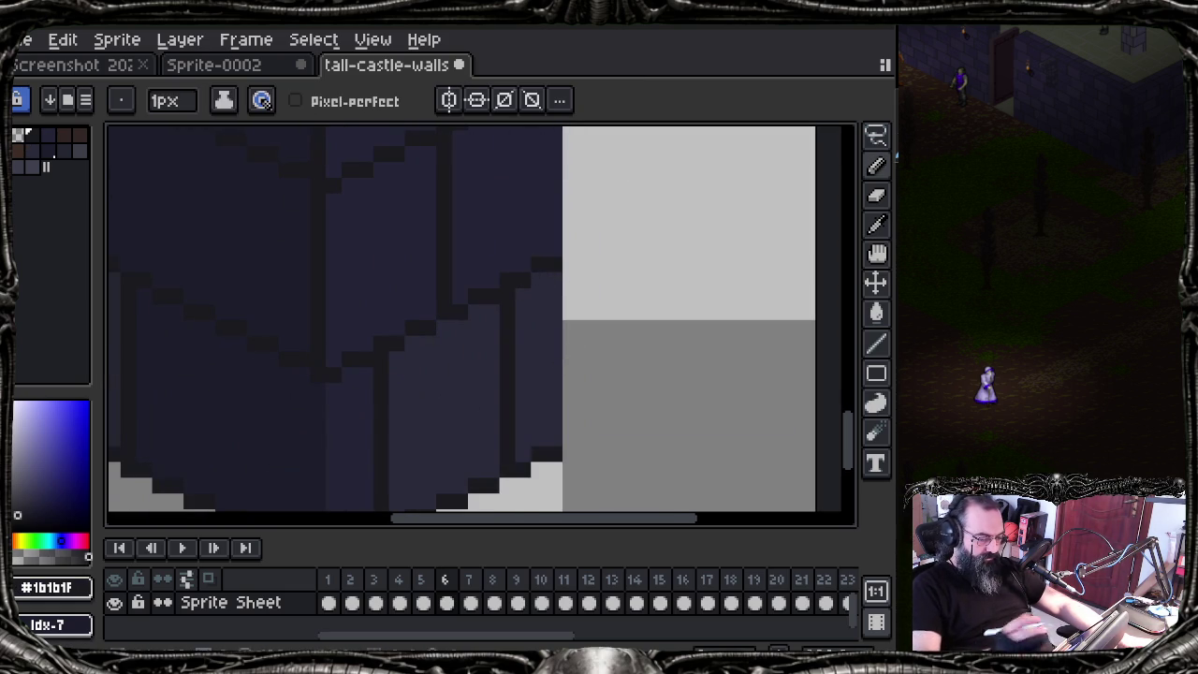
mouse_move(491, 311)
left_mouse_down()
mouse_move(439, 500)
mouse_move(473, 441)
mouse_move(492, 449)
left_mouse_up()
left_click_drag(522, 379, 532, 281)
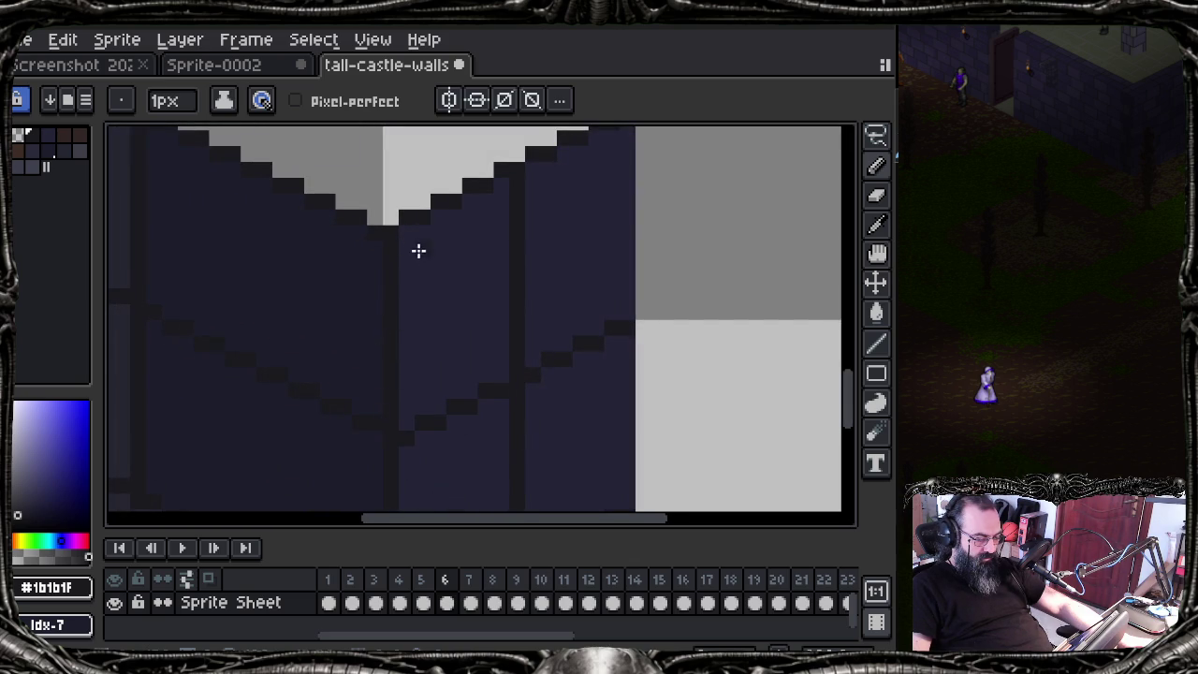
mouse_move(434, 272)
left_mouse_down()
mouse_move(431, 299)
mouse_move(441, 203)
mouse_move(420, 298)
mouse_move(399, 327)
left_mouse_up()
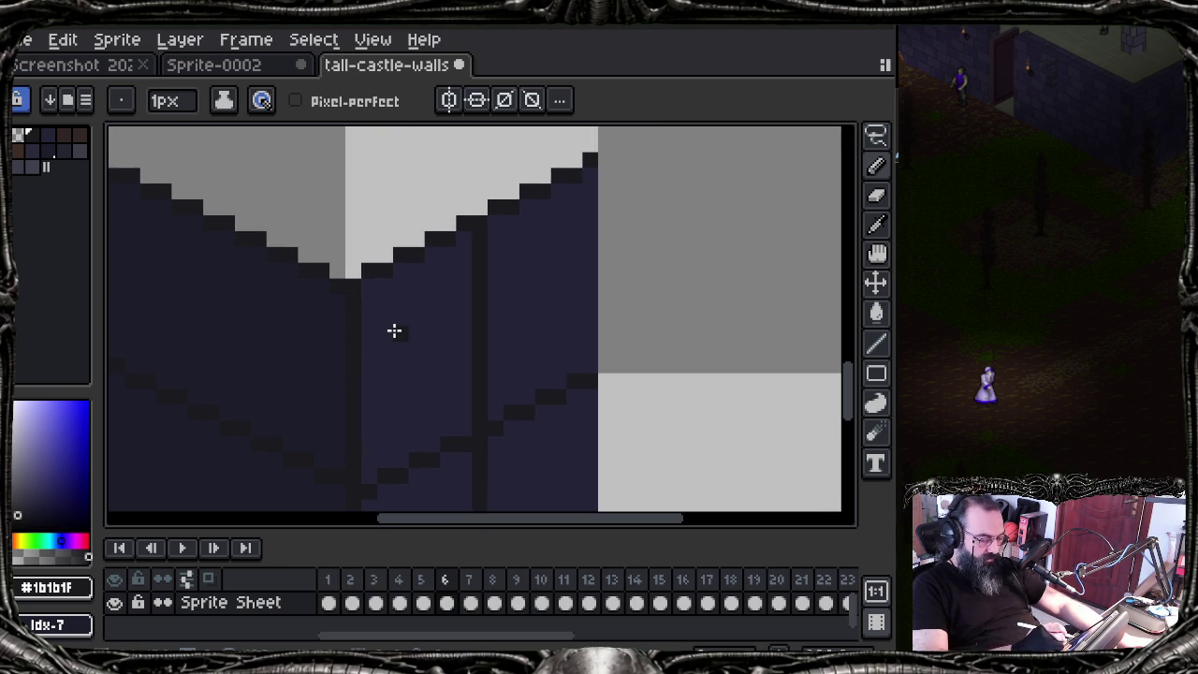
left_click(401, 323, "alt")
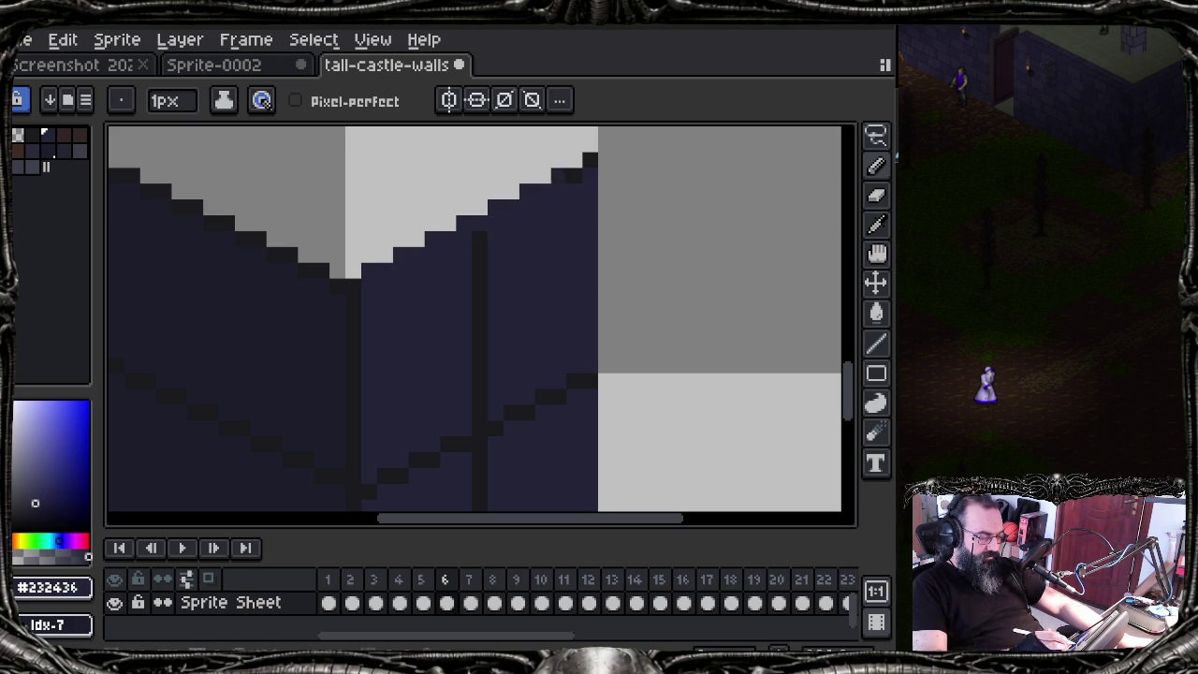
left_click(373, 490, "alt")
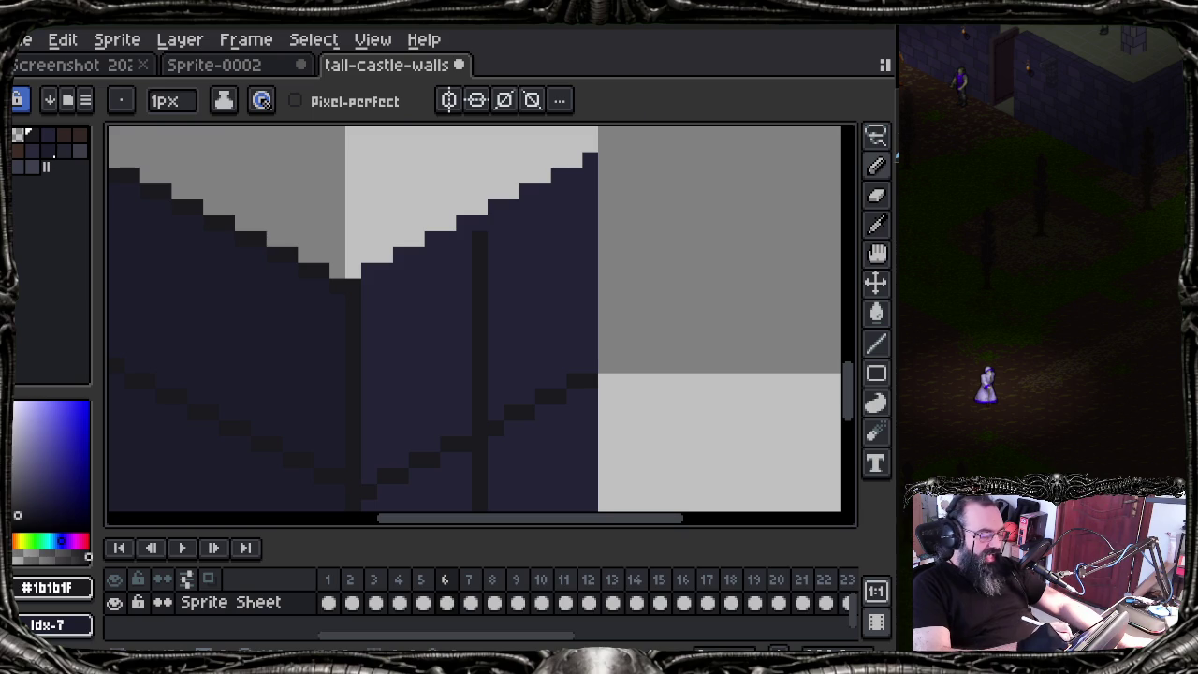
Step: Fill the missing dark pixel at the bottom of the V with the mortar colour
mouse_move(151, 286)
left_mouse_down()
mouse_move(268, 374)
mouse_move(413, 407)
left_mouse_up()
mouse_move(376, 300)
left_mouse_down()
mouse_move(368, 334)
mouse_move(334, 303)
mouse_move(406, 334)
mouse_move(333, 345)
left_mouse_up()
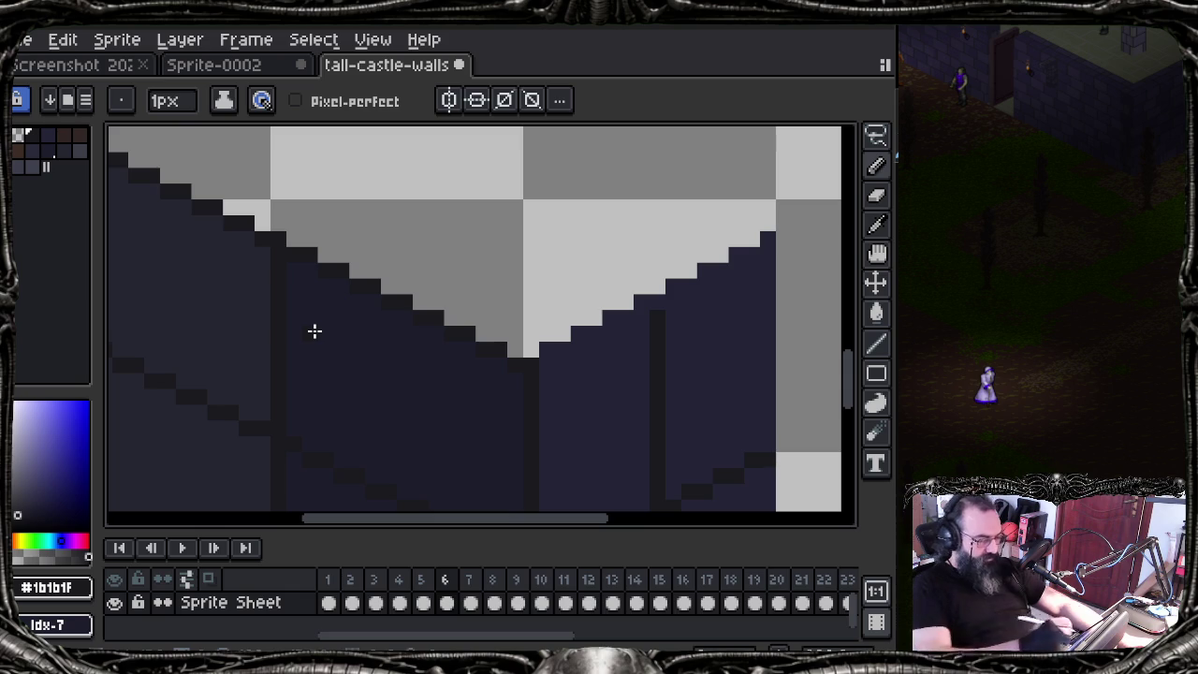
left_click(311, 265, "alt")
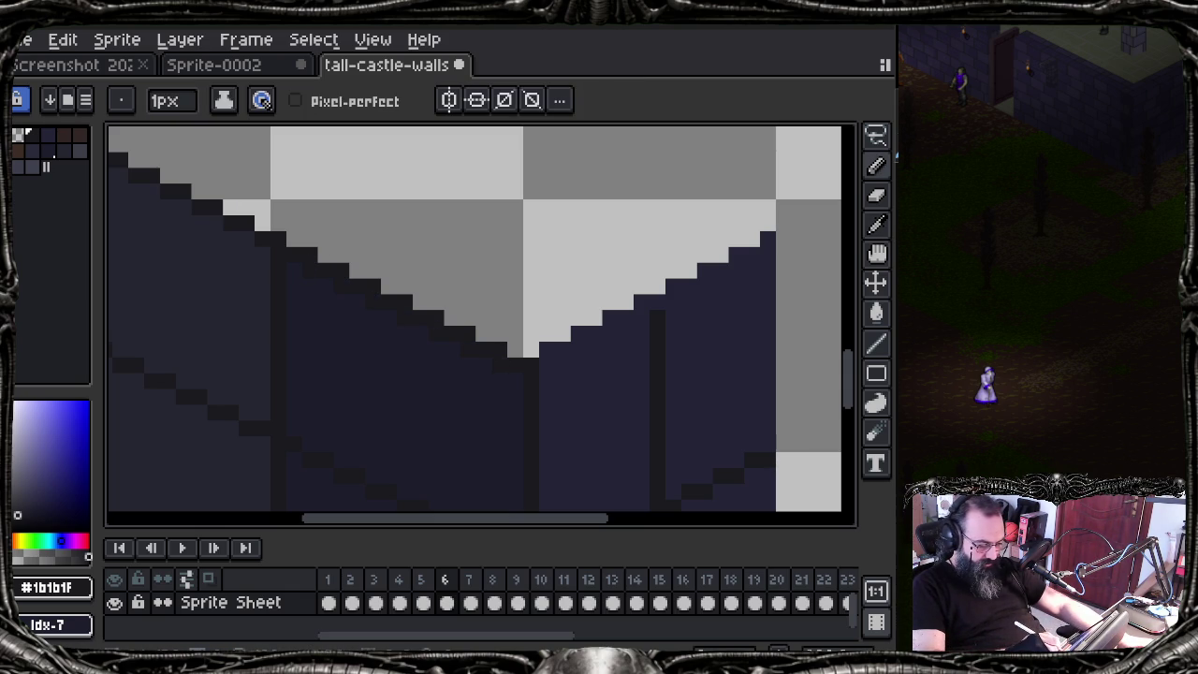
left_click(608, 393, "alt")
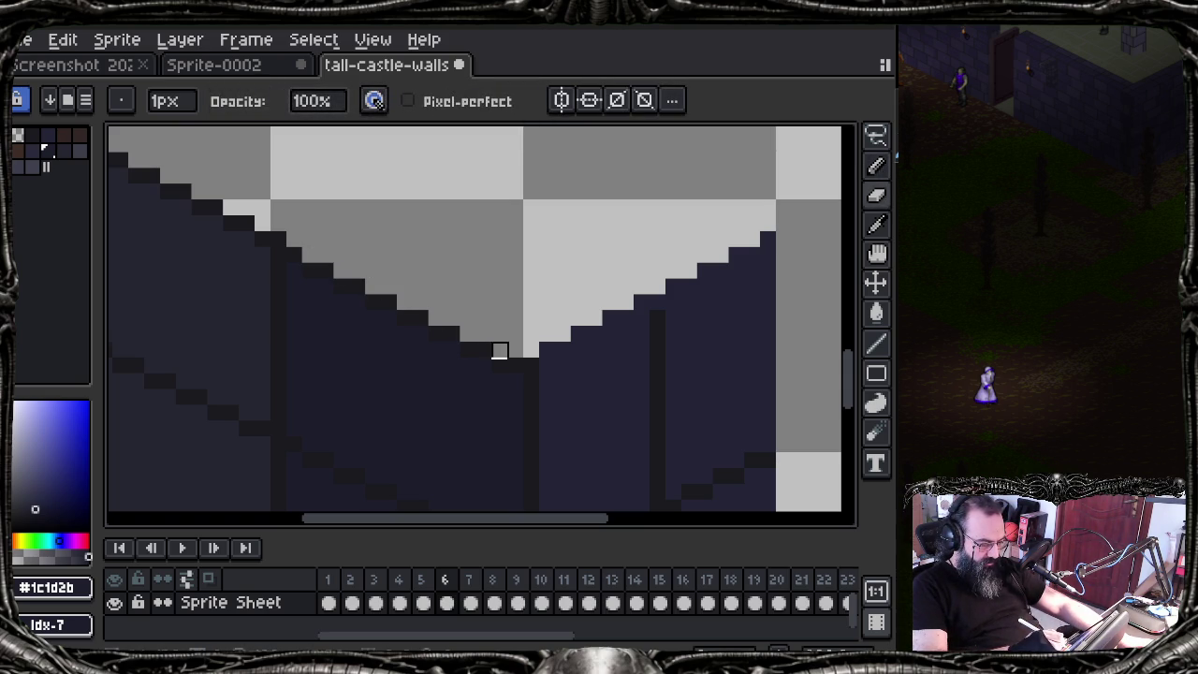
left_click(532, 361, "alt")
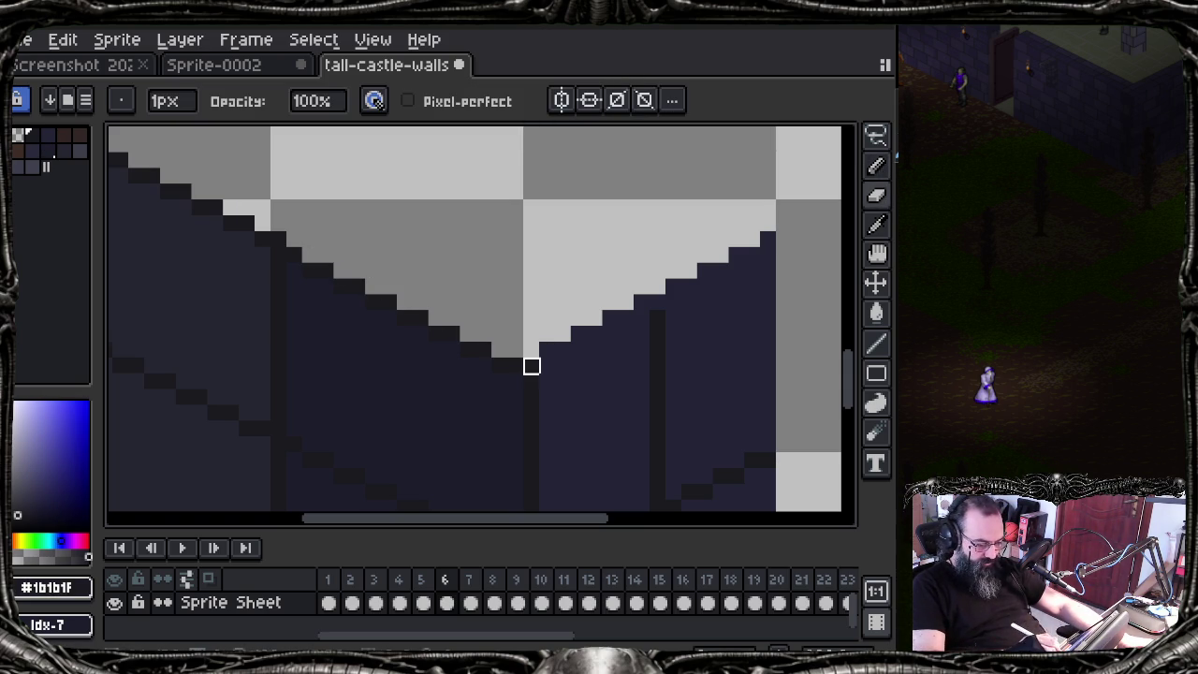
left_click(530, 366)
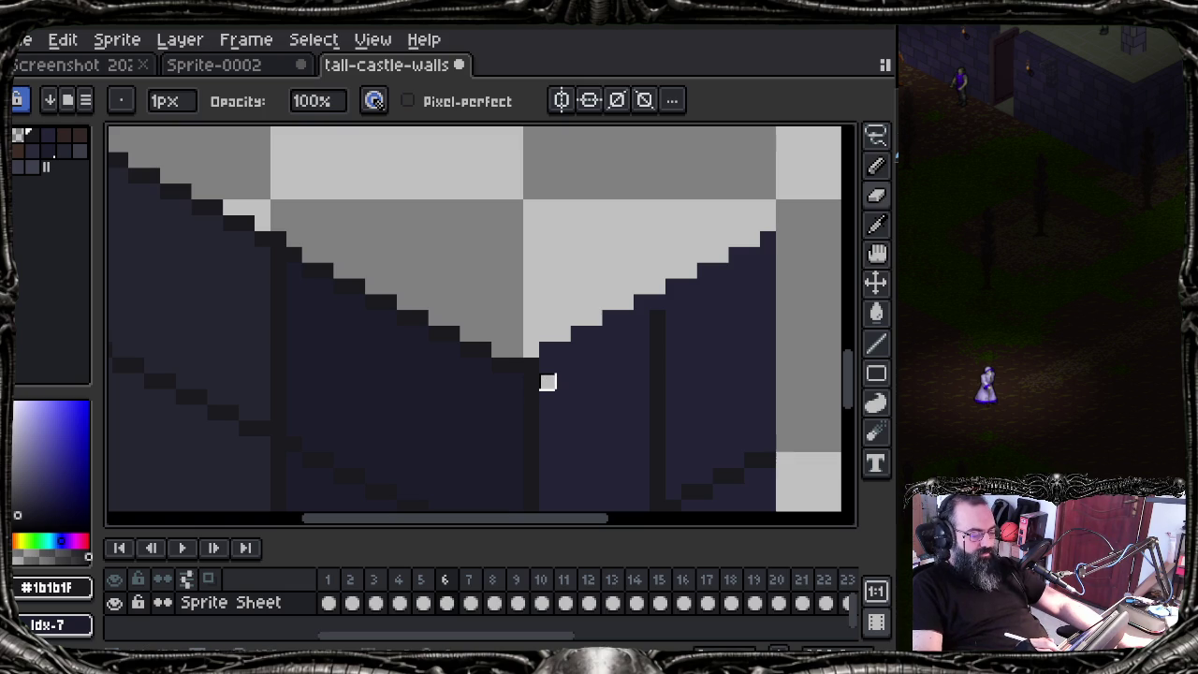
key("ctrl")
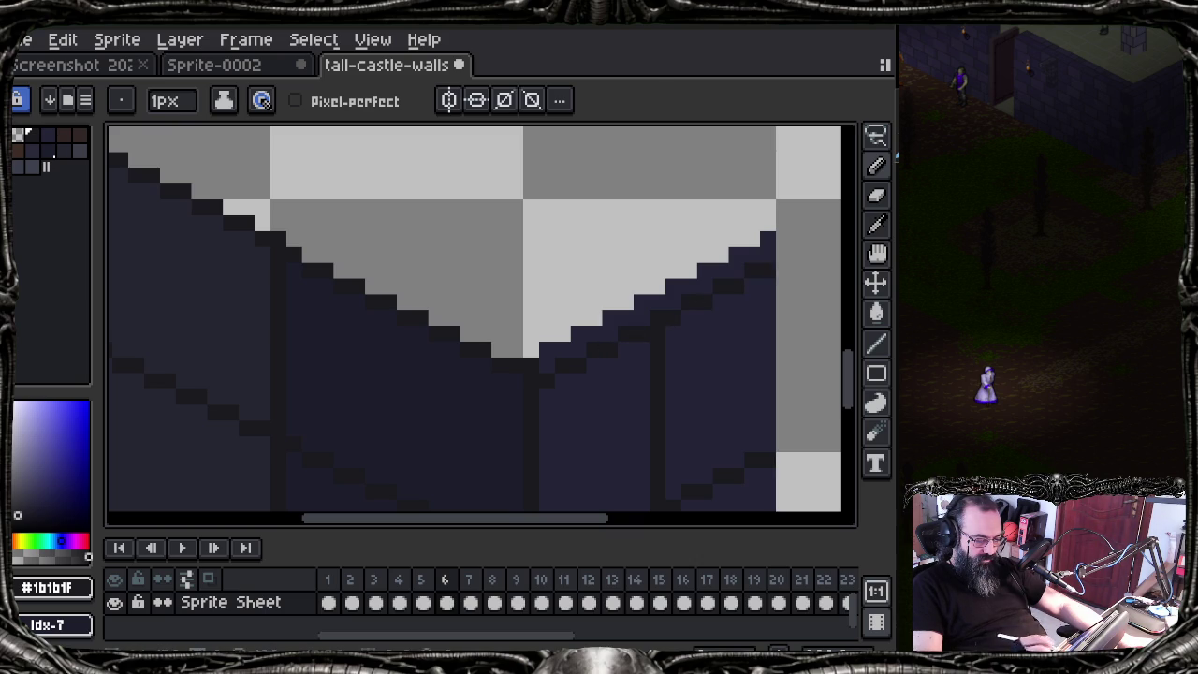
Step: Erase the stray dark steps along the V's right edge
key("b")
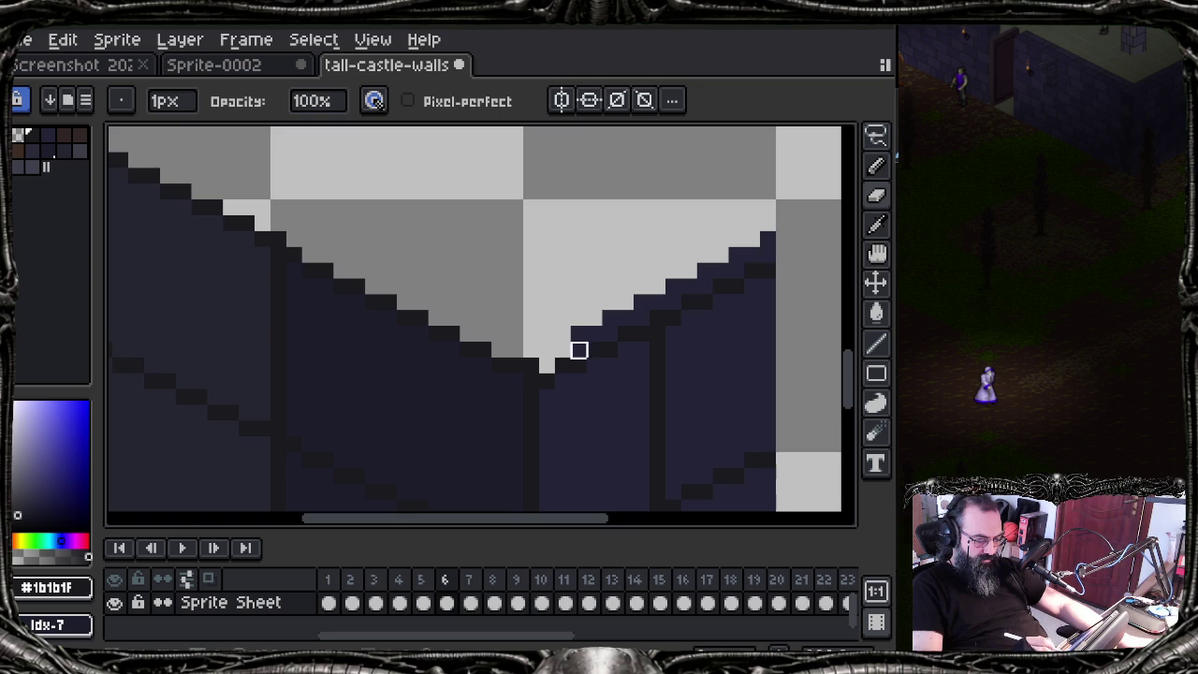
left_click_drag(579, 349, 642, 302)
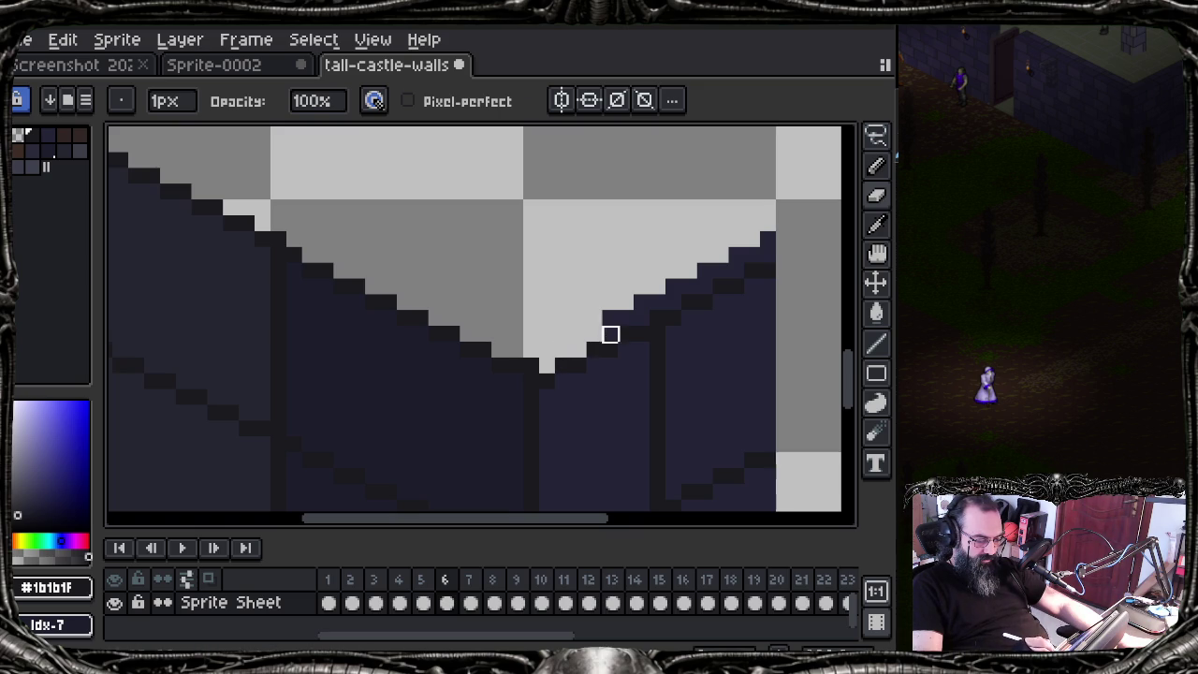
left_click(609, 334)
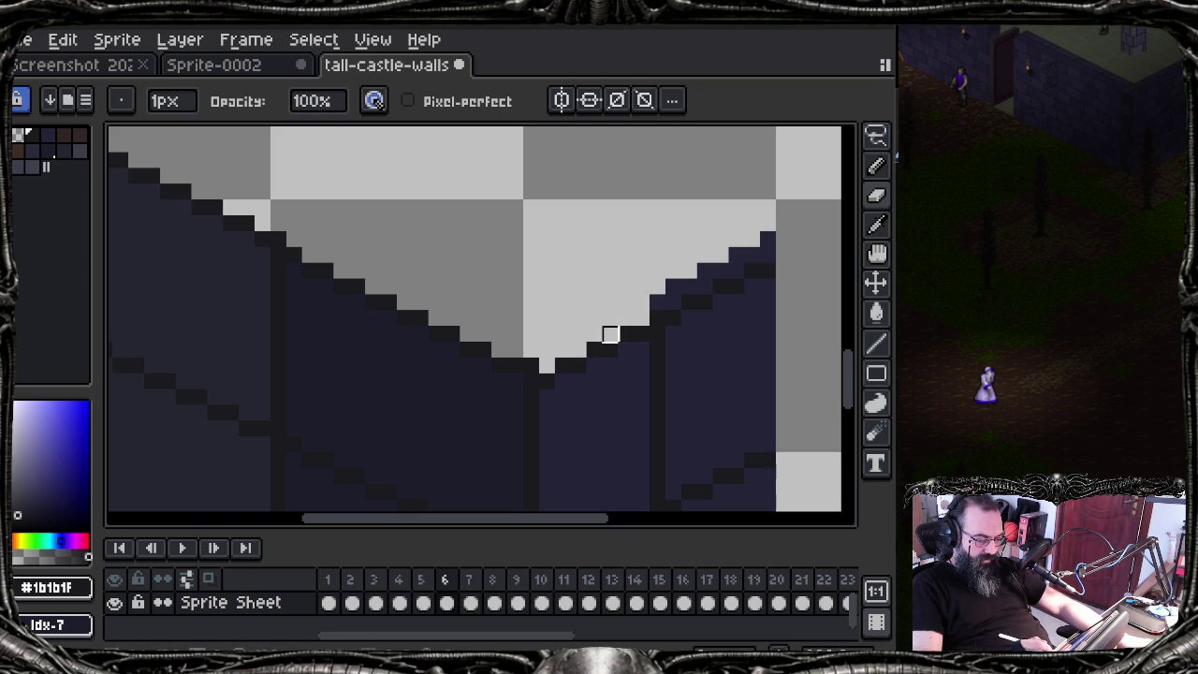
left_click_drag(655, 302, 767, 238)
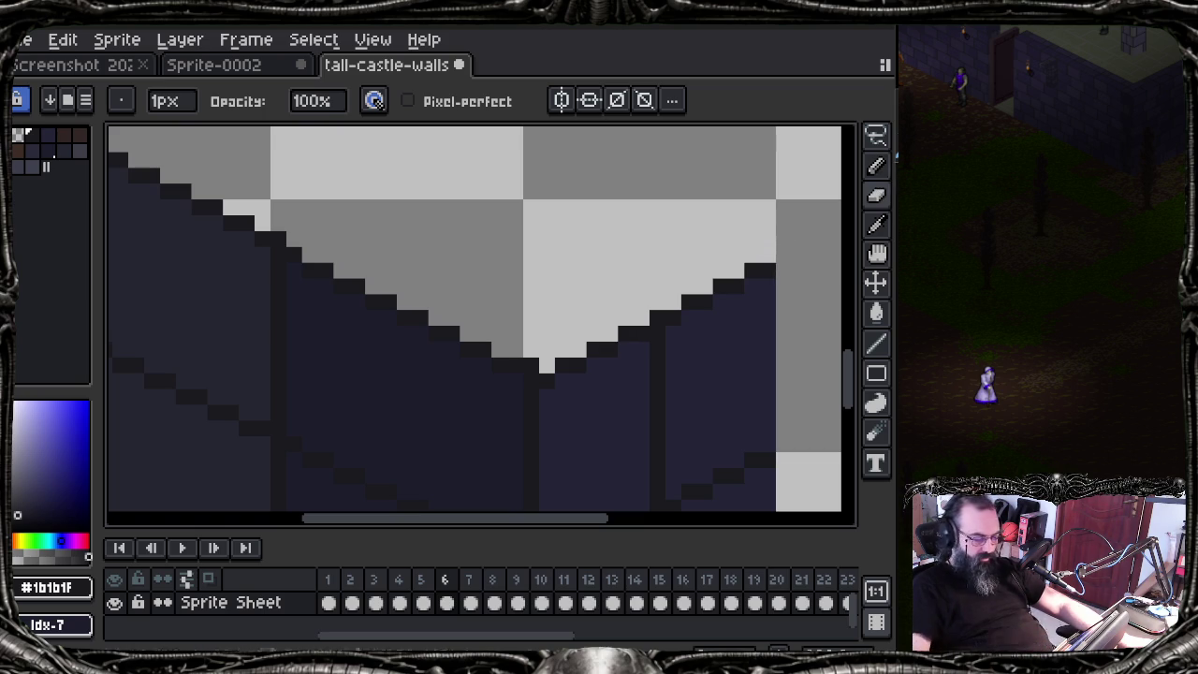
Step: Pan across the wall tiles, comparing frame 1's wall with frame 6's
left_click_drag(374, 302, 476, 214)
scroll(458, 287, "down", 1)
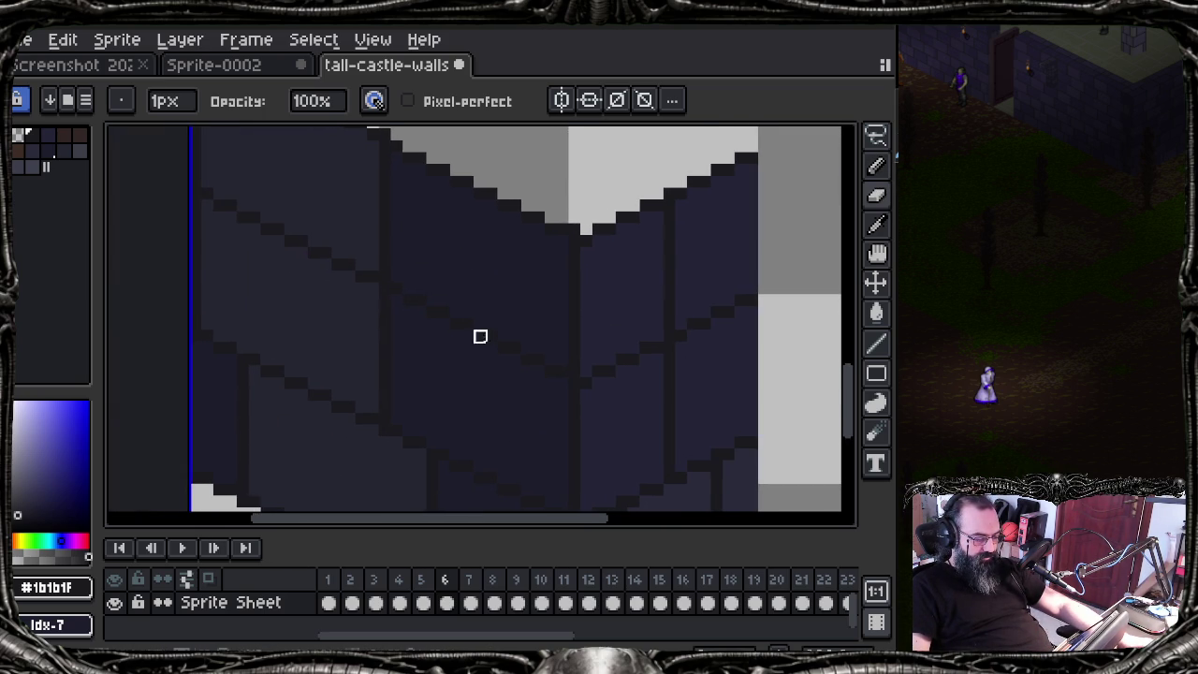
left_click_drag(468, 280, 493, 300)
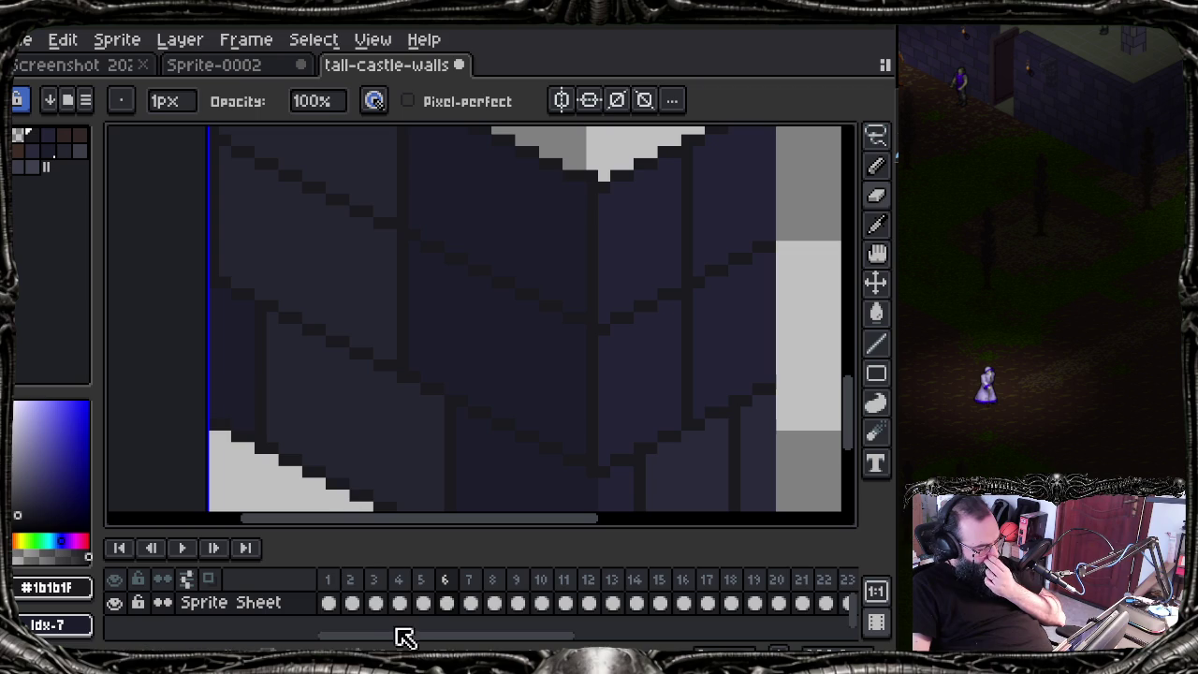
left_click(336, 589)
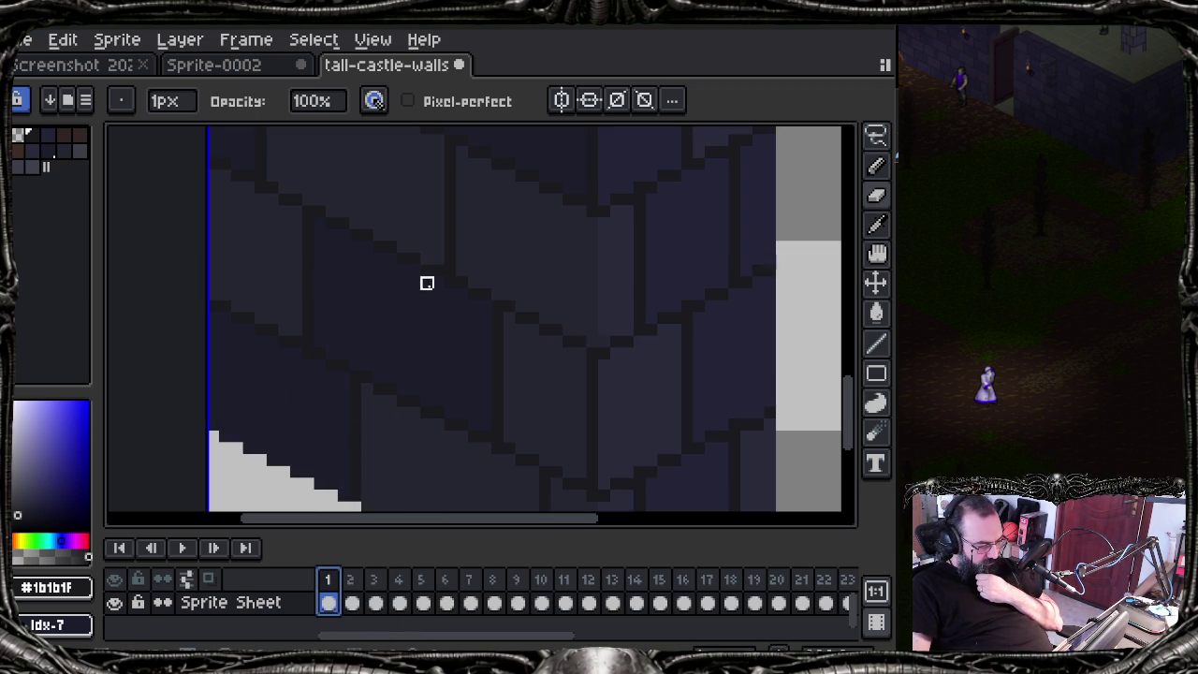
mouse_move(451, 342)
left_mouse_down()
mouse_move(431, 393)
mouse_move(401, 337)
mouse_move(402, 312)
mouse_move(494, 331)
left_mouse_up()
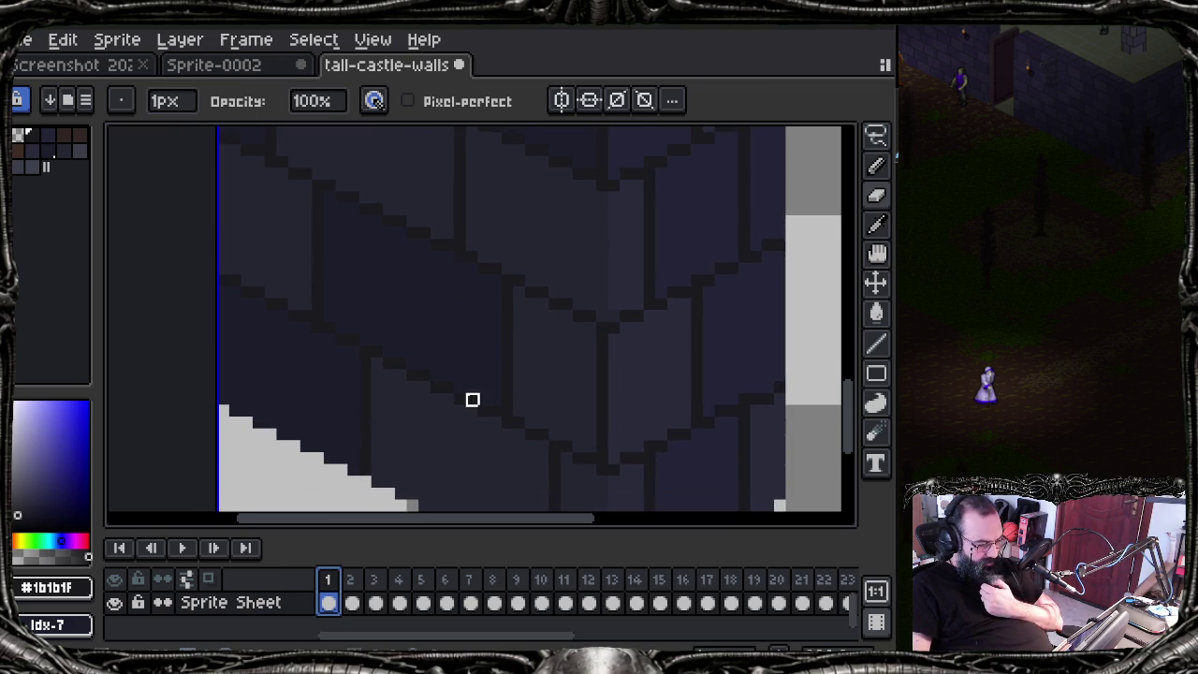
left_click(446, 587)
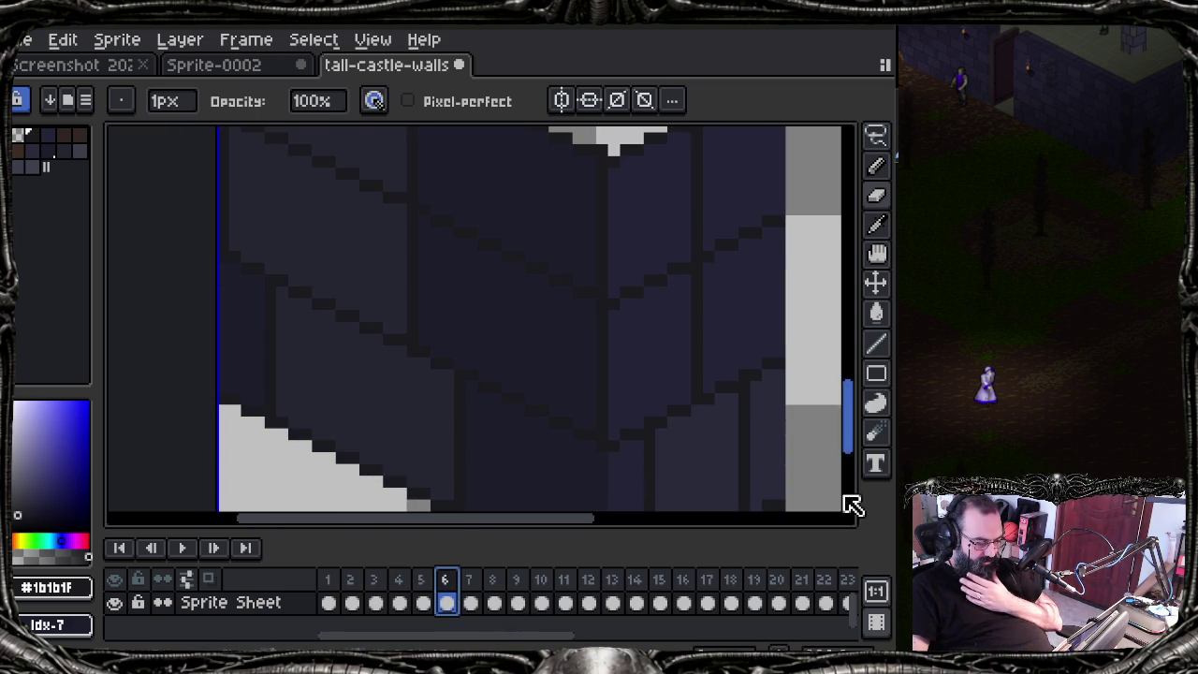
mouse_move(569, 312)
left_mouse_down()
mouse_move(457, 364)
mouse_move(449, 380)
left_mouse_up()
scroll(513, 455, "down", 1)
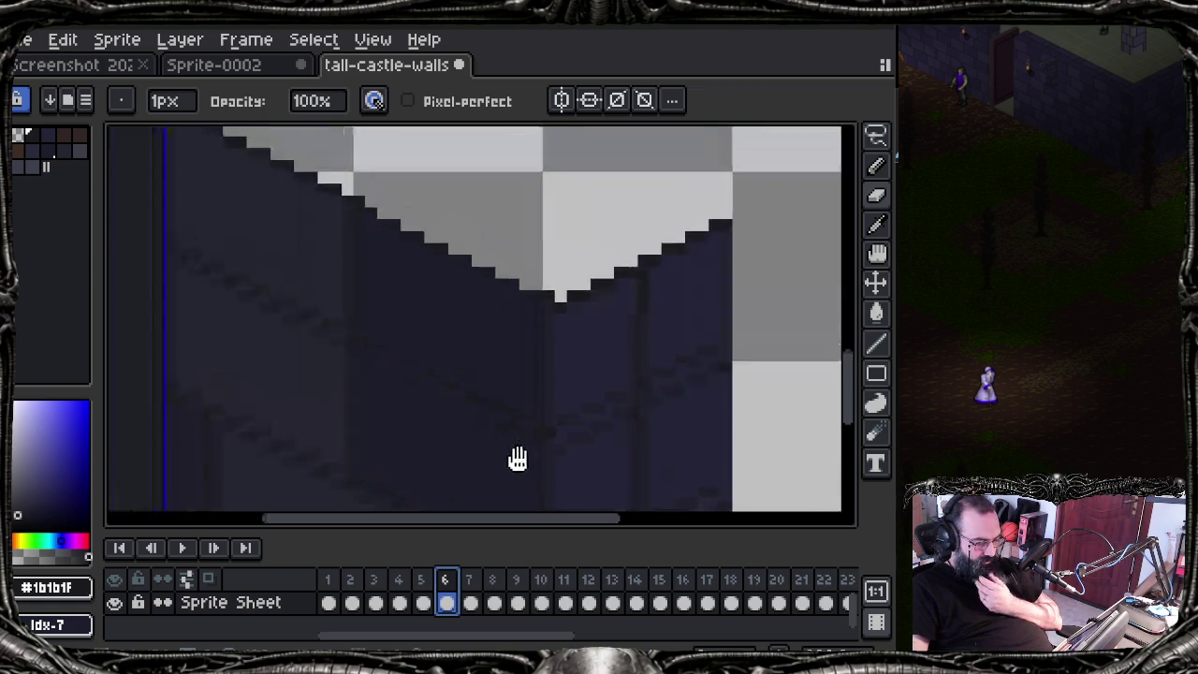
scroll(524, 470, "down", 1)
scroll(516, 470, "down", 1)
left_click_drag(515, 471, 519, 468)
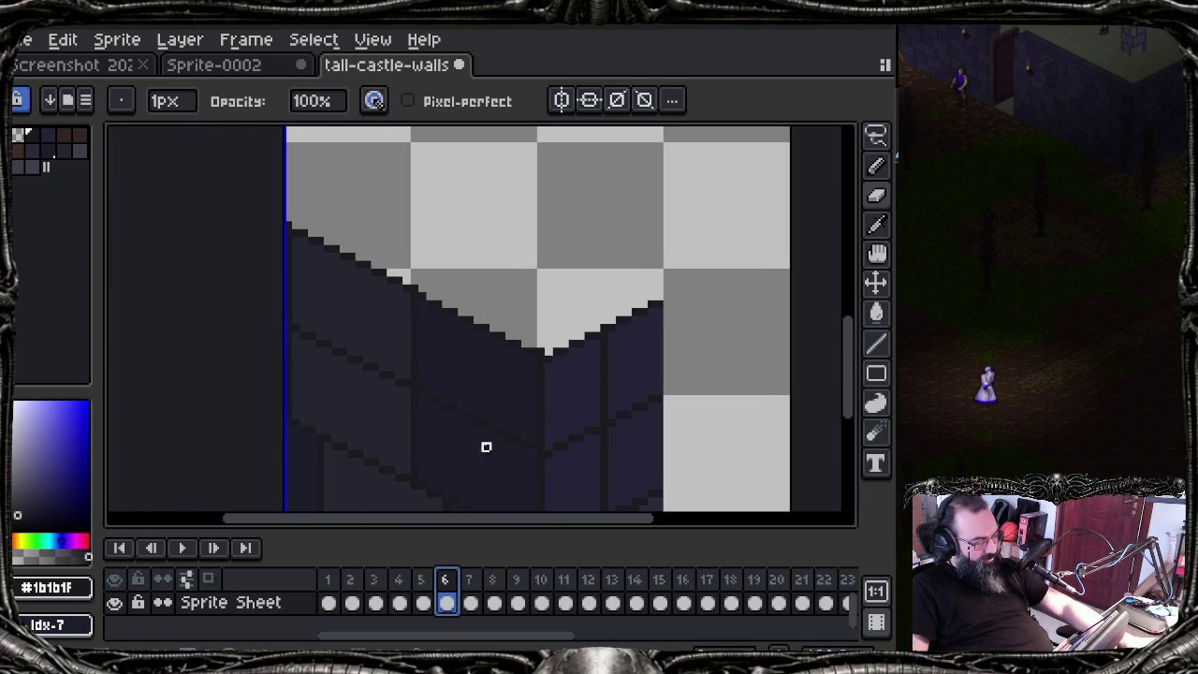
Step: Show frame 1 with the marquee tool, zoomed in on the block's peaked top
left_click(327, 580)
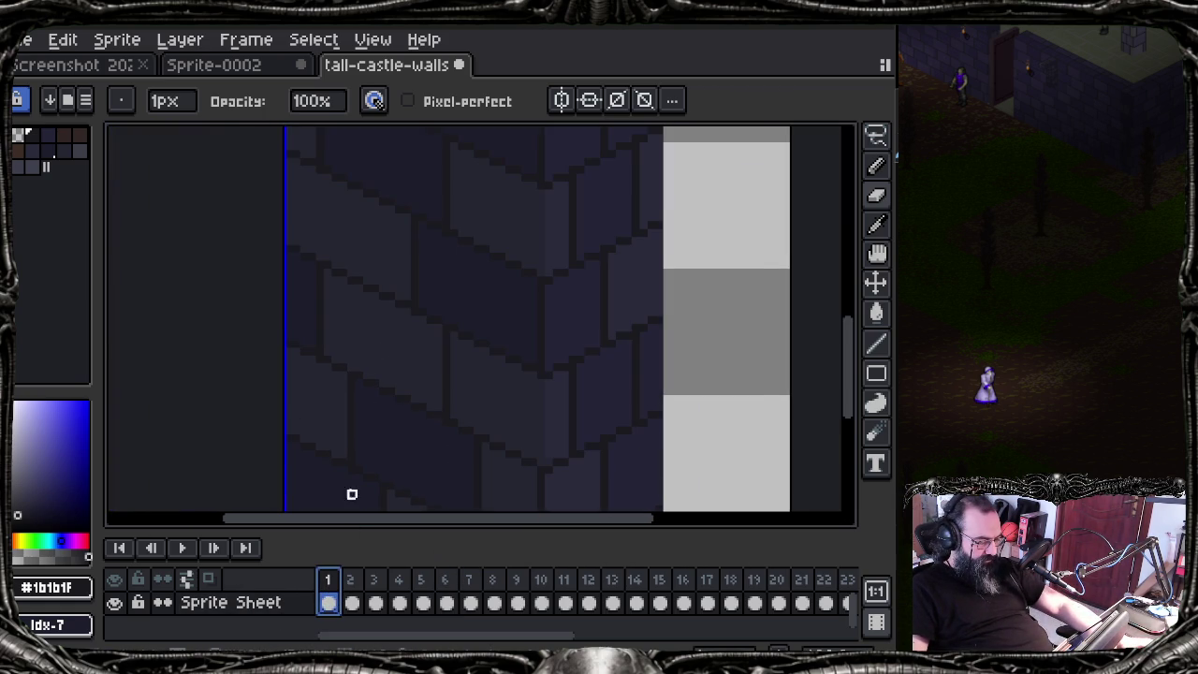
left_click_drag(422, 366, 432, 460)
scroll(432, 460, "up", 1)
scroll(366, 500, "up", 3)
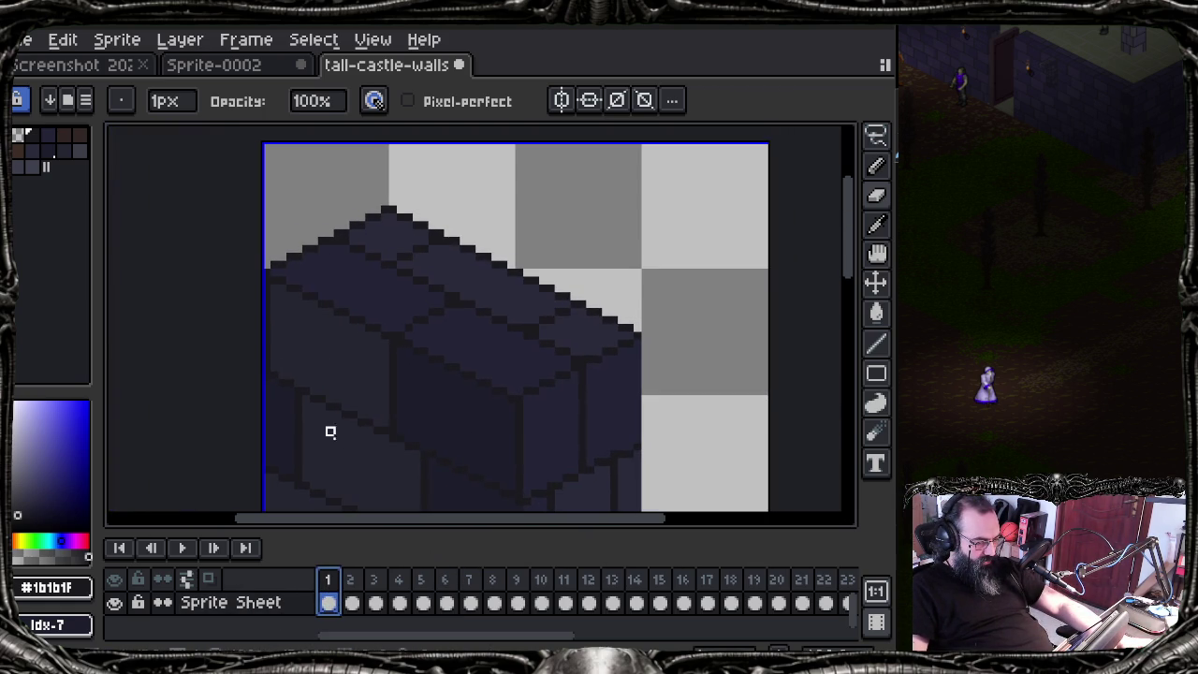
key("m")
scroll(246, 327, "up", 1)
mouse_move(317, 327)
left_mouse_down()
mouse_move(265, 331)
mouse_move(281, 357)
left_mouse_up()
scroll(265, 339, "up", 1)
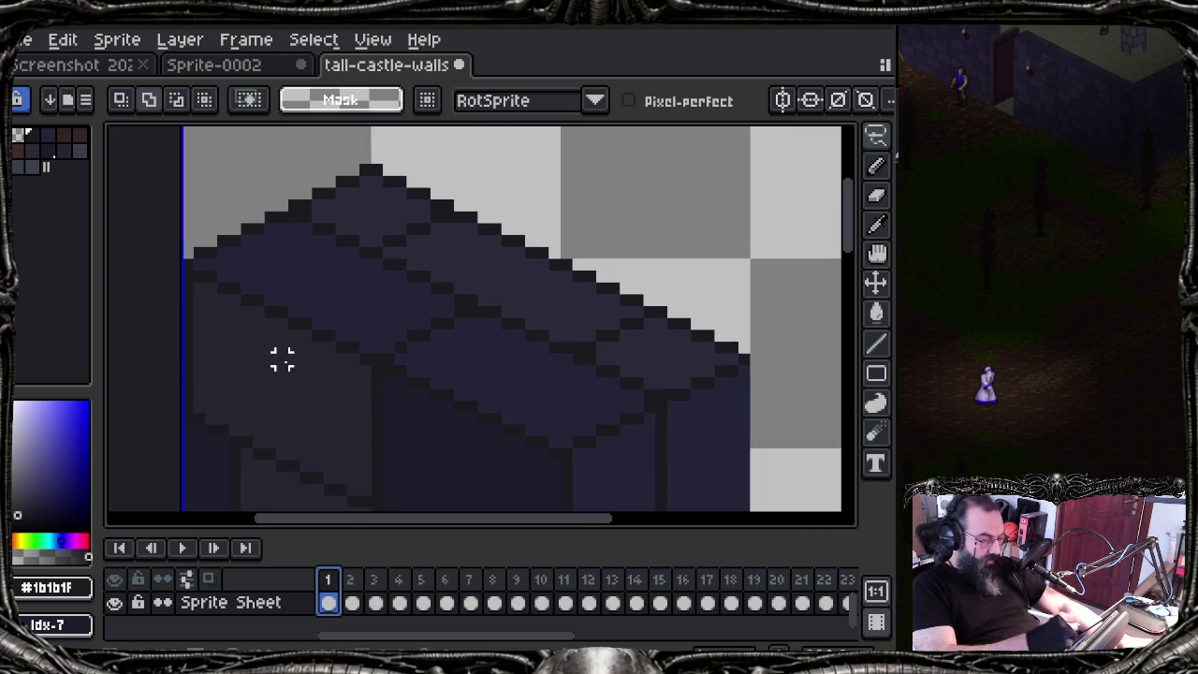
Step: Lasso-select the top brick row of frame 1's block
mouse_move(187, 270)
left_mouse_down()
mouse_move(339, 182)
mouse_move(377, 170)
mouse_move(392, 183)
left_mouse_up()
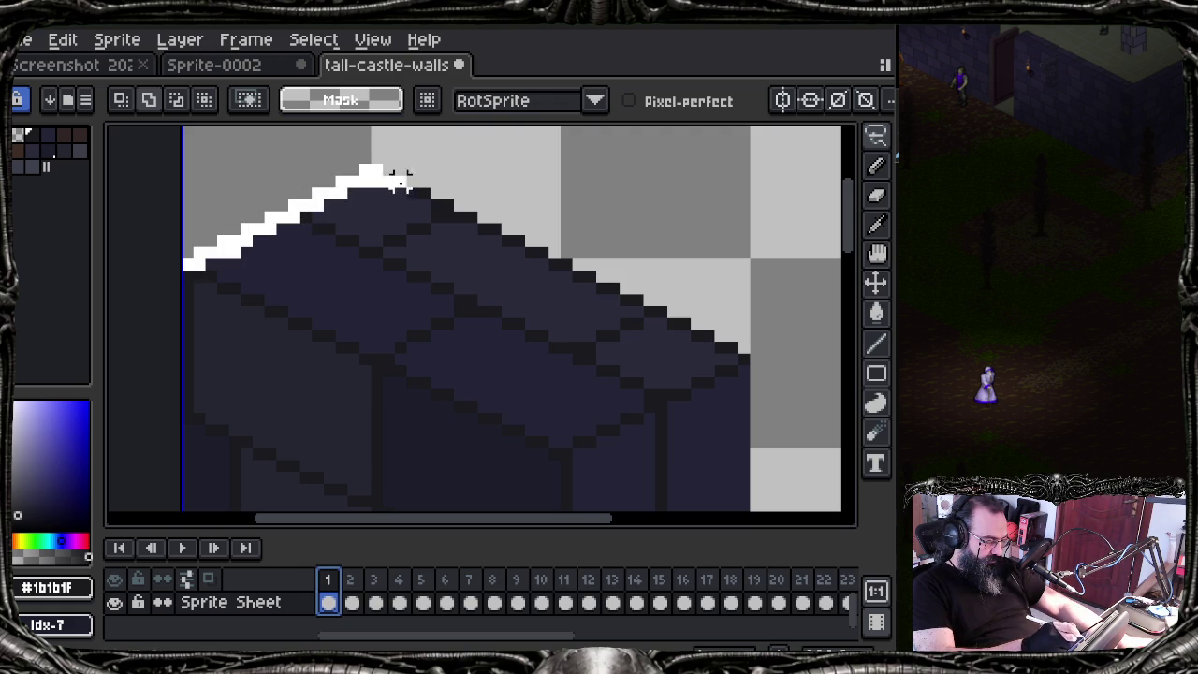
key("ctrl+z")
mouse_move(188, 261)
left_mouse_down()
mouse_move(391, 142)
mouse_move(759, 271)
mouse_move(791, 393)
mouse_move(783, 402)
mouse_move(765, 354)
mouse_move(739, 360)
left_mouse_up()
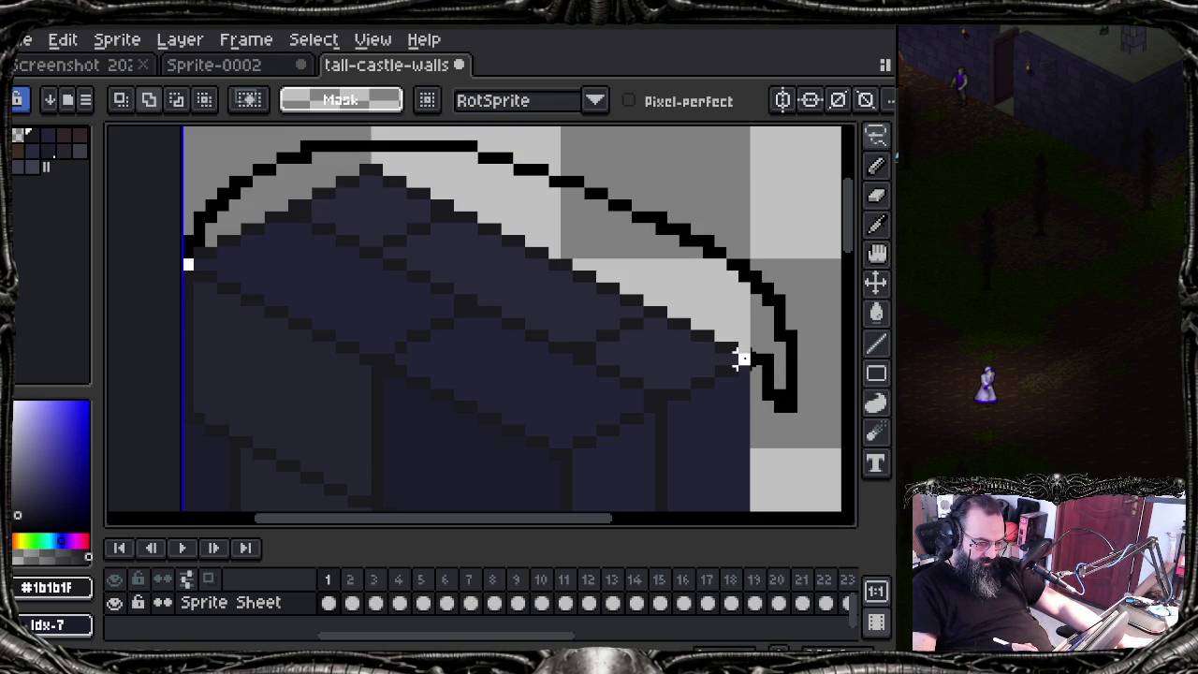
mouse_move(734, 361)
left_mouse_down()
mouse_move(615, 427)
mouse_move(585, 429)
mouse_move(566, 454)
left_mouse_up()
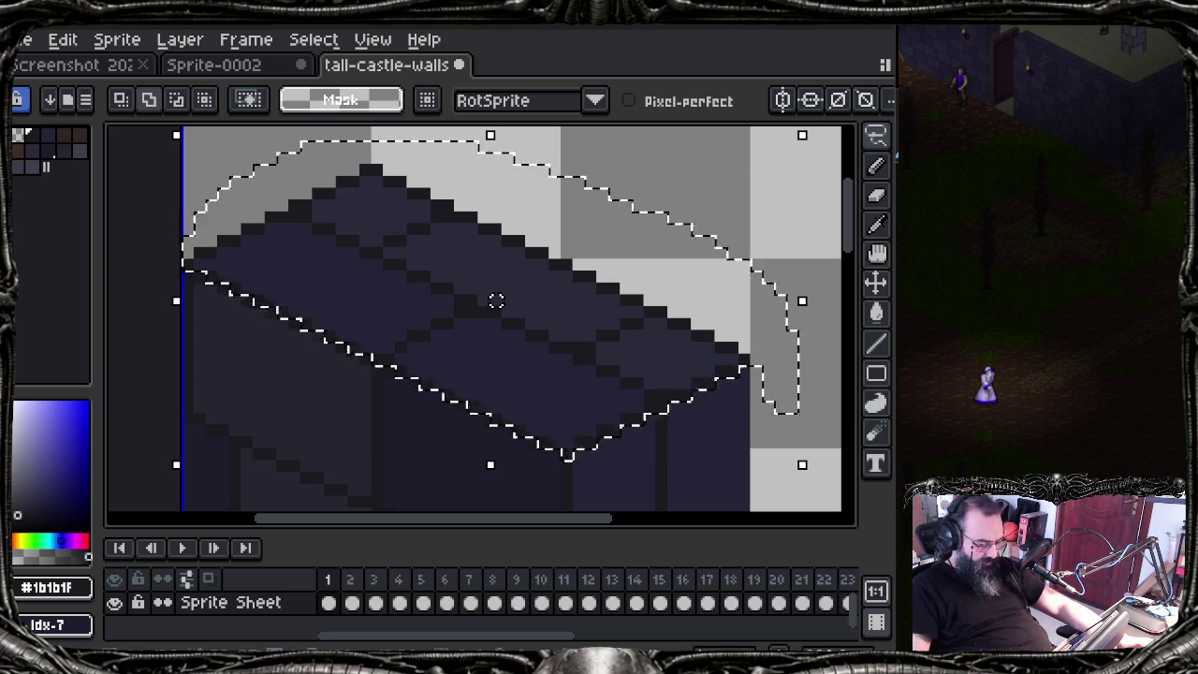
Step: Paste the copied brick row into frame 6
left_click(446, 591)
scroll(377, 267, "down", 2)
scroll(350, 337, "down", 3)
scroll(389, 440, "down", 2)
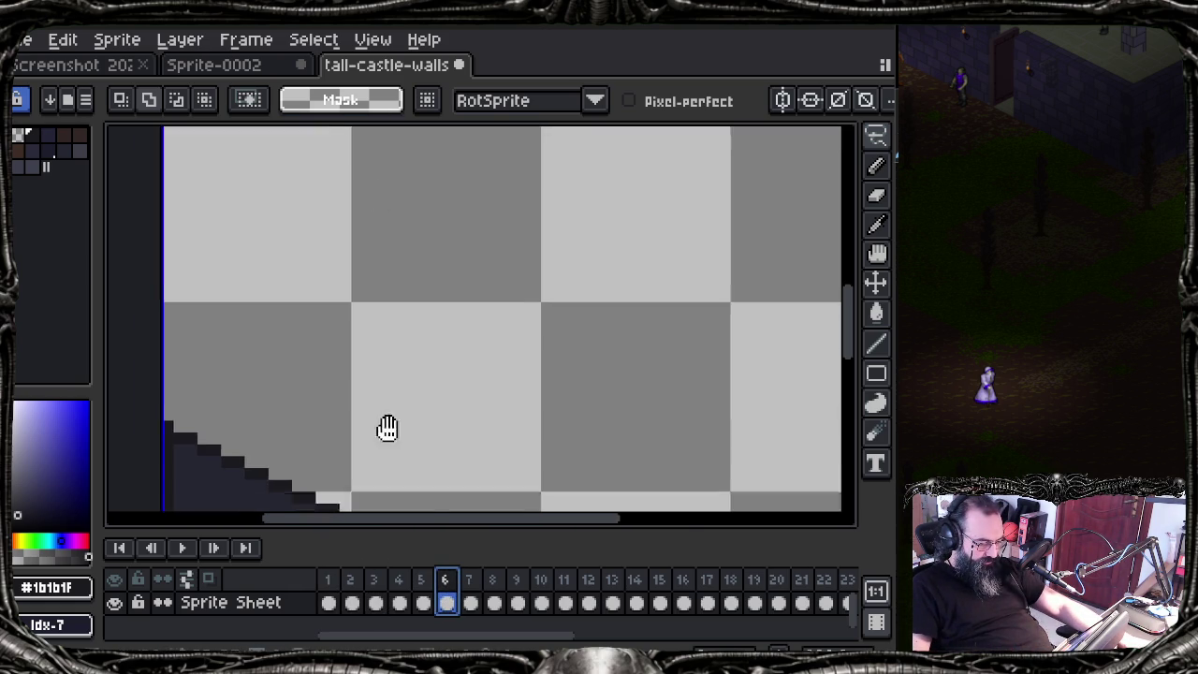
scroll(389, 440, "down", 1)
key("ctrl+v")
Step: Place the pasted brick row on the block's top, nudged up and left one pixel
left_click_drag(407, 312, 407, 200)
key("Up")
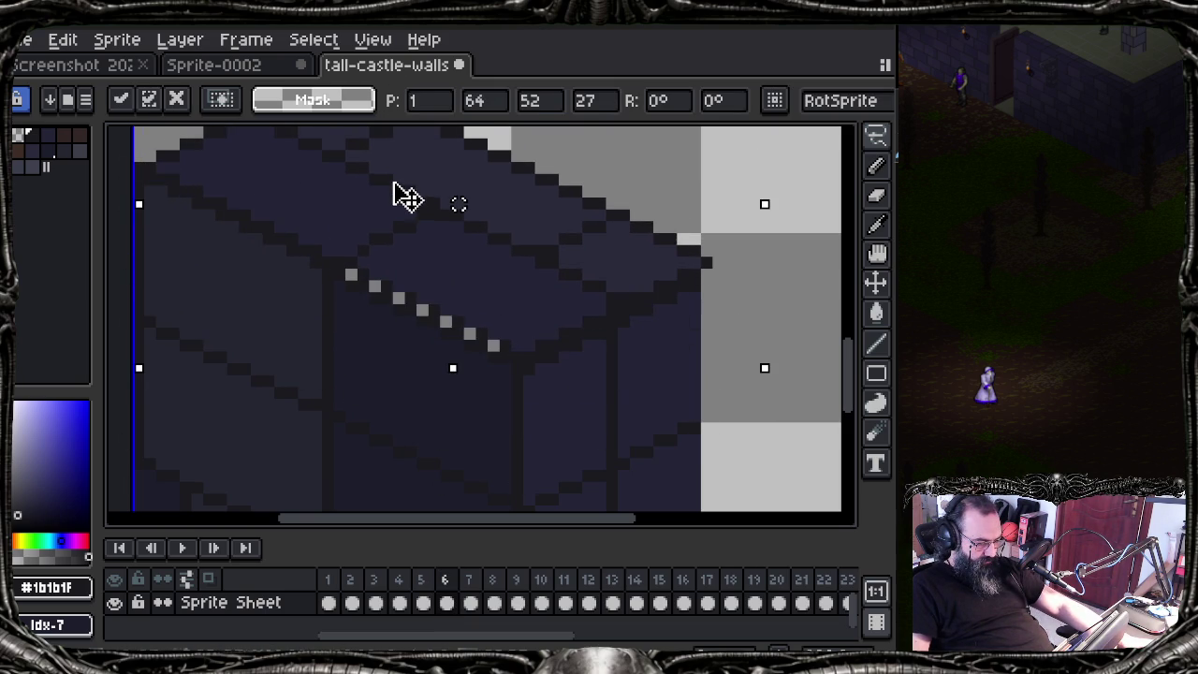
key("Left")
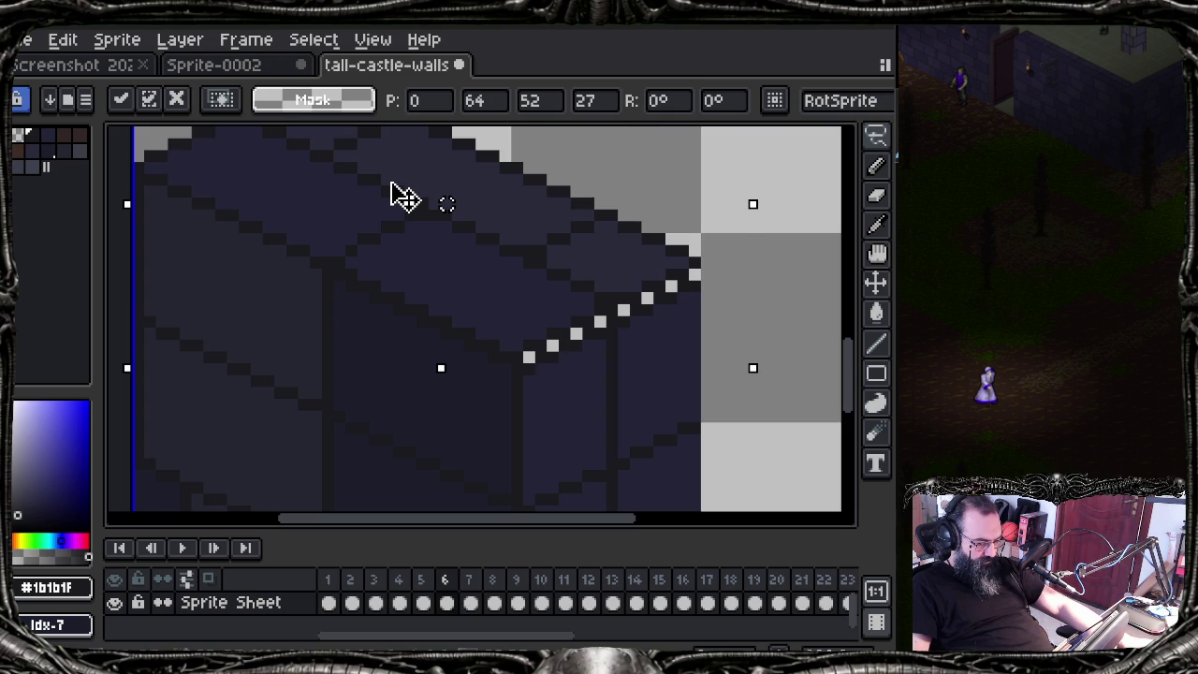
left_click(551, 393)
scroll(565, 367, "up", 1)
Step: Paint over the eight stray white stair pixels in dark brick colour #232436
left_click_drag(565, 366, 459, 387)
left_click(455, 368, "alt")
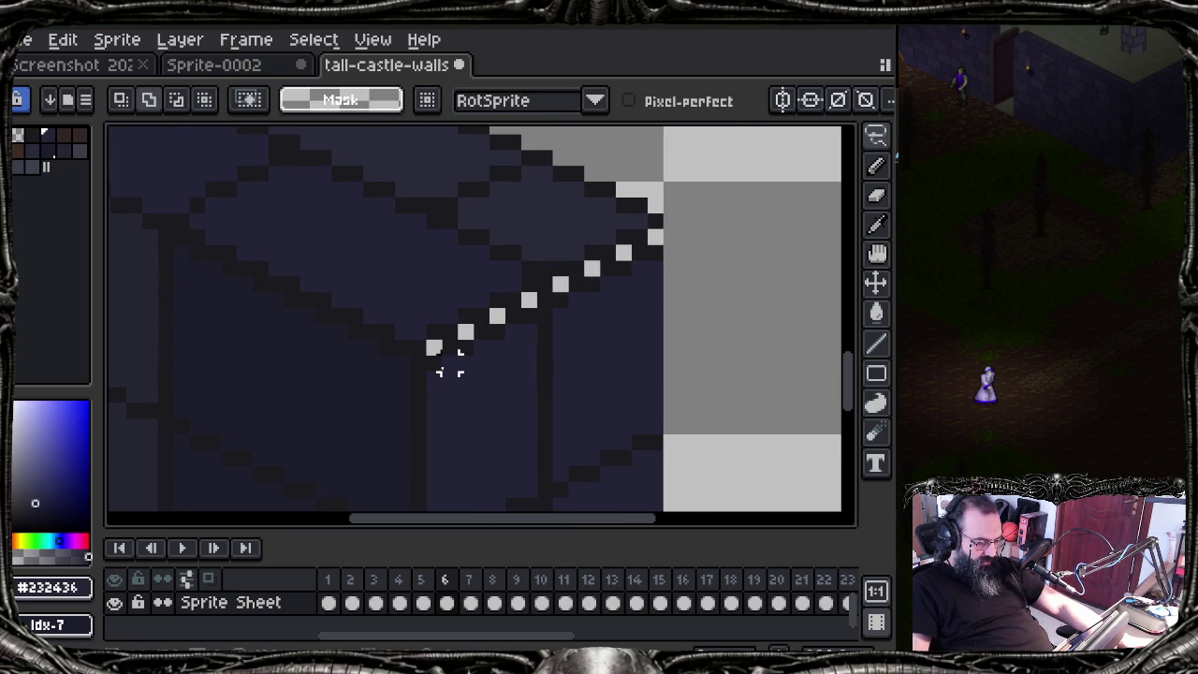
key("b")
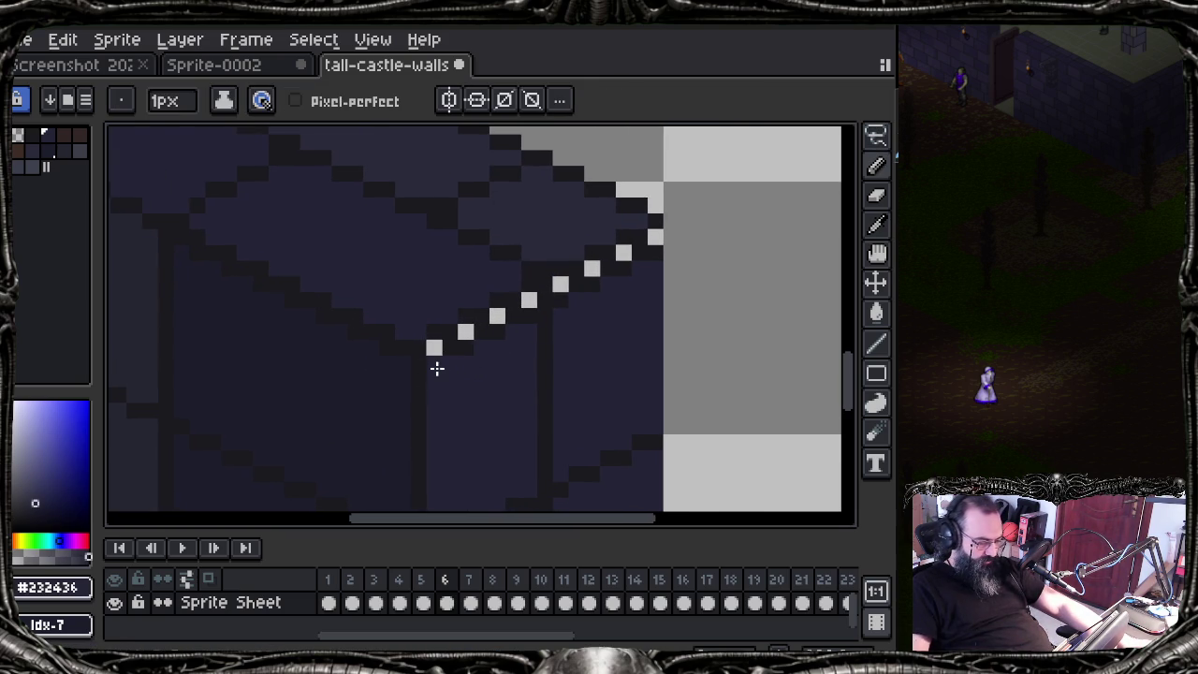
left_click(497, 317)
left_click(466, 332)
left_click(434, 347)
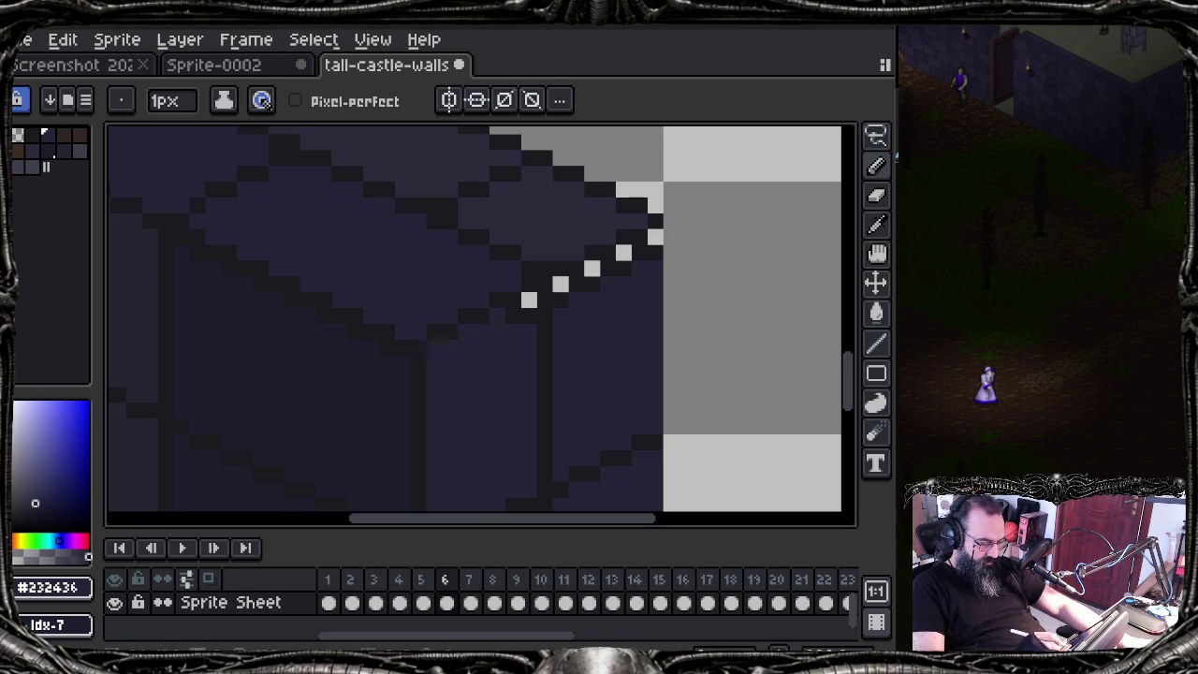
left_click(528, 299)
left_click(560, 284)
left_click(592, 270)
left_click(623, 253)
left_click(655, 238)
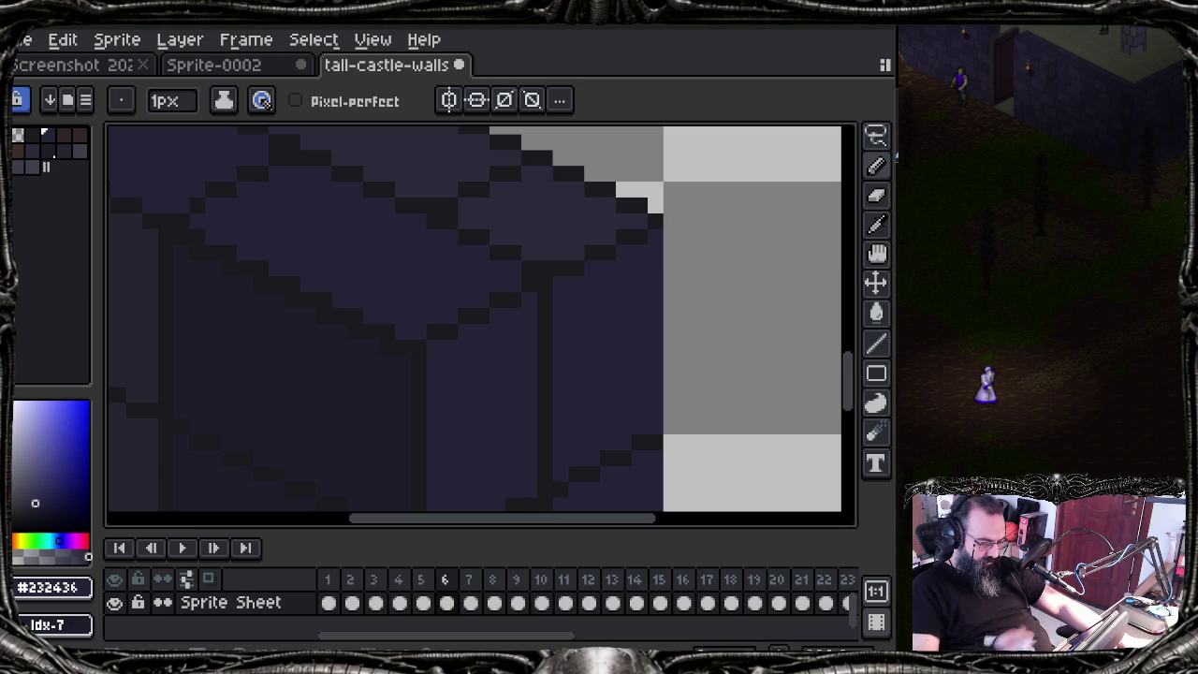
scroll(655, 253, "down", 2)
Step: Zoom out to see the whole tall brick block on frame 6, re-centre, and zoom back in
scroll(609, 275, "down", 2)
scroll(497, 366, "down", 1)
scroll(441, 393, "down", 1)
scroll(489, 366, "up", 3)
scroll(490, 369, "down", 2)
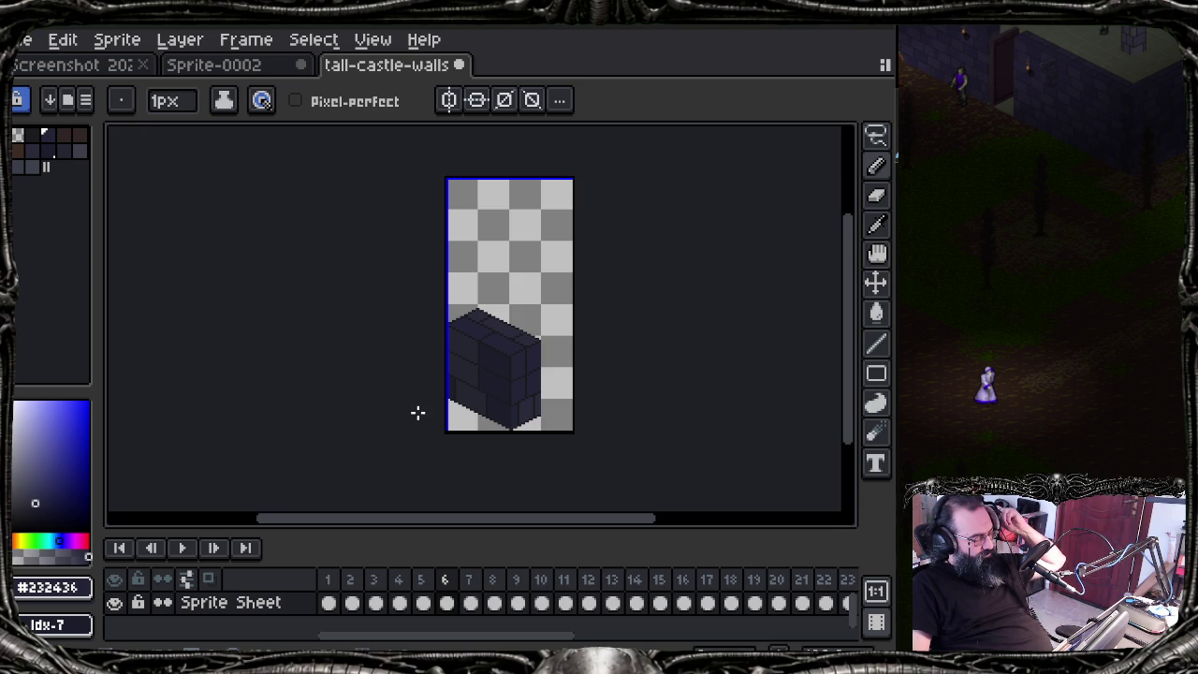
scroll(464, 398, "up", 4)
mouse_move(474, 409)
left_mouse_down()
mouse_move(436, 396)
mouse_move(414, 413)
left_mouse_up()
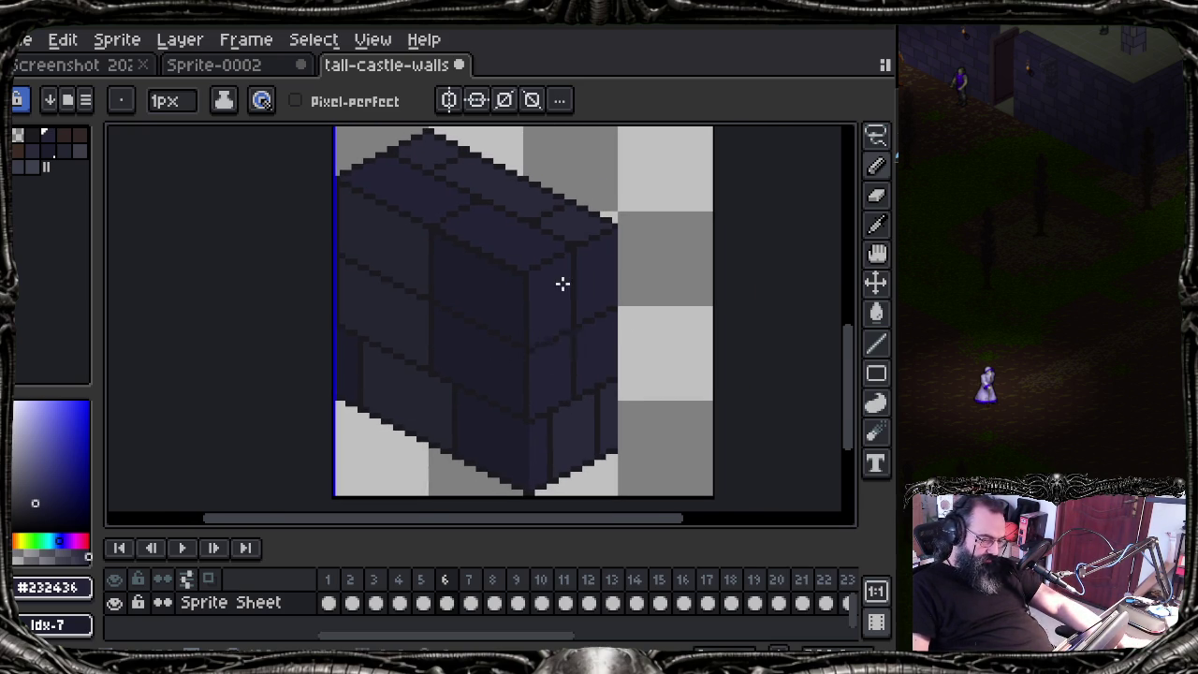
scroll(562, 288, "up", 2)
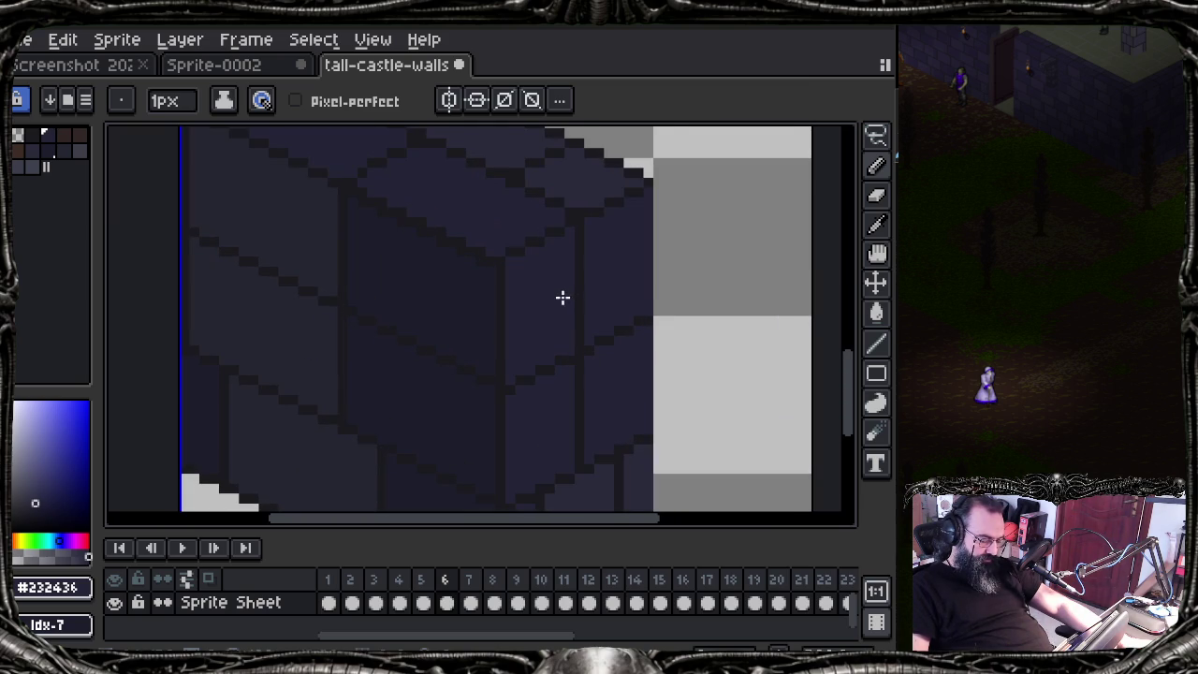
scroll(562, 298, "down", 1)
scroll(508, 278, "down", 1)
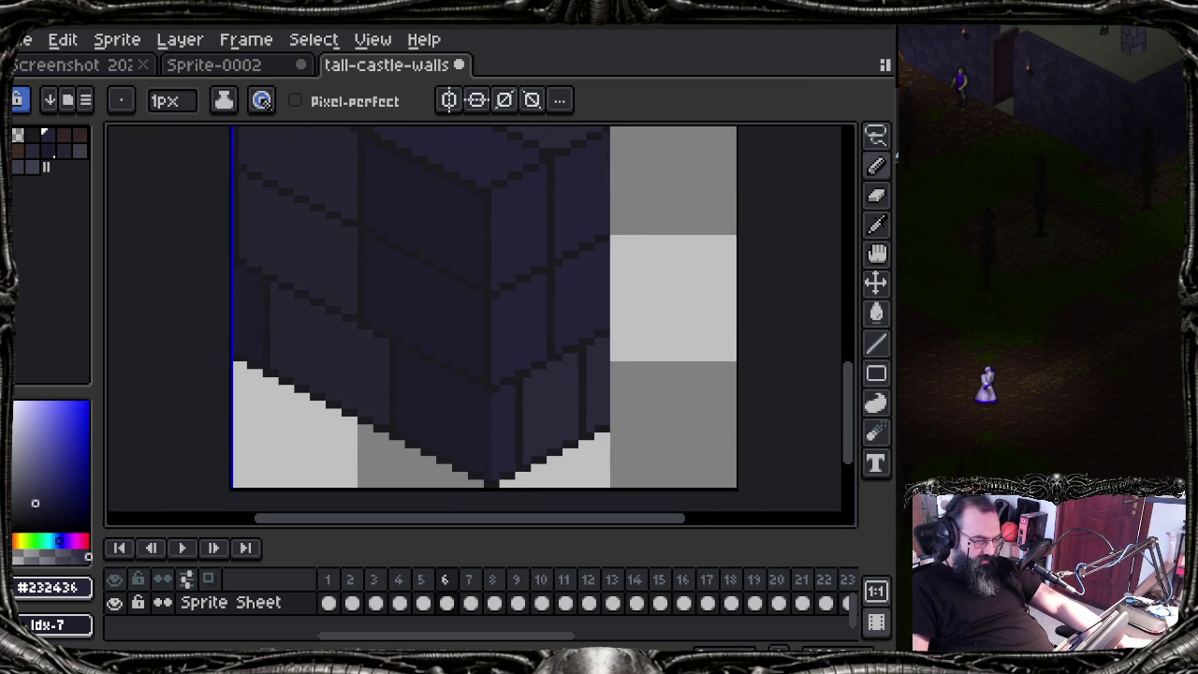
left_click(313, 39)
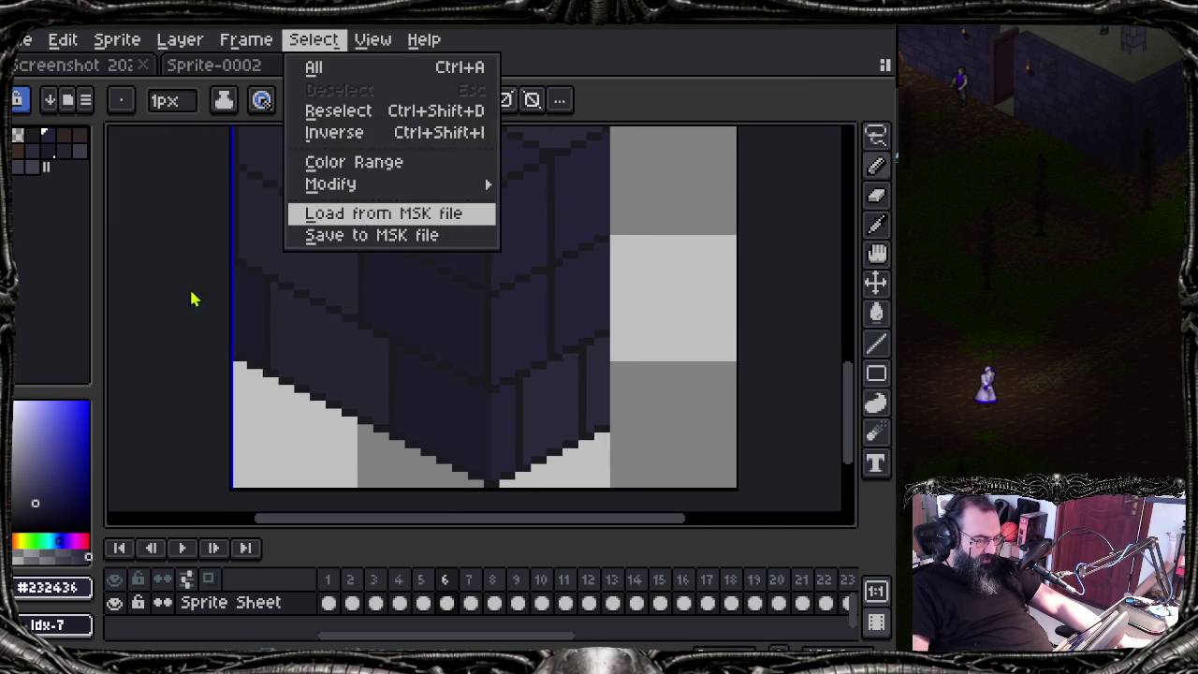
Step: Load the 4-vertical-bricks.msk selection onto frame 6's wall
key("Return")
left_click(176, 209)
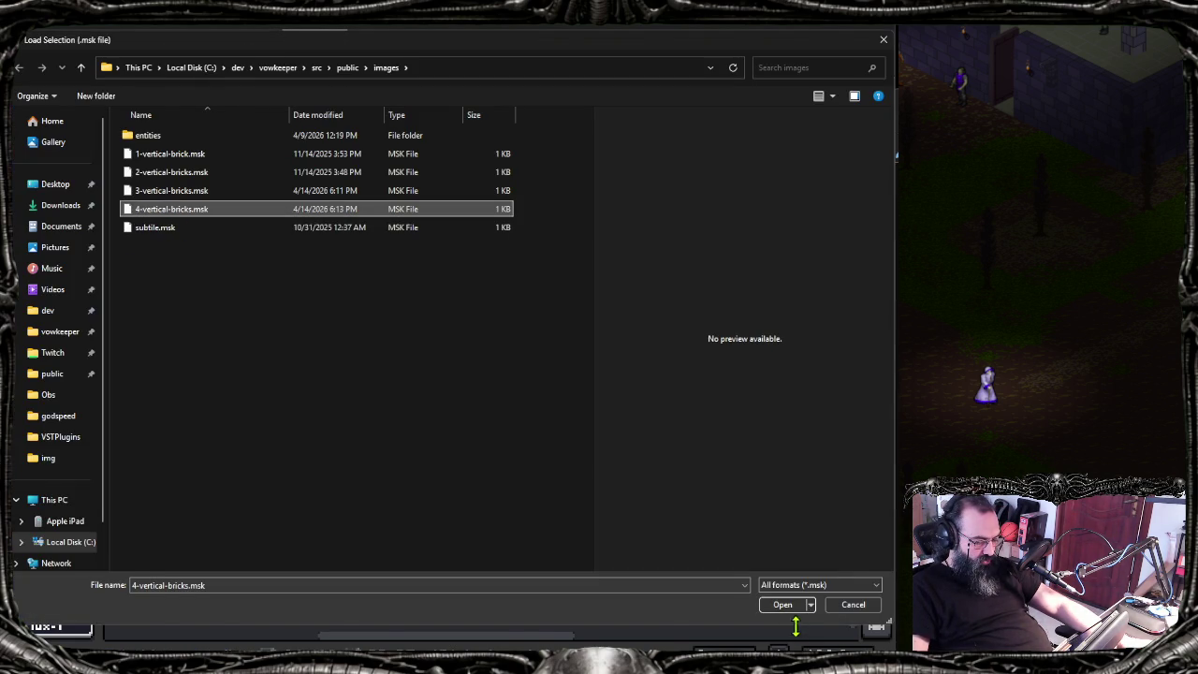
left_click(786, 605)
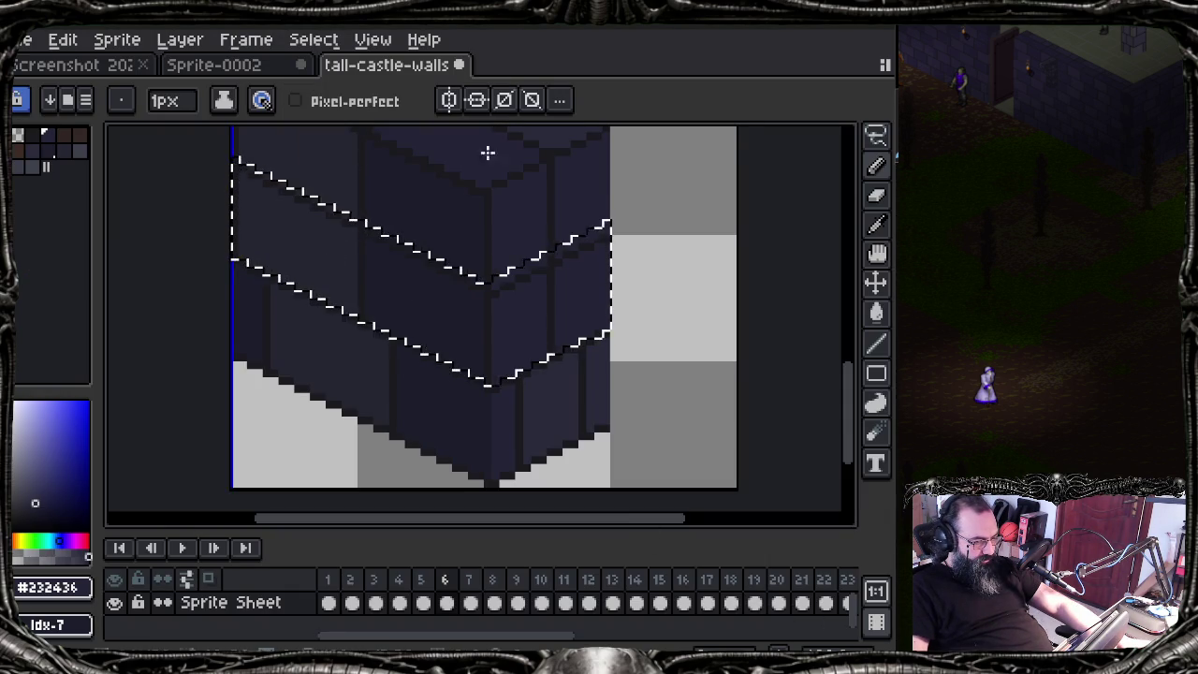
Step: Test-drag the wall contents twice with the Move tool, undoing each move
left_click(876, 283)
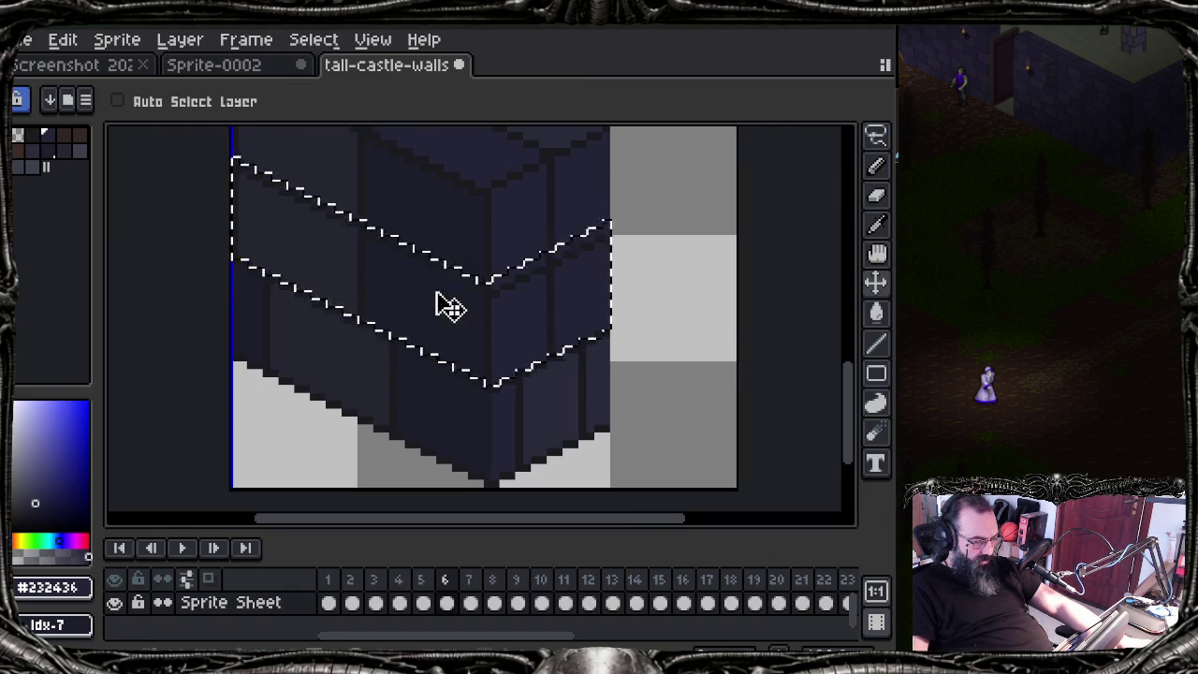
left_click_drag(450, 305, 420, 340)
key("ctrl+z")
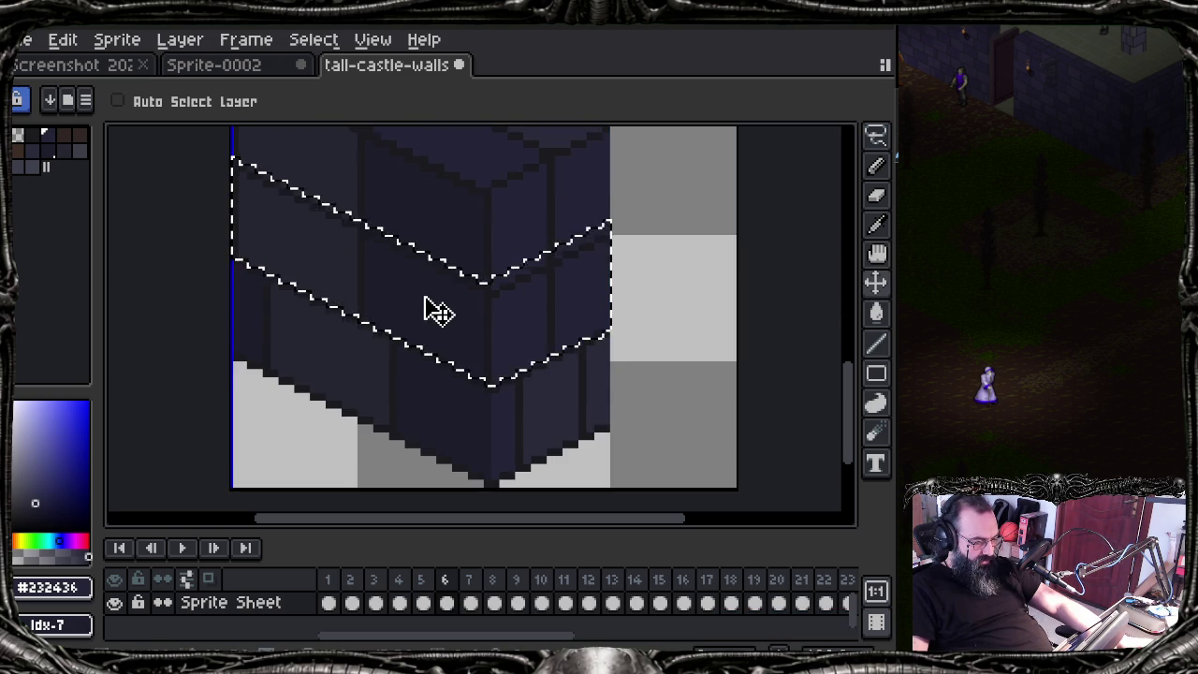
left_click_drag(426, 302, 443, 334)
key("ctrl+z")
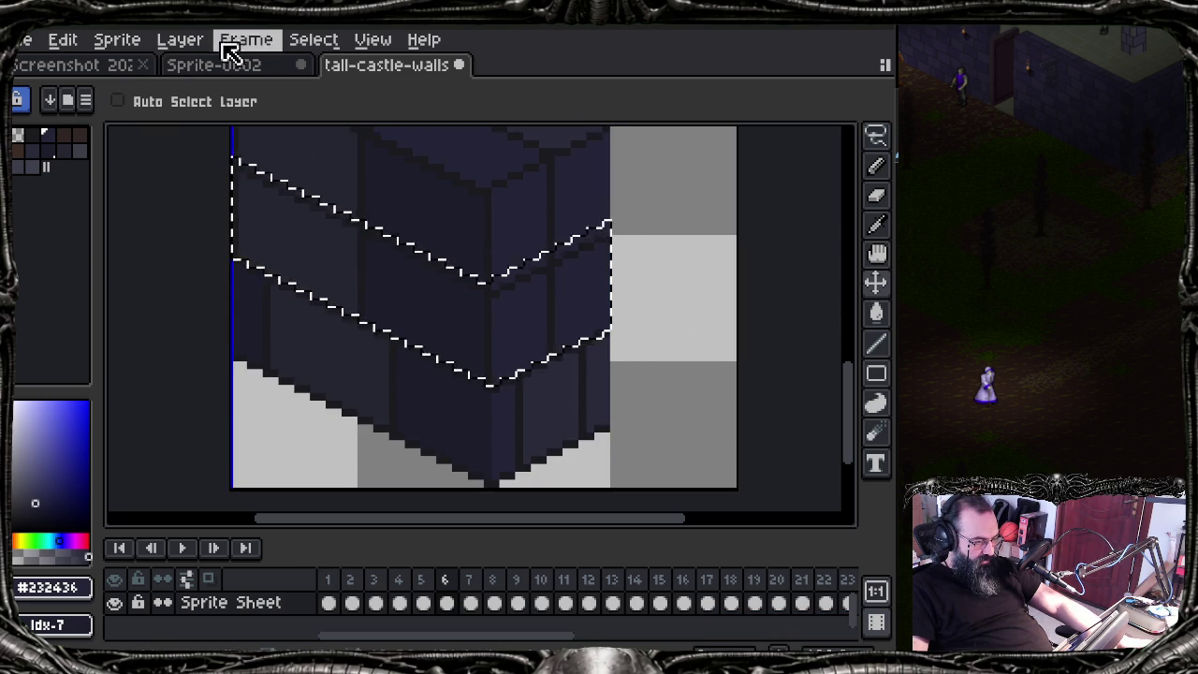
Step: Check the Select menu, then test-drag the selection with the marquee tool and cancel it
left_click(312, 41)
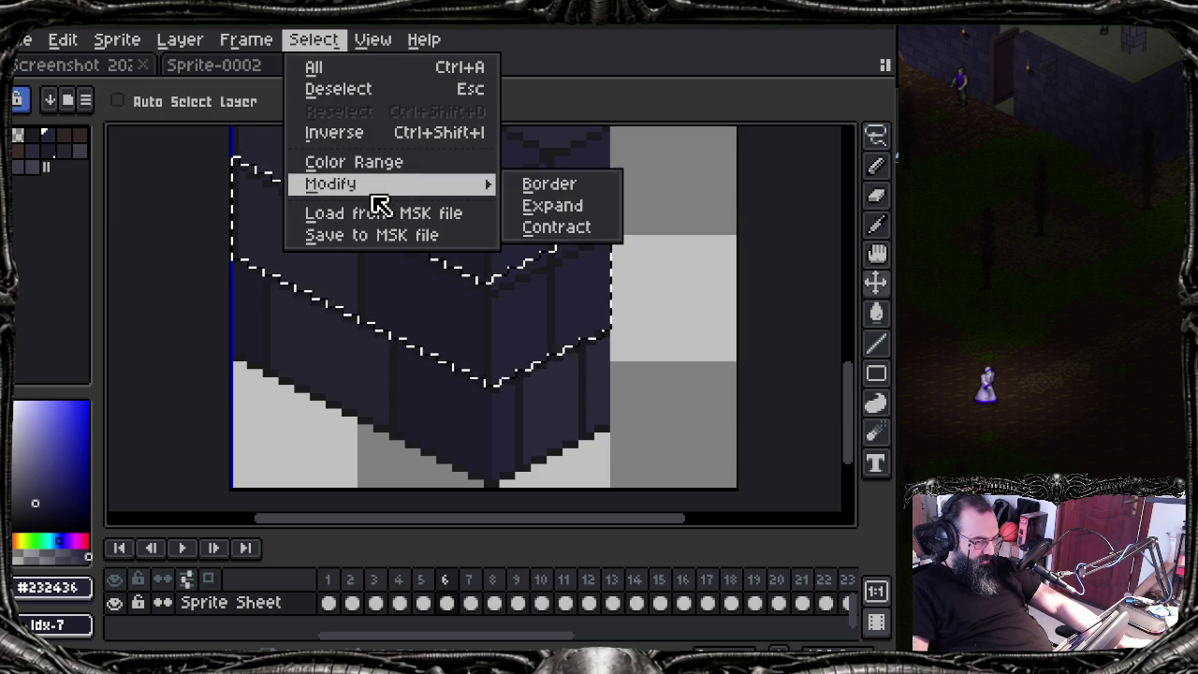
left_click(323, 49)
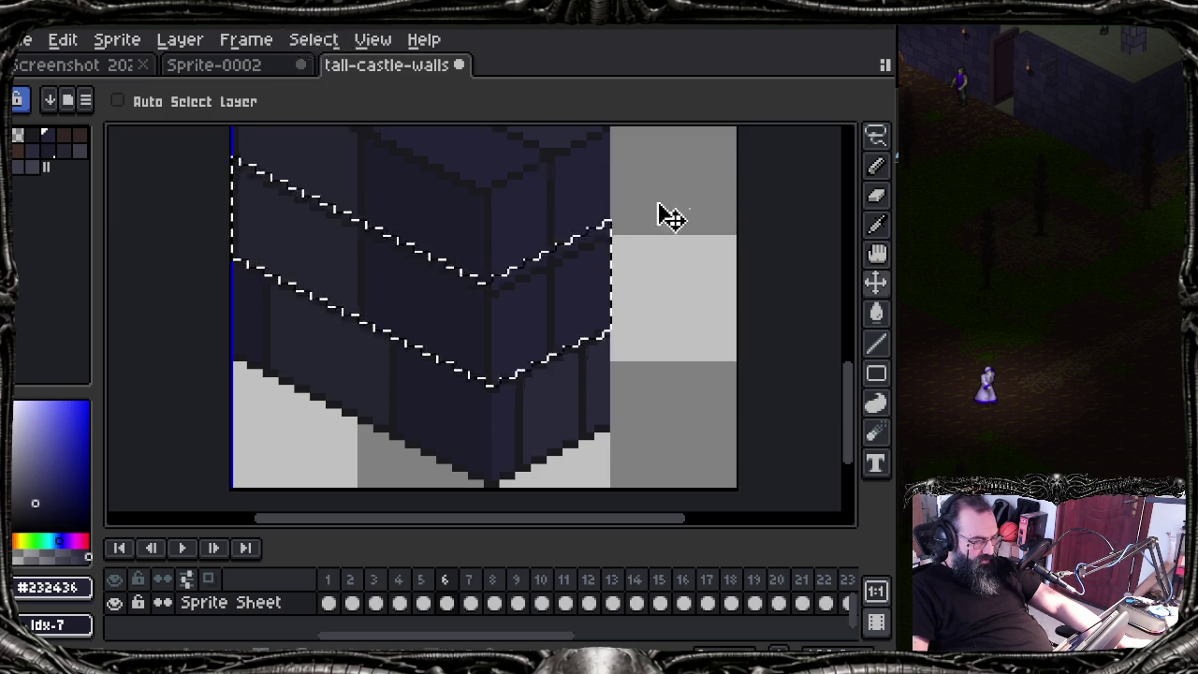
left_click(877, 138)
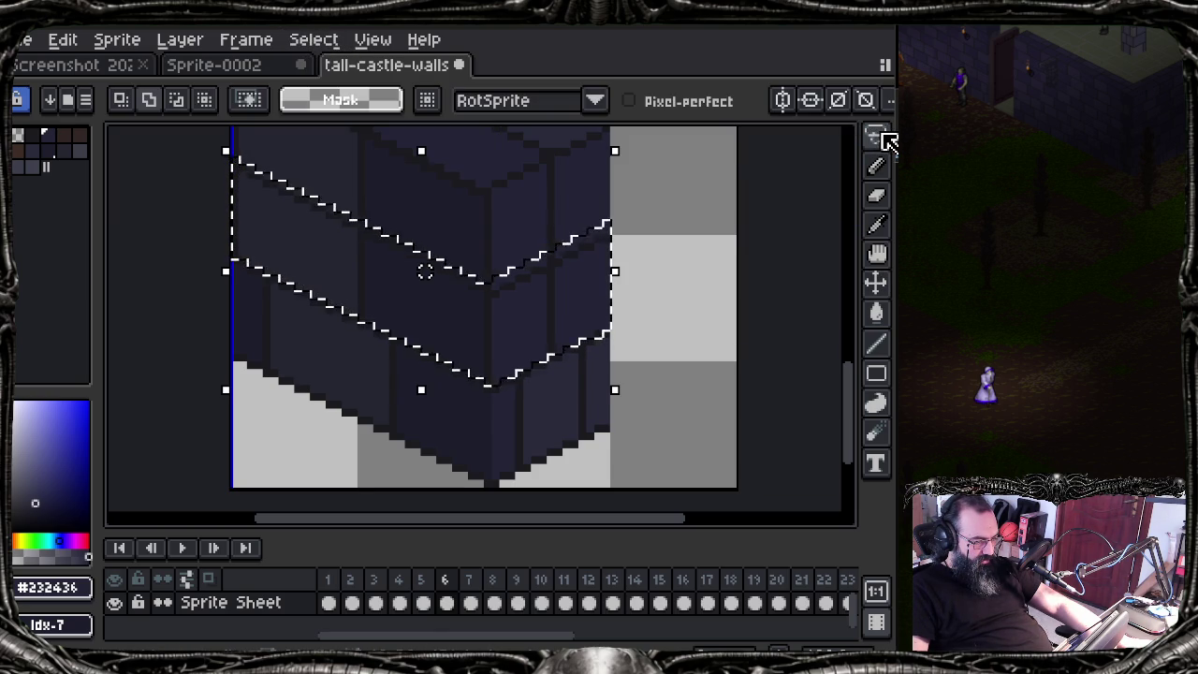
mouse_move(416, 298)
left_mouse_down()
mouse_move(459, 321)
mouse_move(432, 388)
left_mouse_up()
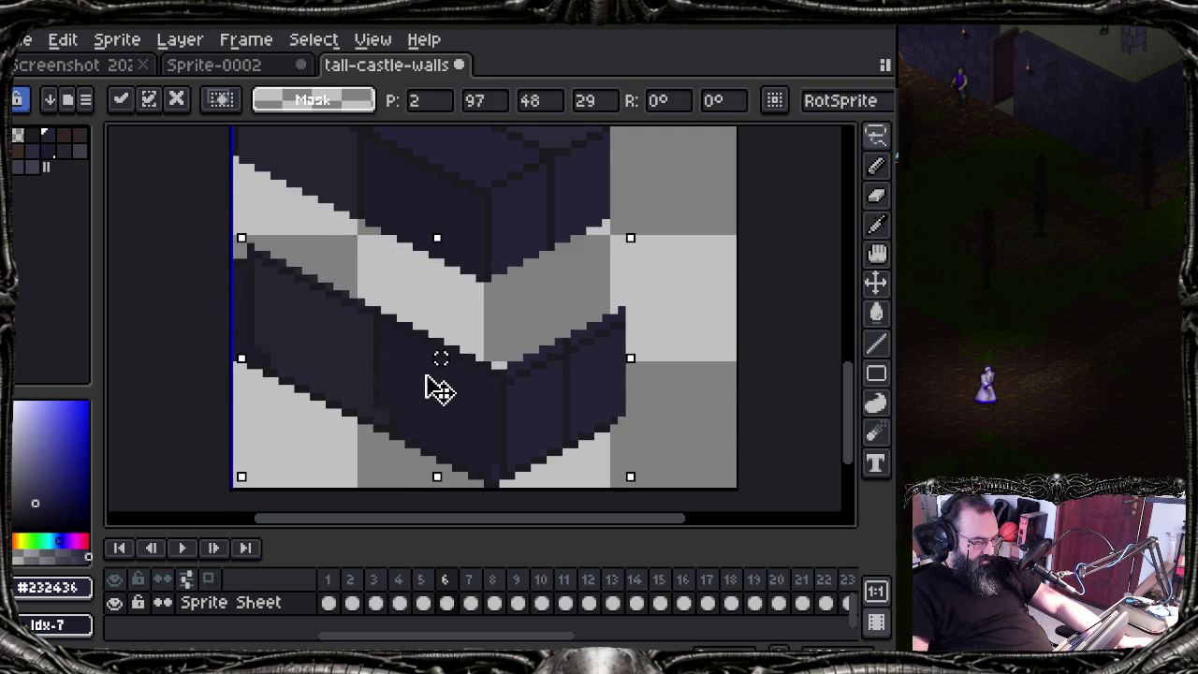
key("Escape")
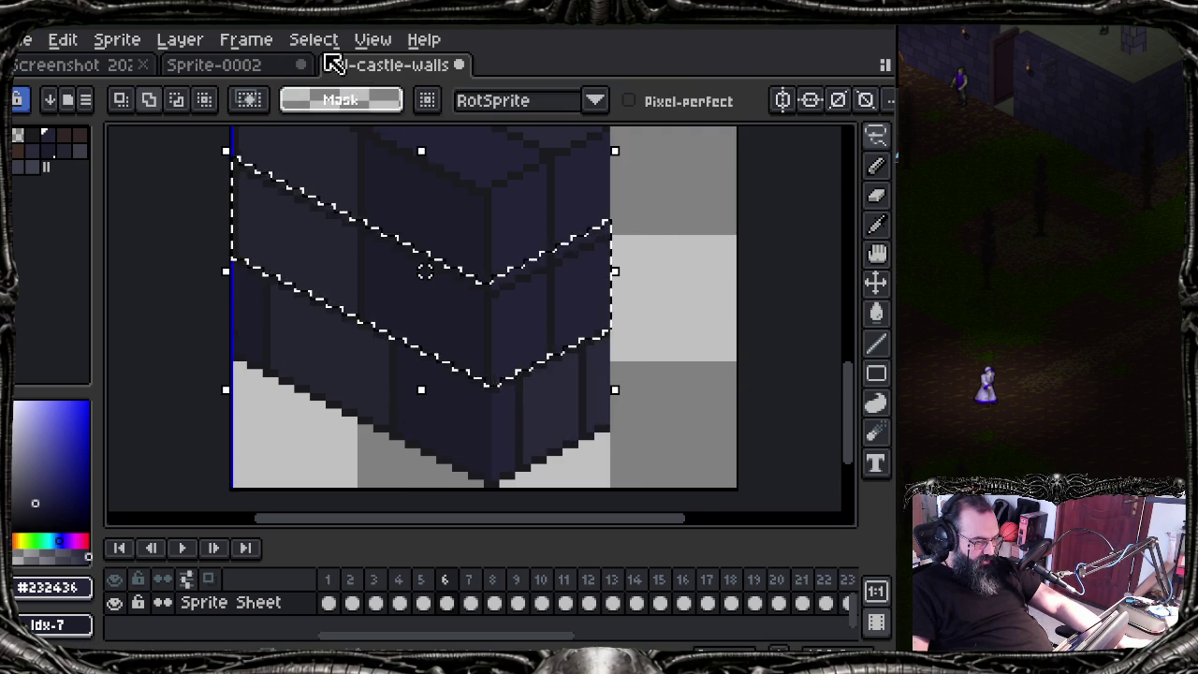
left_click(312, 40)
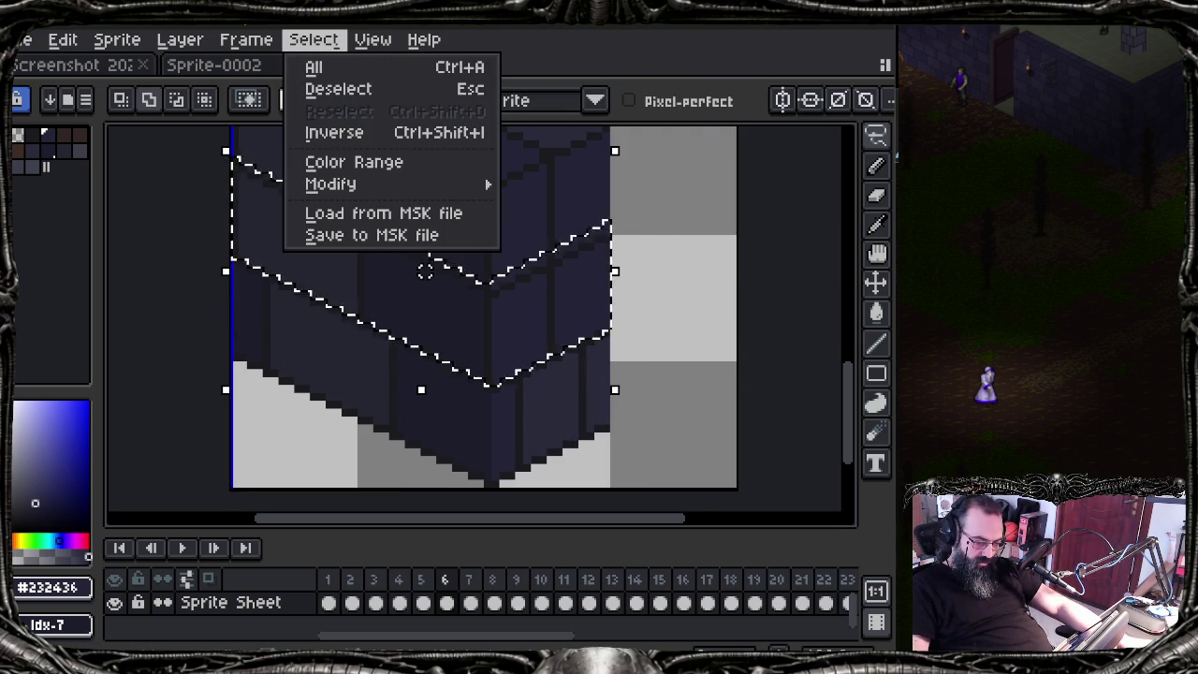
left_click(424, 271)
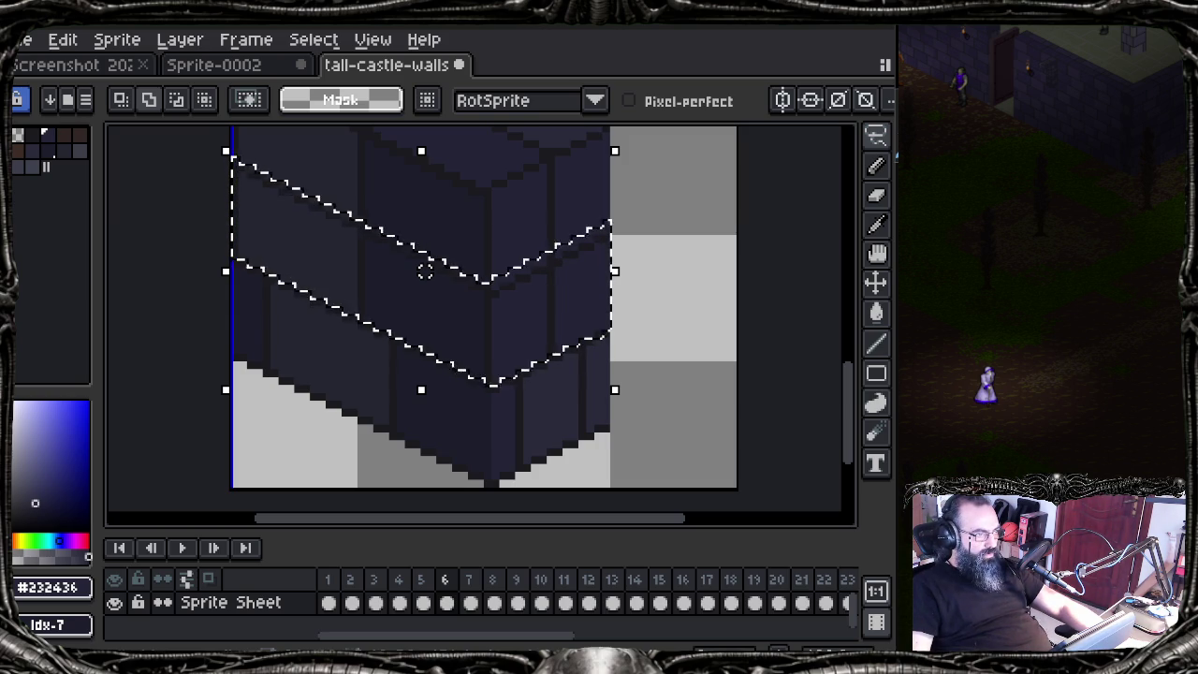
Step: Pick frame 6's cel and test-drag the bricks, cancelling and undoing each attempt
left_click(446, 603)
left_click_drag(491, 348, 505, 398)
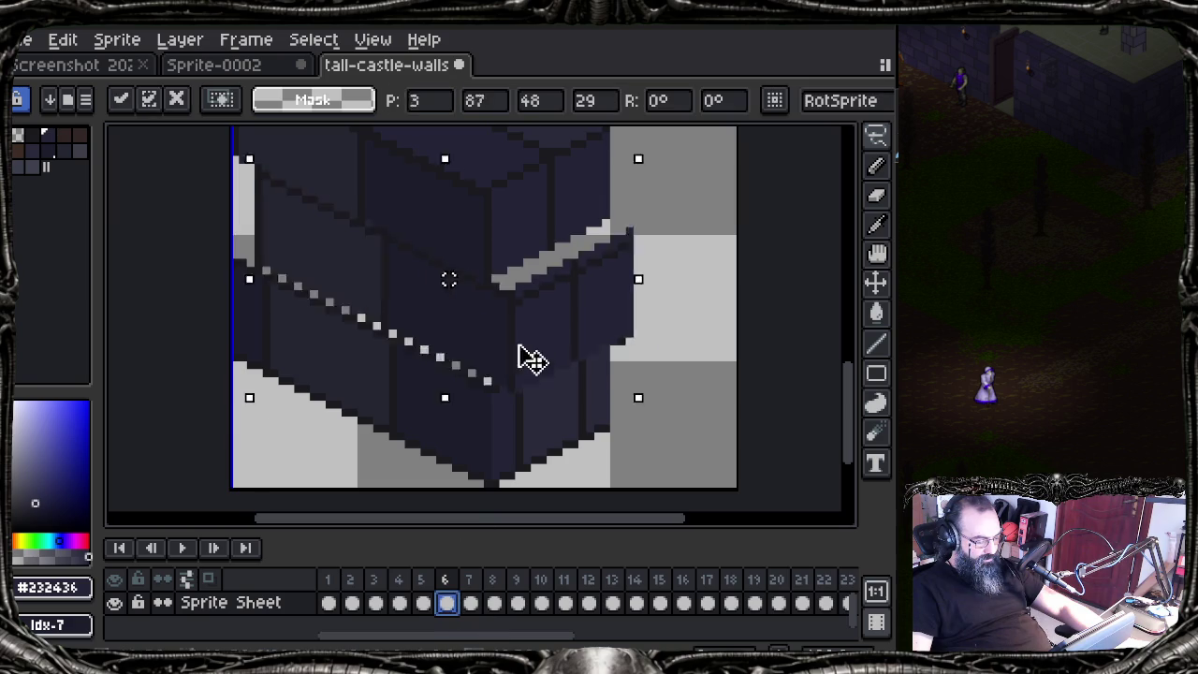
key("Escape")
mouse_move(471, 332)
left_mouse_down()
mouse_move(524, 360)
mouse_move(534, 348)
left_mouse_up()
key("ctrl+z")
key("Escape")
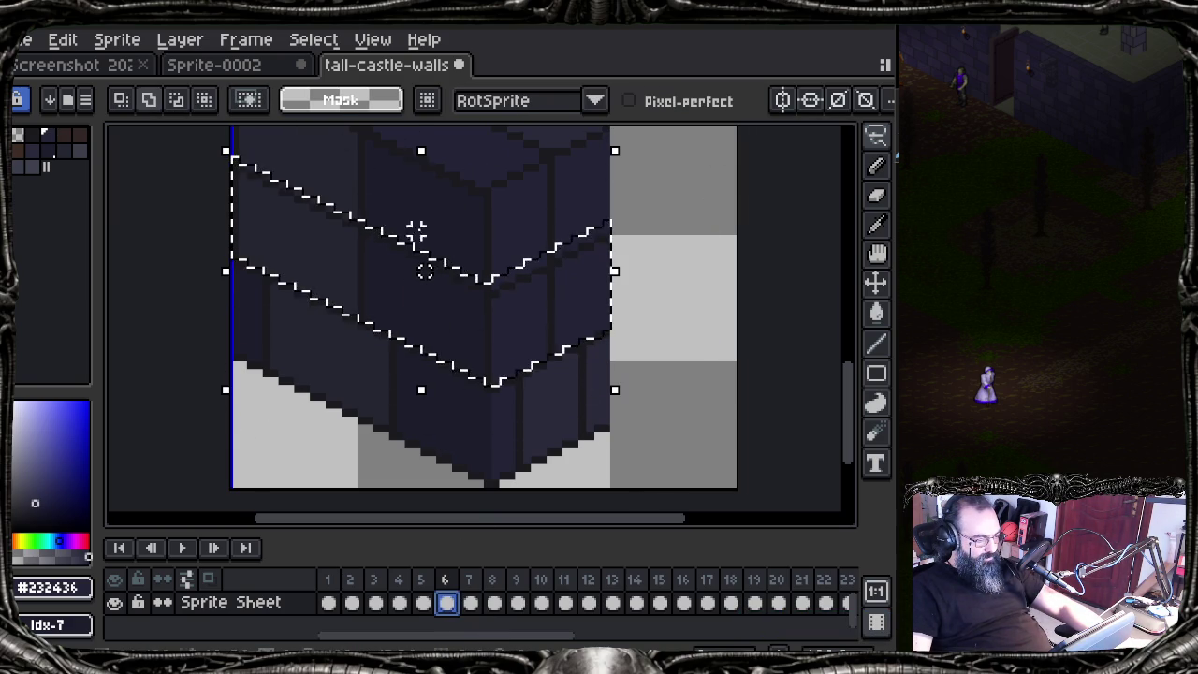
Step: Check the transparent-colour and rotation-algorithm options and clear the wall selection
left_click(368, 107)
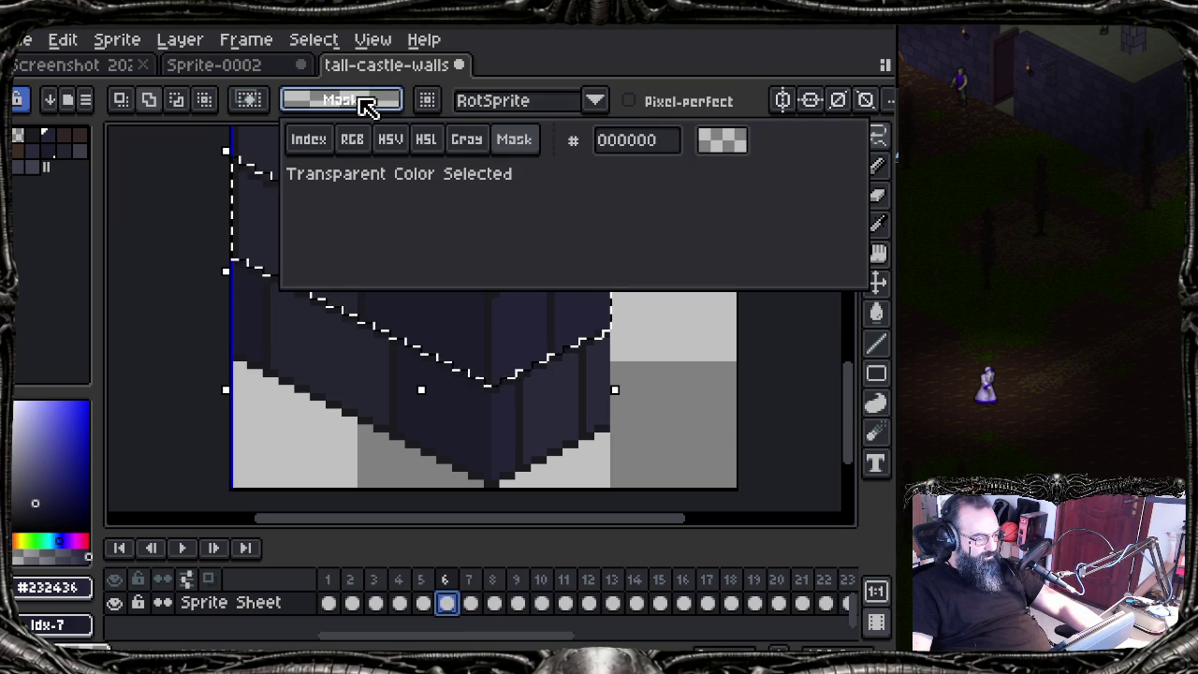
key("Escape")
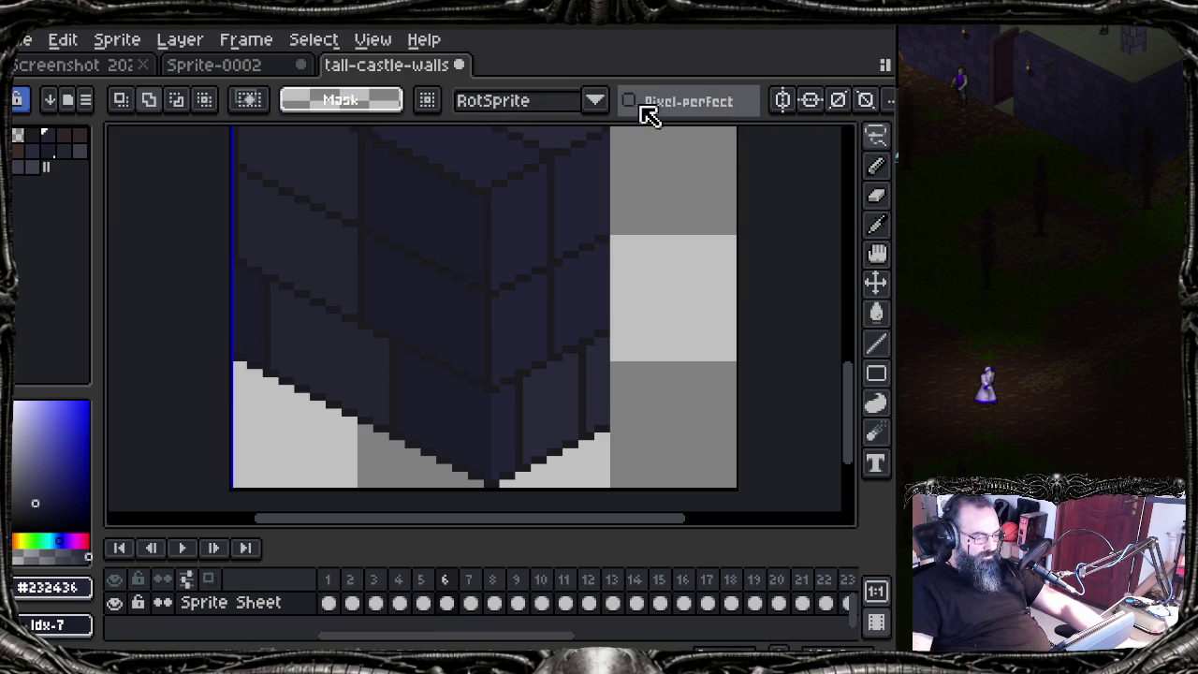
left_click(595, 101)
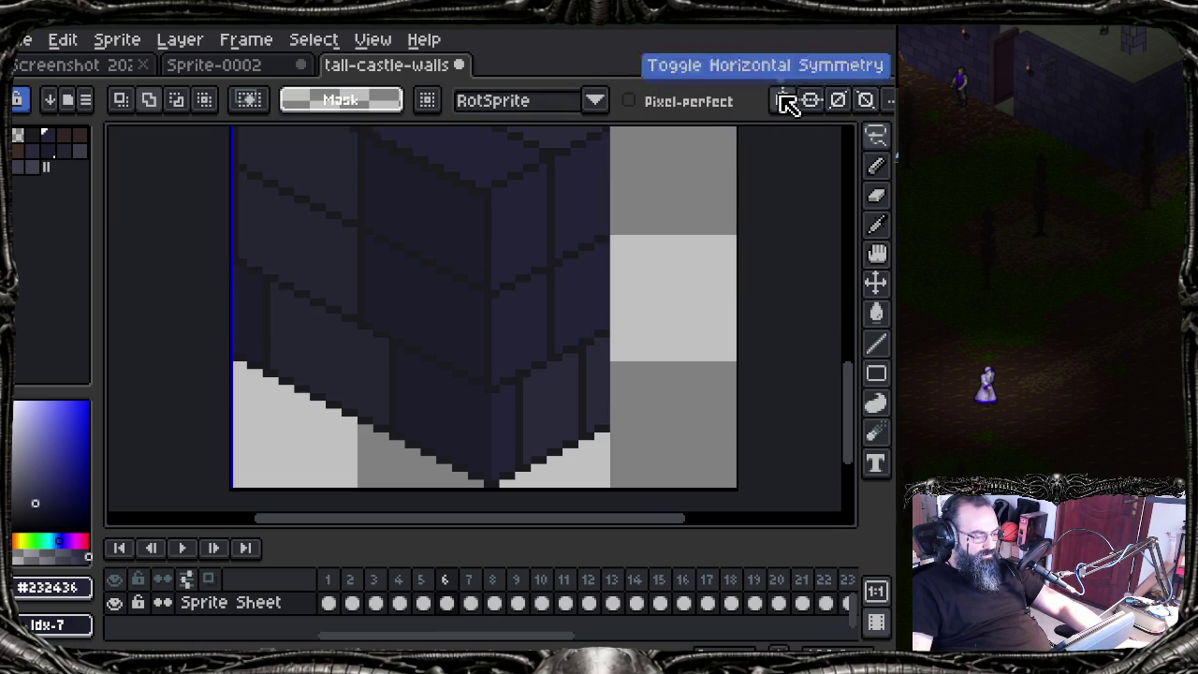
Step: Unmaximize and widen the Aseprite window, then maximize it again
left_click_drag(723, 28, 518, 37)
mouse_move(700, 155)
left_mouse_down()
mouse_move(830, 174)
mouse_move(759, 169)
left_mouse_up()
double_click(632, 30)
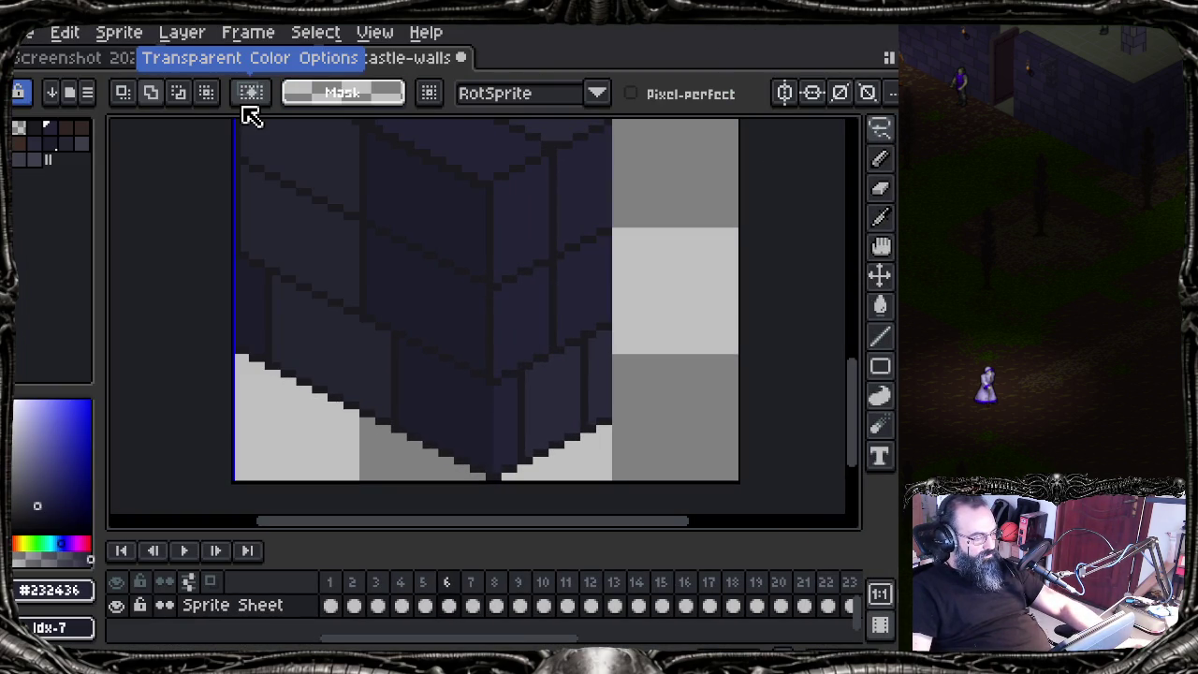
Step: Restore the wall selection and try intersecting it with a rectangle in Intersect mode
key("ctrl+z")
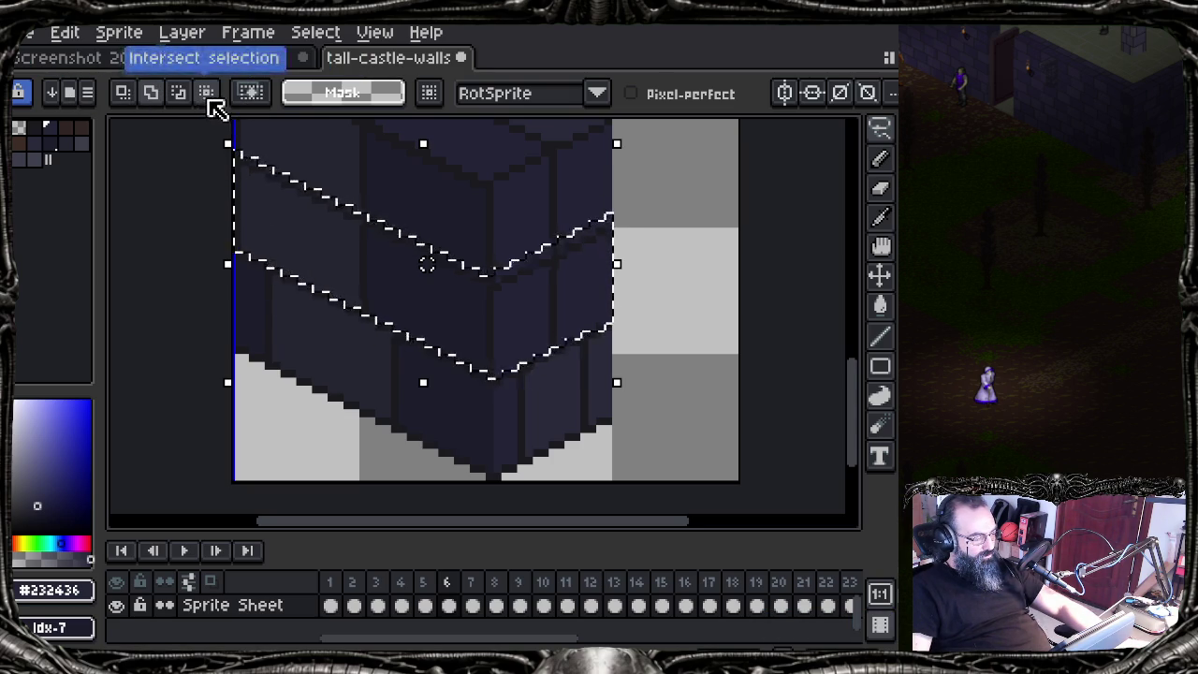
left_click(208, 95)
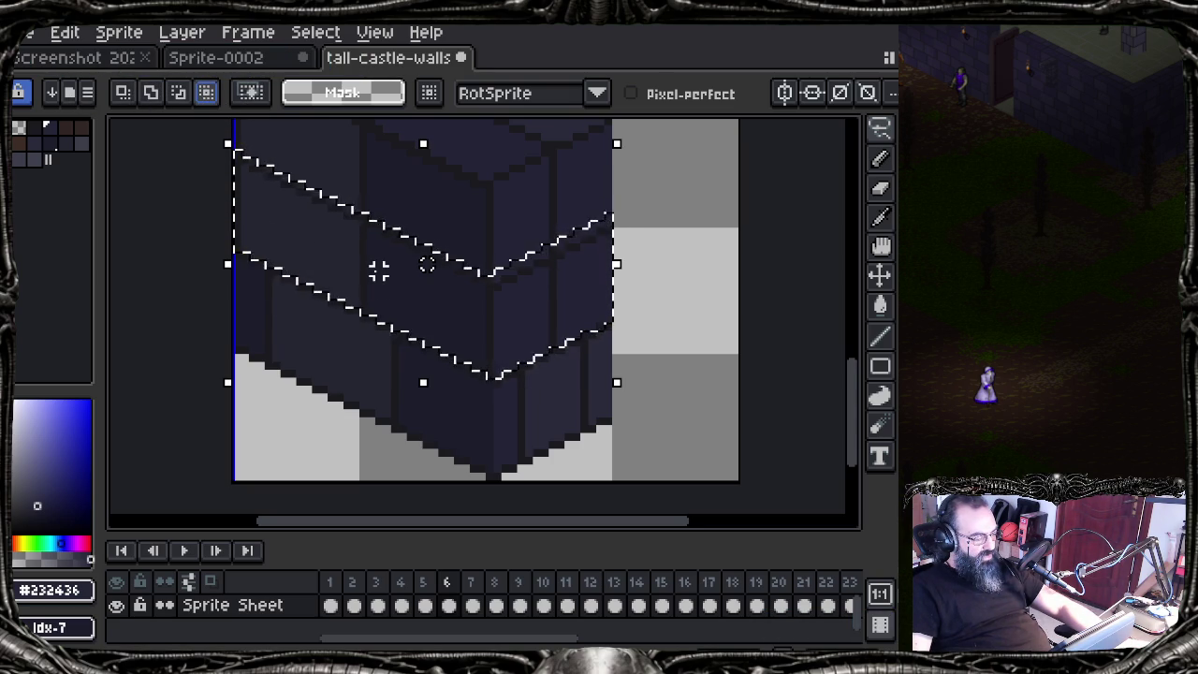
left_click_drag(390, 262, 346, 320)
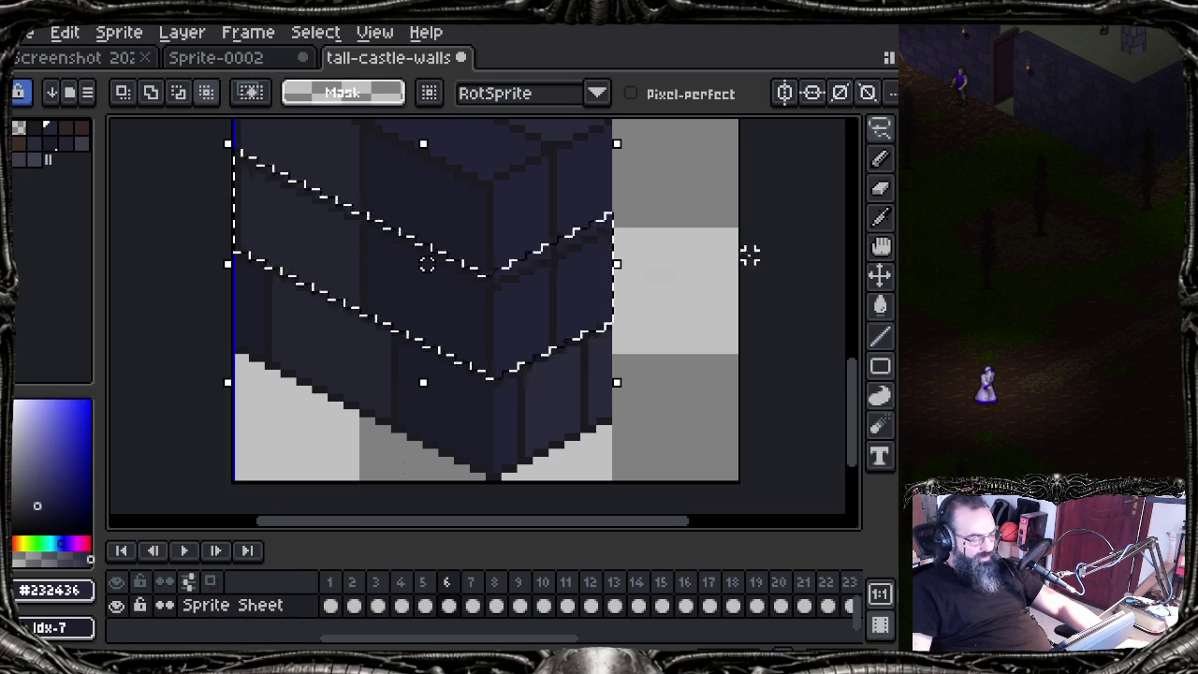
left_click_drag(393, 313, 397, 363)
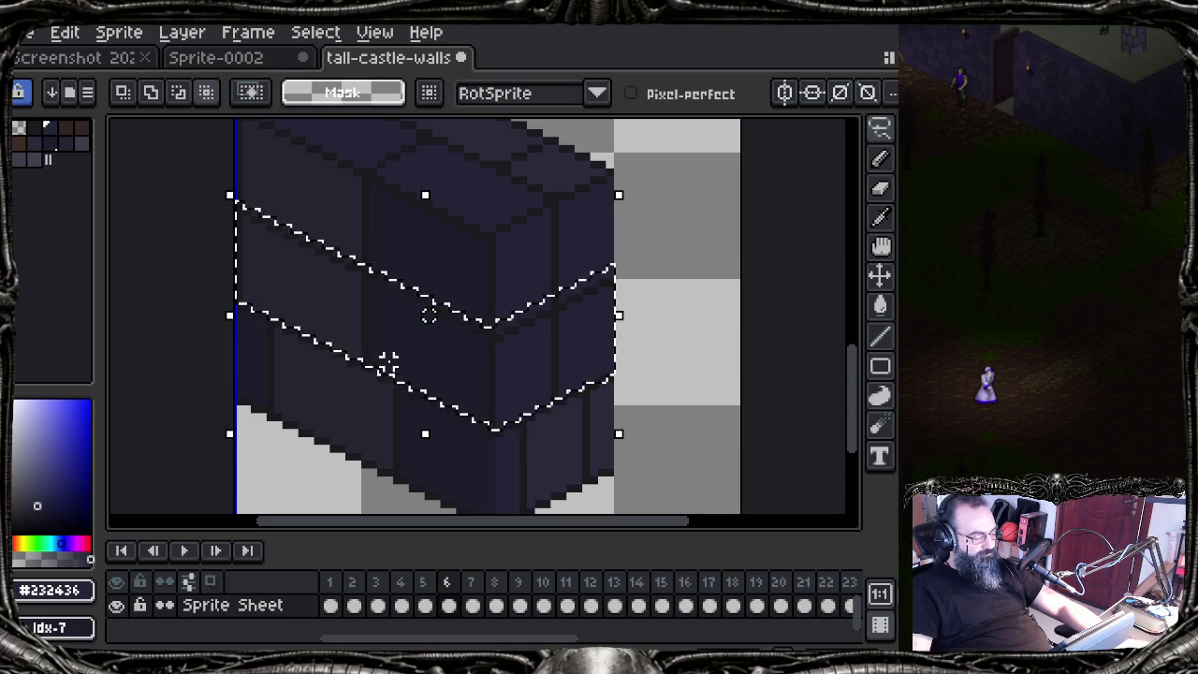
Step: Clear the selection and choose Select > Load from MSK file
left_click(343, 93)
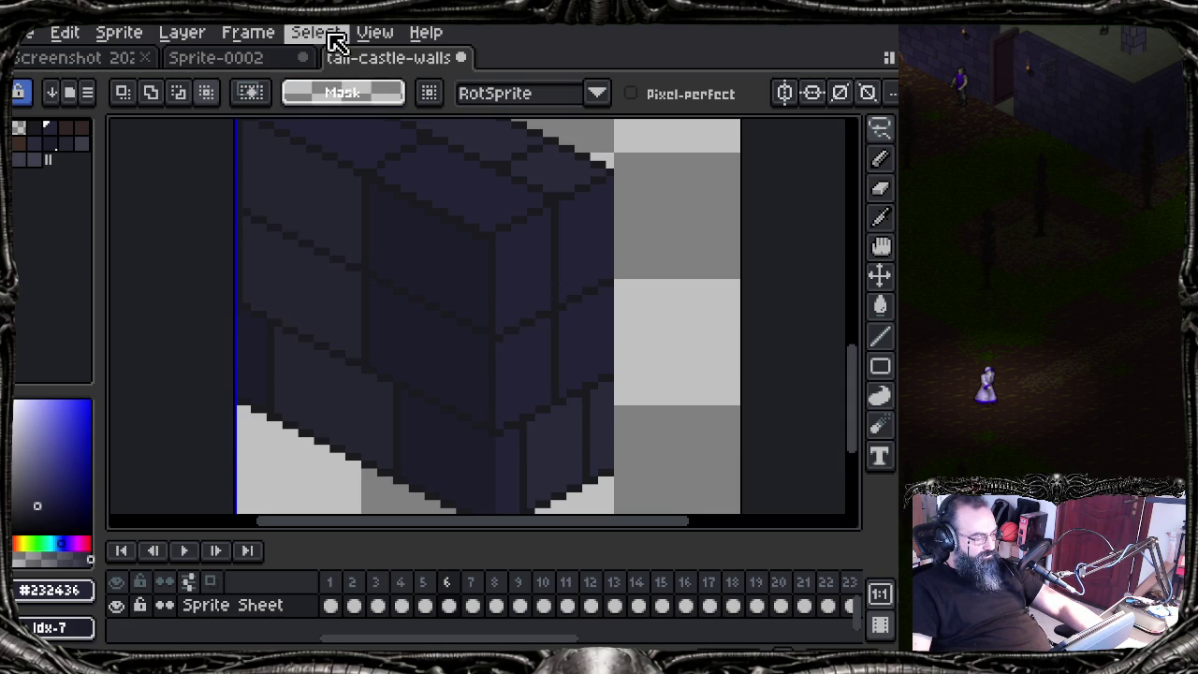
left_click(335, 33)
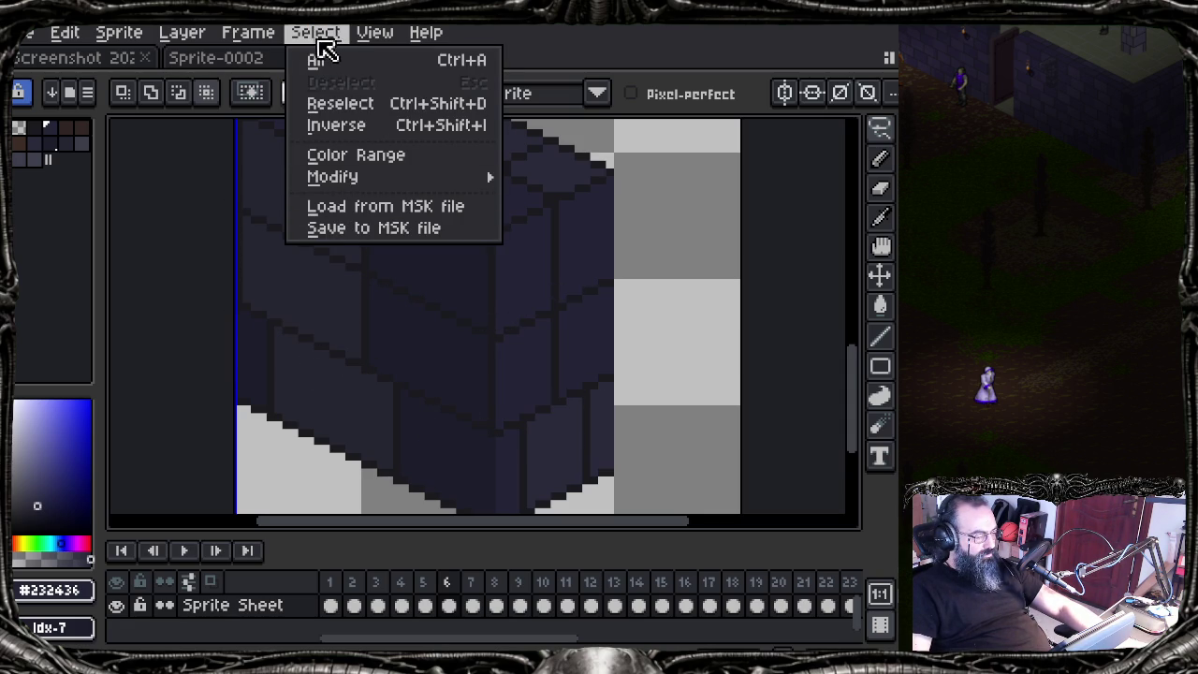
left_click(361, 205)
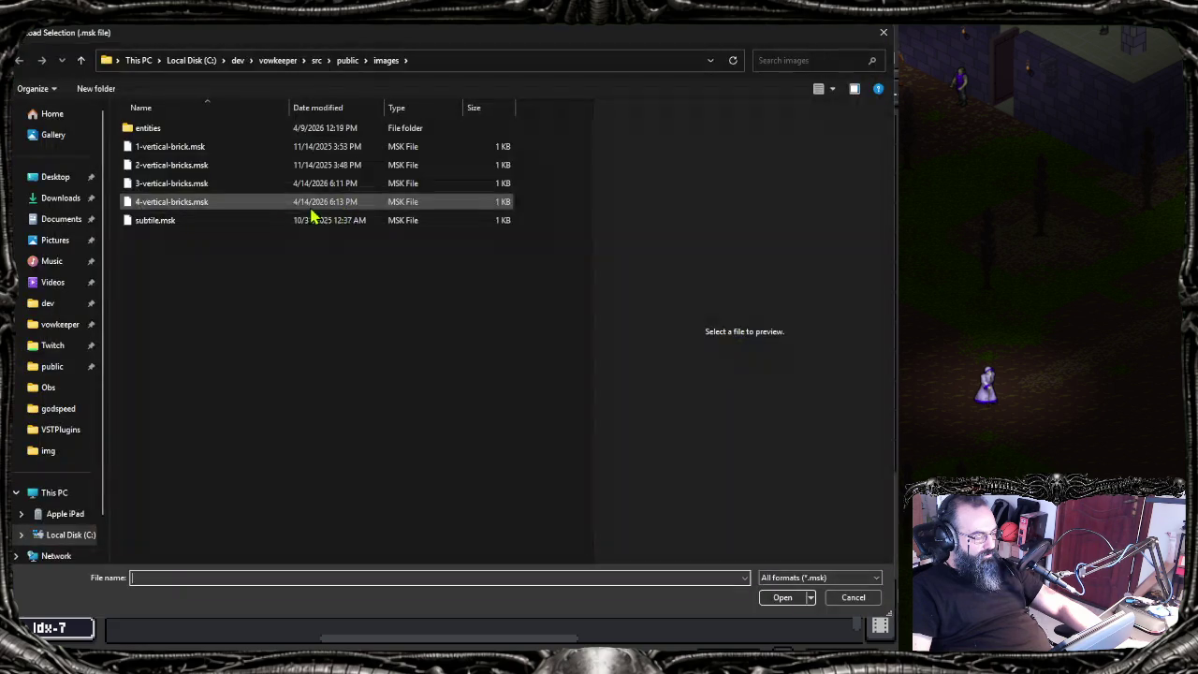
Step: Load the brick .msk file and nudge the selected band in transform mode, confirming it
double_click(159, 203)
scroll(384, 343, "down", 3)
scroll(390, 339, "up", 3)
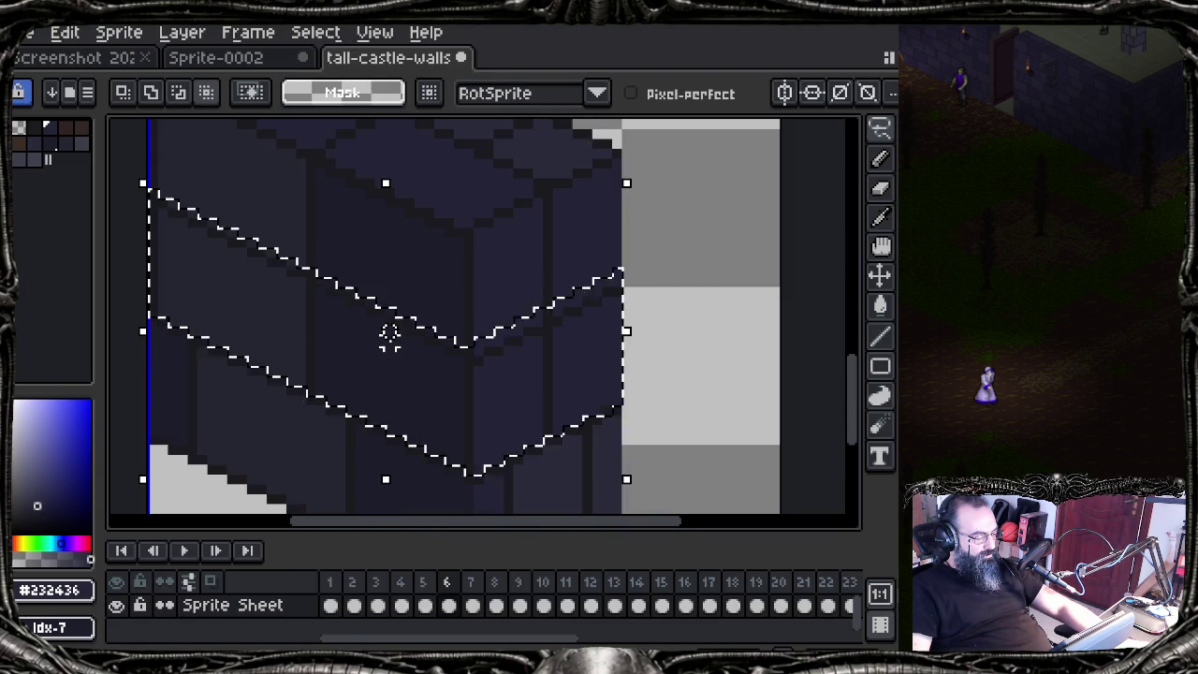
left_click(389, 340)
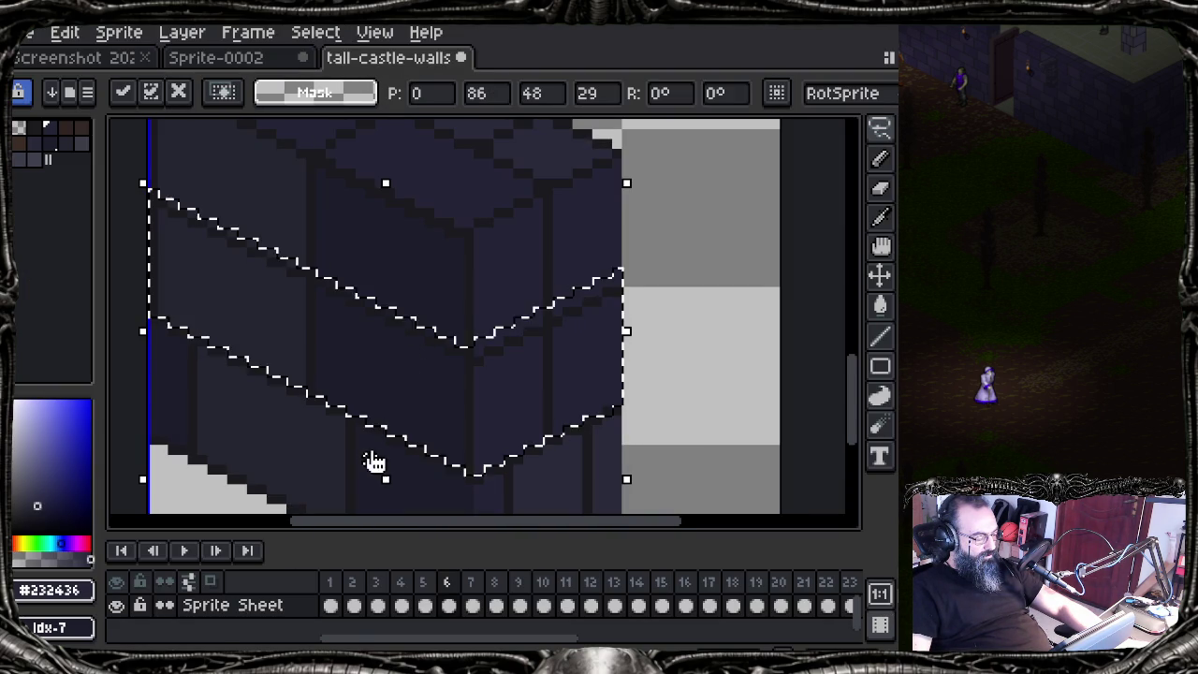
mouse_move(372, 462)
left_mouse_down()
mouse_move(417, 401)
mouse_move(415, 460)
left_mouse_up()
key("Return")
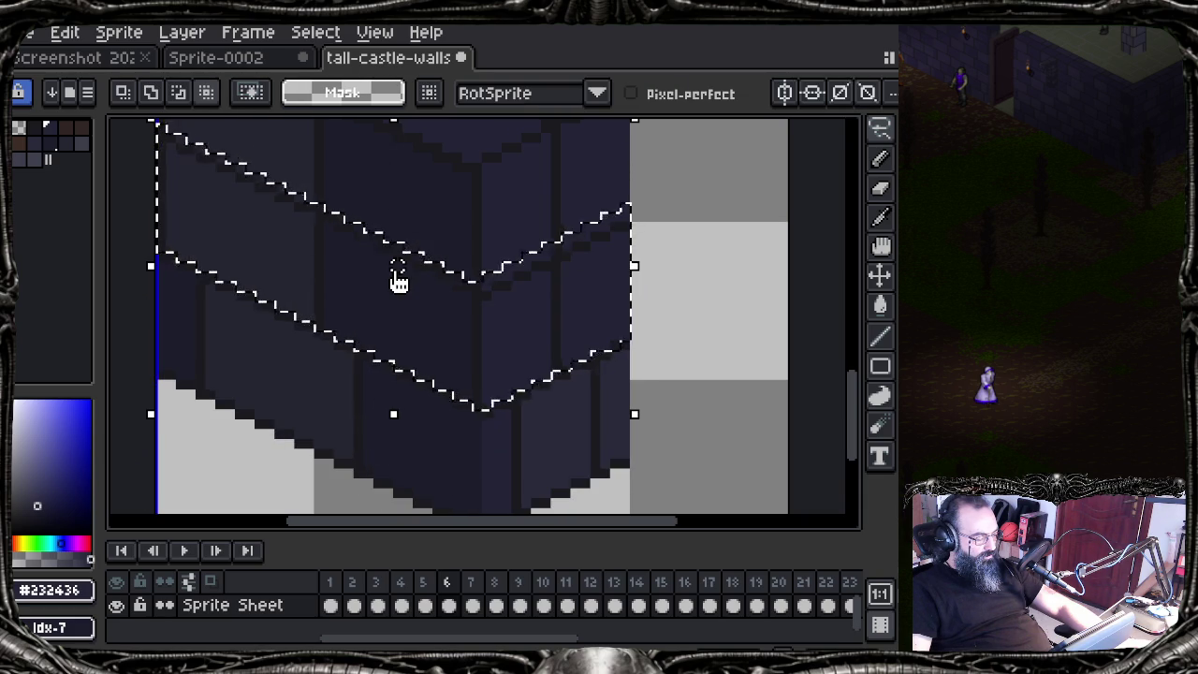
Step: Undo a freehand lasso test, then test-move the wall pixels with the Move tool and undo
left_click(397, 280)
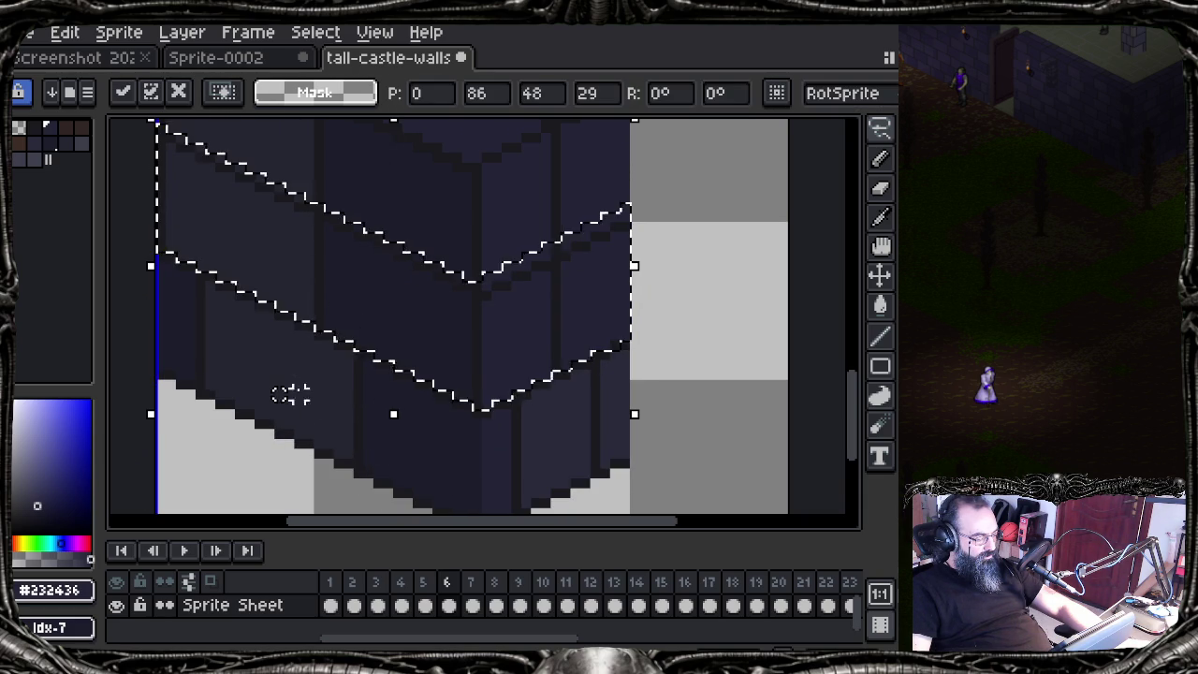
left_click_drag(307, 309, 347, 294)
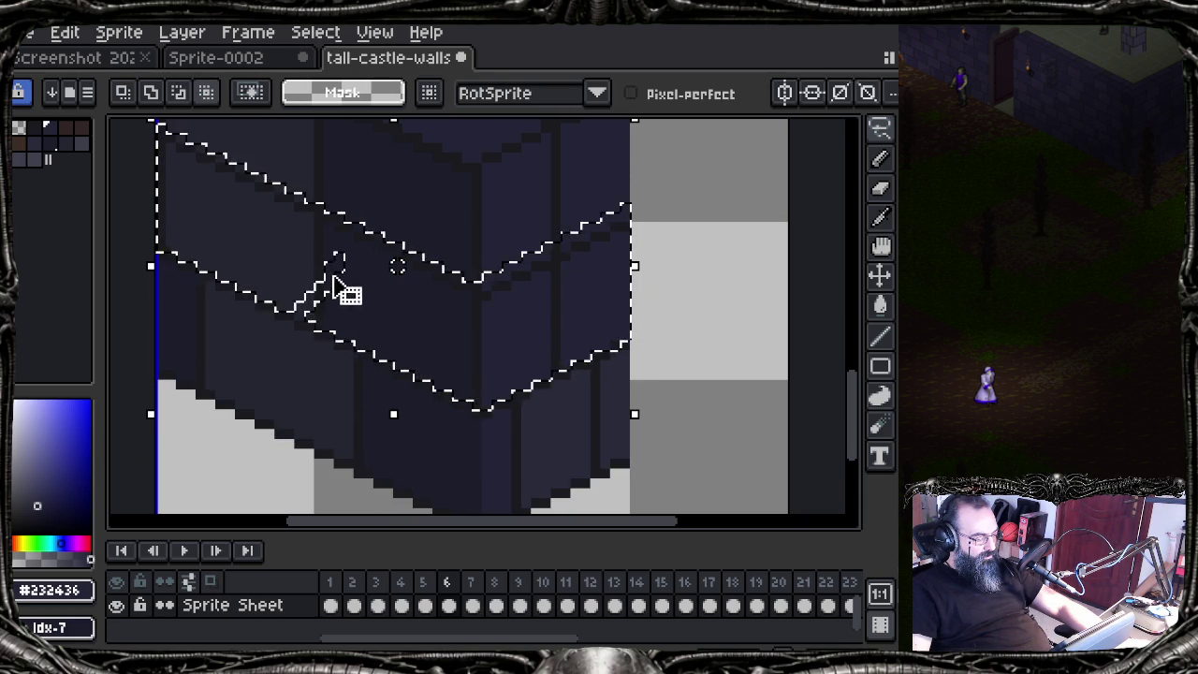
key("ctrl+z")
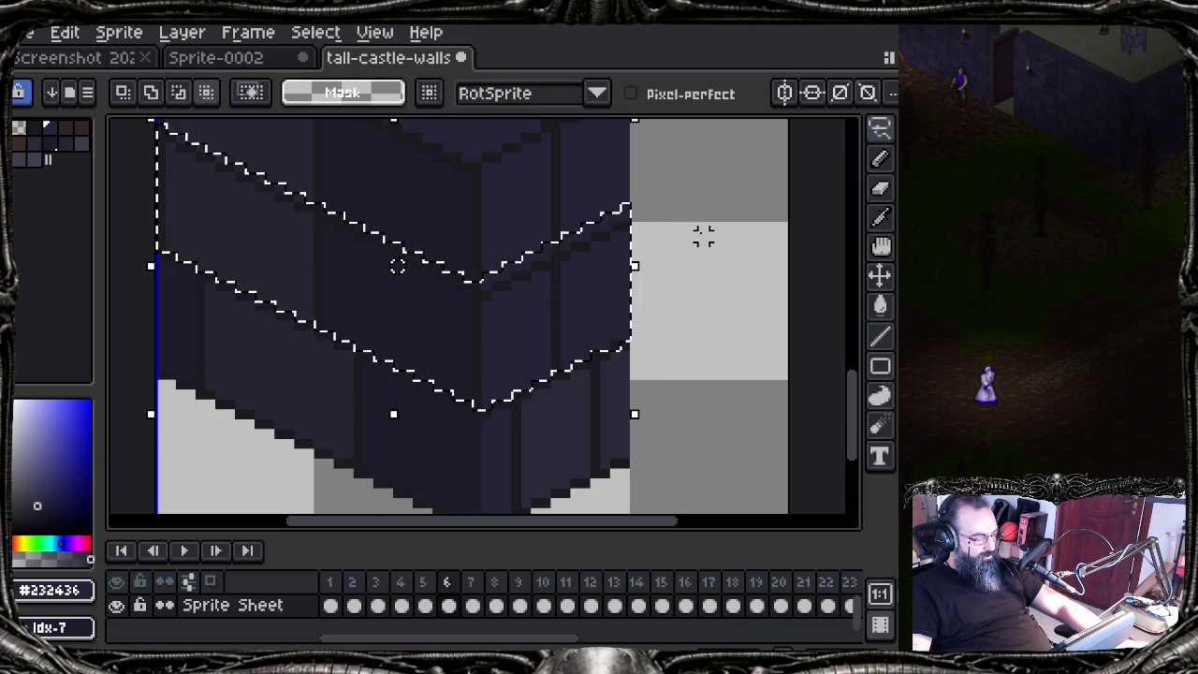
left_click(880, 275)
mouse_move(588, 313)
left_mouse_down()
mouse_move(495, 375)
mouse_move(598, 420)
left_mouse_up()
key("ctrl+z")
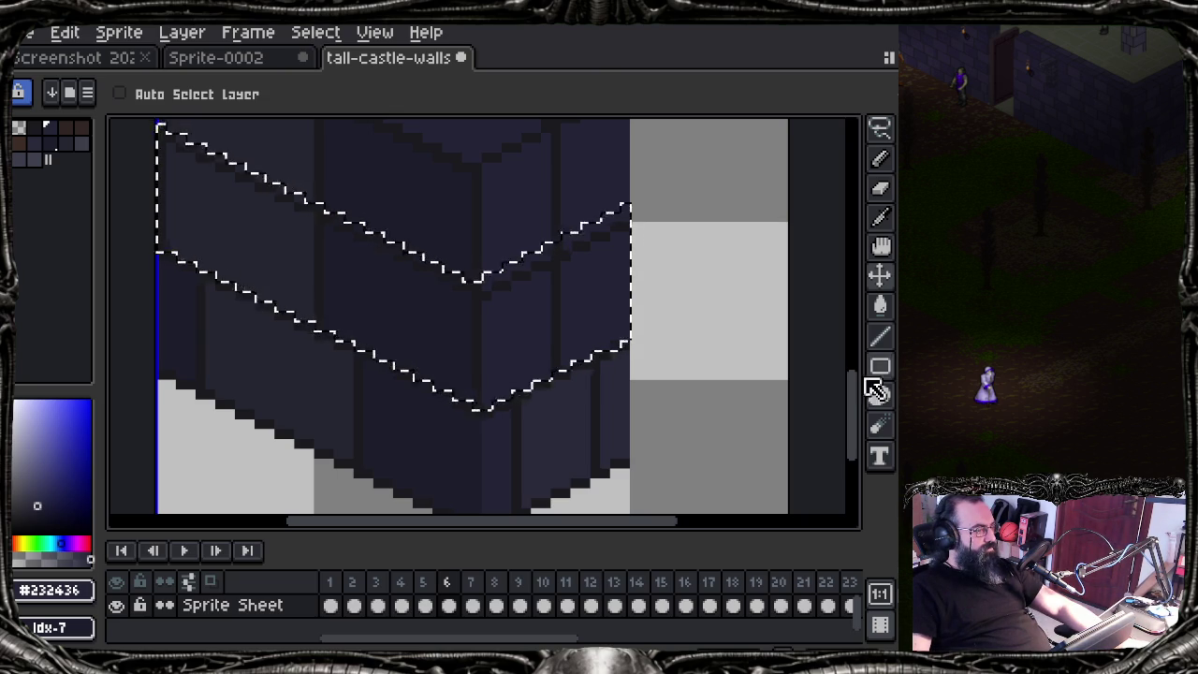
Step: Drag the brick band down twice with the Move tool, undoing each move
left_click_drag(495, 313, 534, 390)
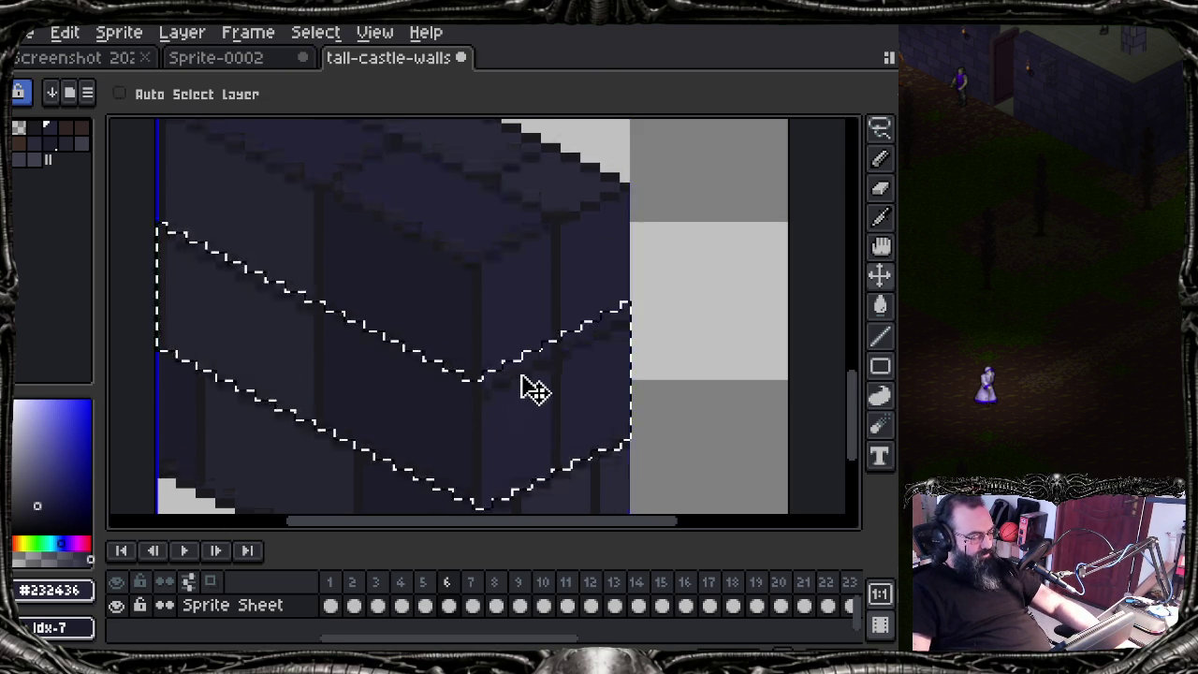
key("ctrl+z")
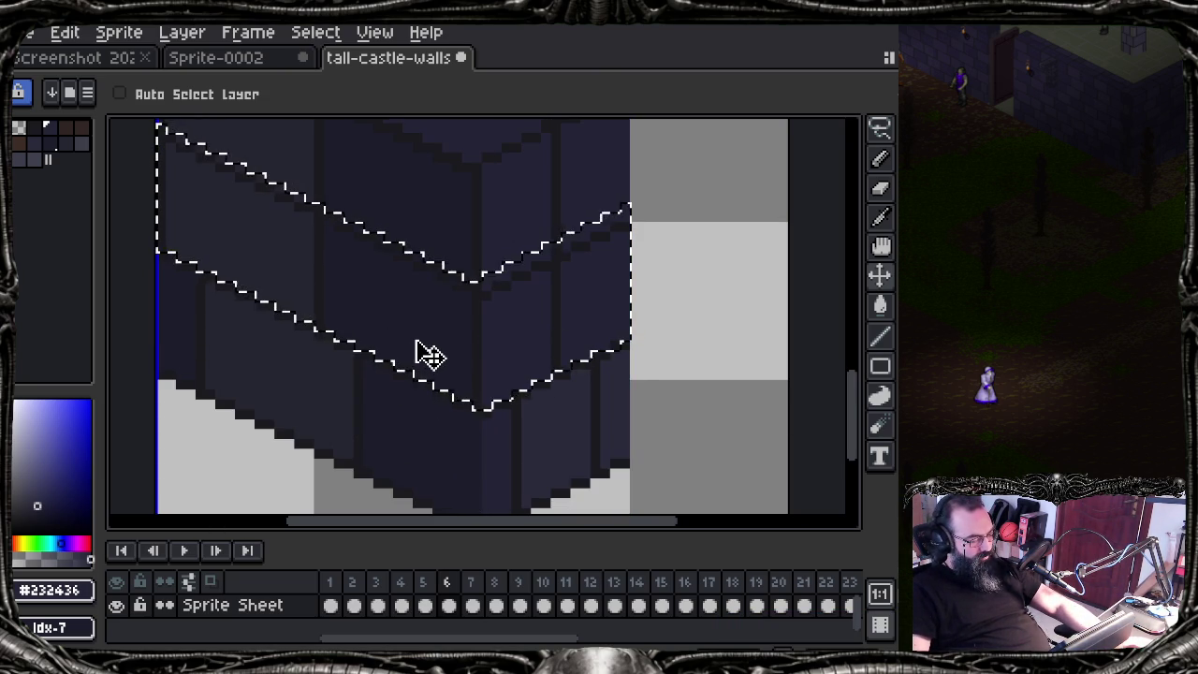
mouse_move(419, 347)
left_mouse_down()
mouse_move(455, 350)
mouse_move(449, 391)
mouse_move(468, 369)
mouse_move(454, 420)
mouse_move(489, 447)
mouse_move(489, 433)
left_mouse_up()
key("ctrl+z")
key("ctrl+z")
key("ctrl+z")
key("ctrl+z")
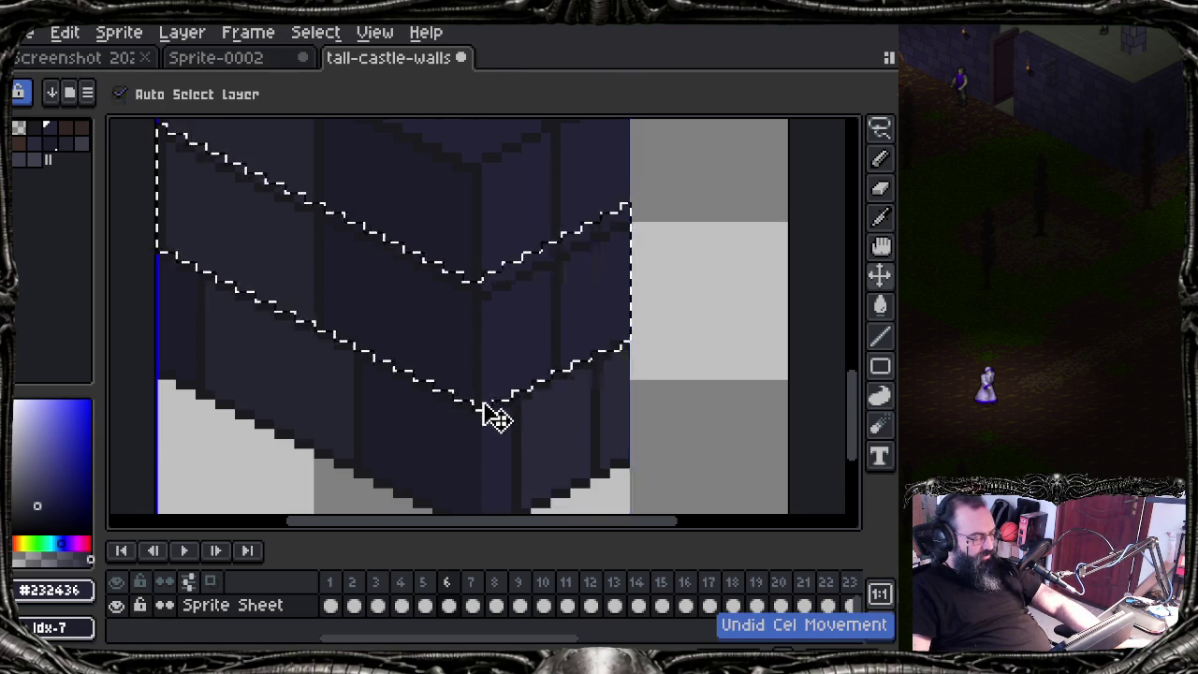
Step: Turn automatic layer picking off and deselect everything with Ctrl+D
key("ctrl")
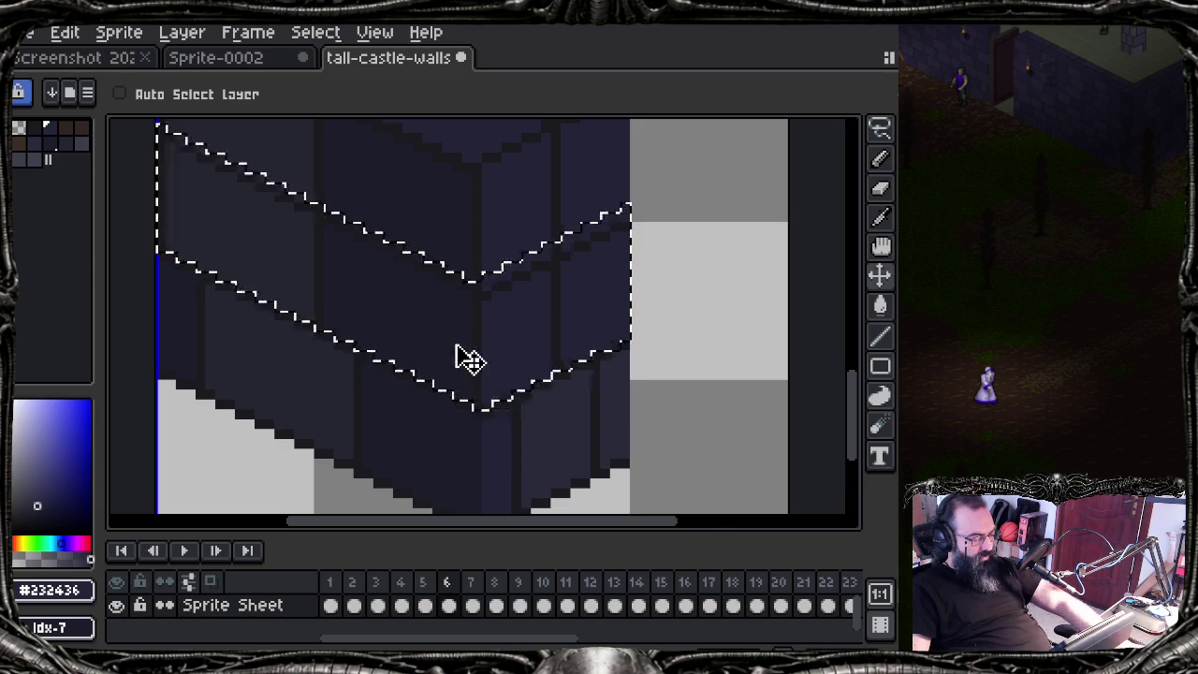
scroll(463, 356, "down", 2)
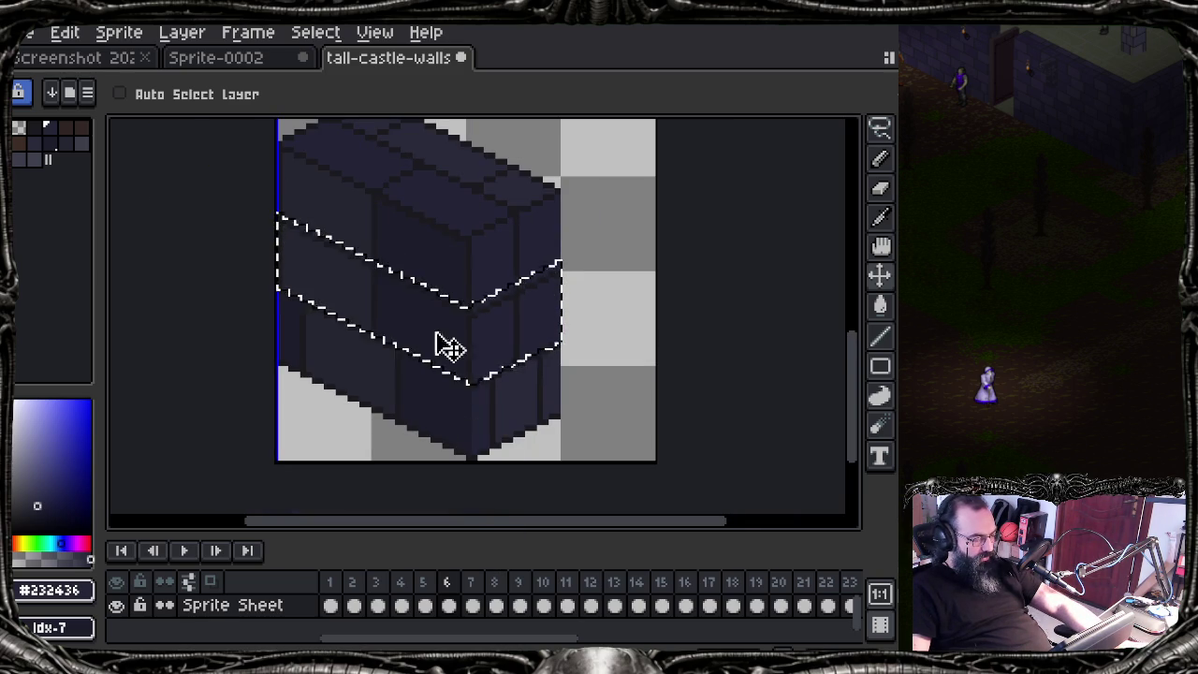
key("ctrl+d")
scroll(457, 328, "up", 5)
scroll(455, 393, "up", 3)
left_click(267, 42)
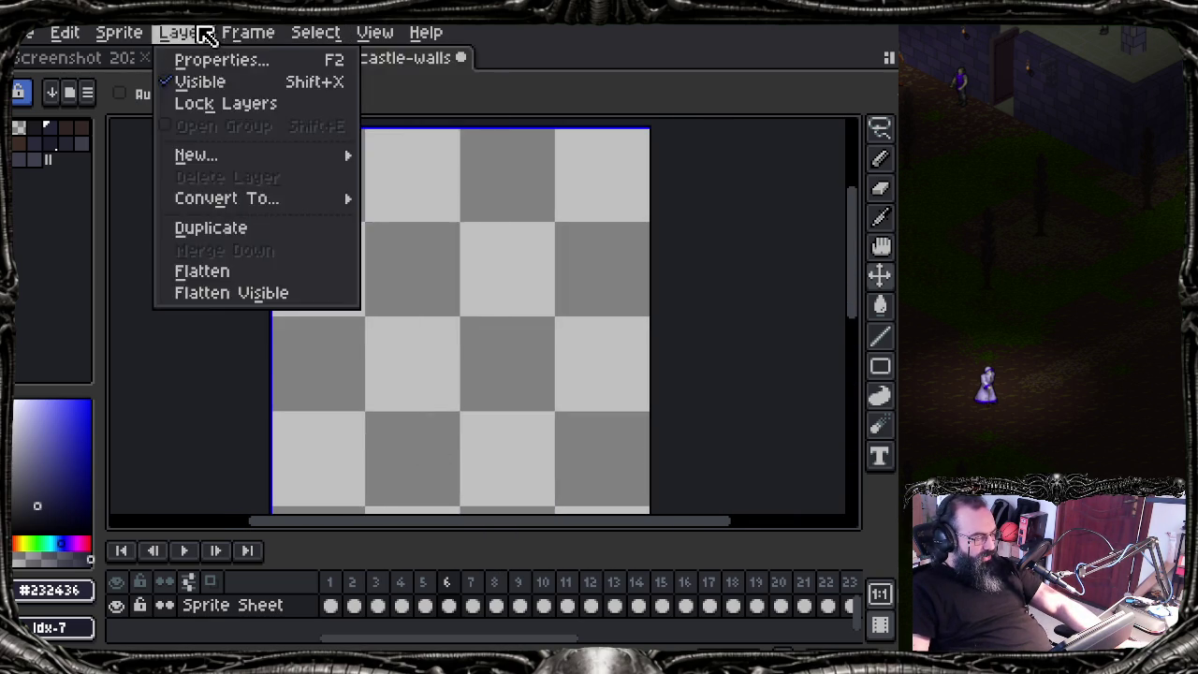
Step: Reload the brick mask file, test-drag the band, and clear the selection with Ctrl+D
left_click(397, 234)
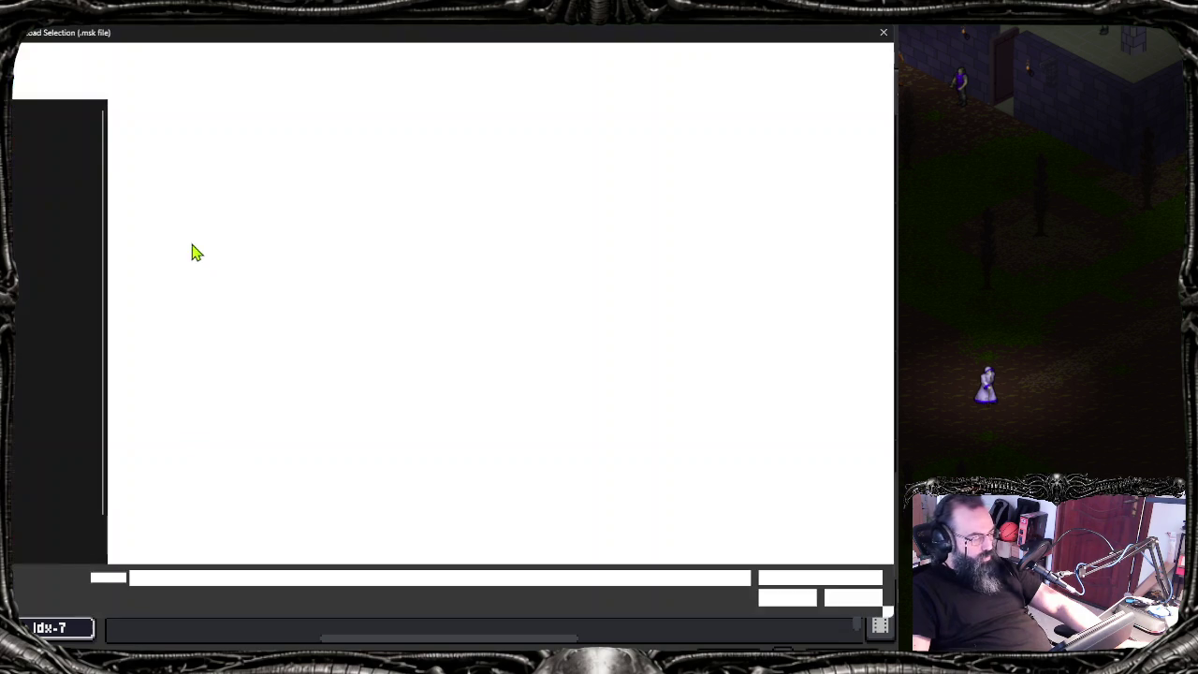
double_click(200, 222)
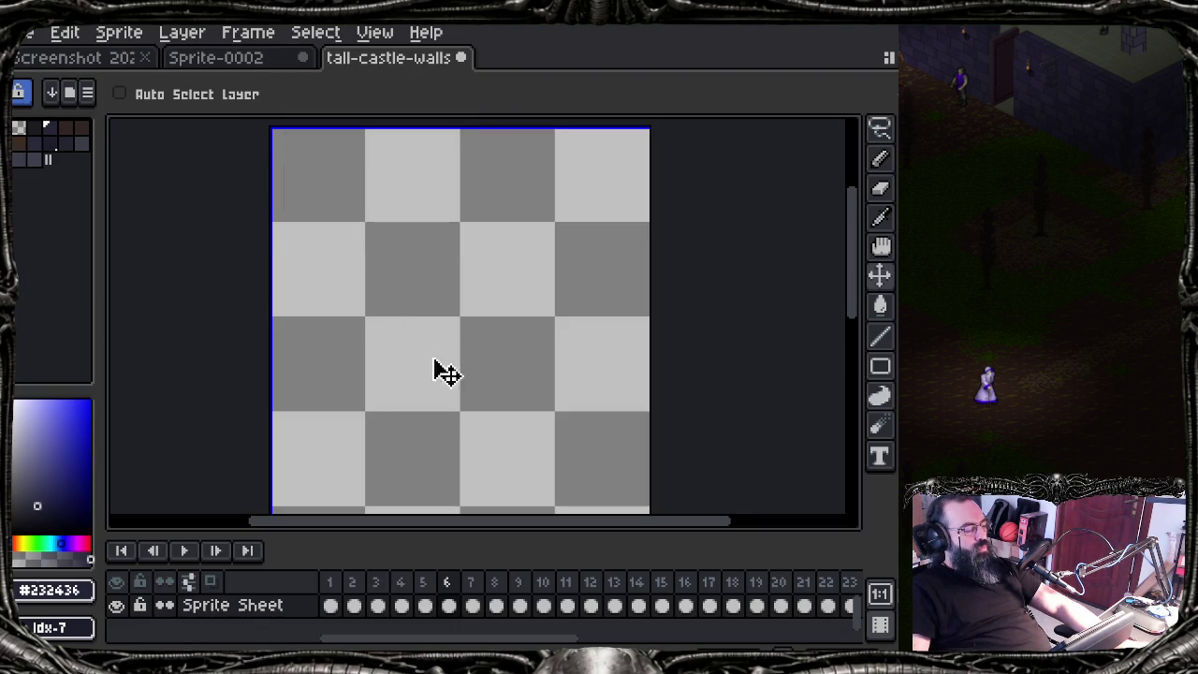
scroll(420, 337, "down", 5)
scroll(543, 147, "down", 2)
mouse_move(465, 328)
left_mouse_down()
mouse_move(475, 377)
mouse_move(414, 344)
left_mouse_up()
key("ctrl+d")
scroll(414, 344, "up", 1)
scroll(417, 351, "up", 1)
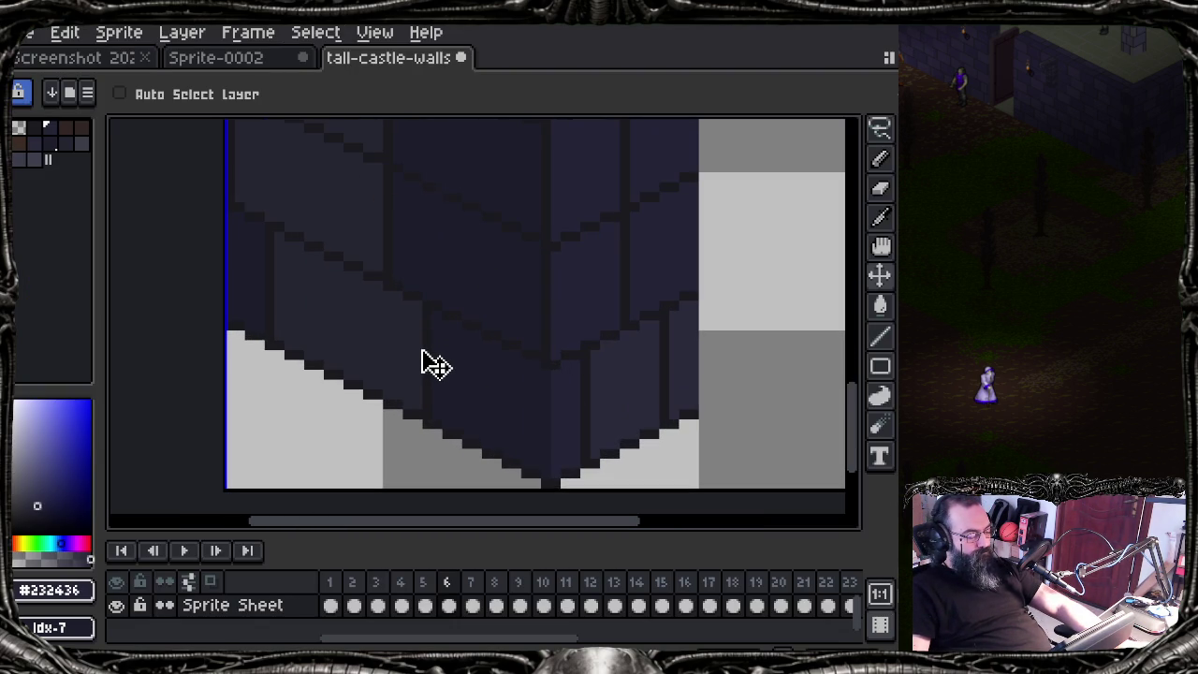
Step: Browse the menus, bring the wall back into view, and switch to the Rectangular Marquee
left_click(135, 35)
mouse_move(375, 32)
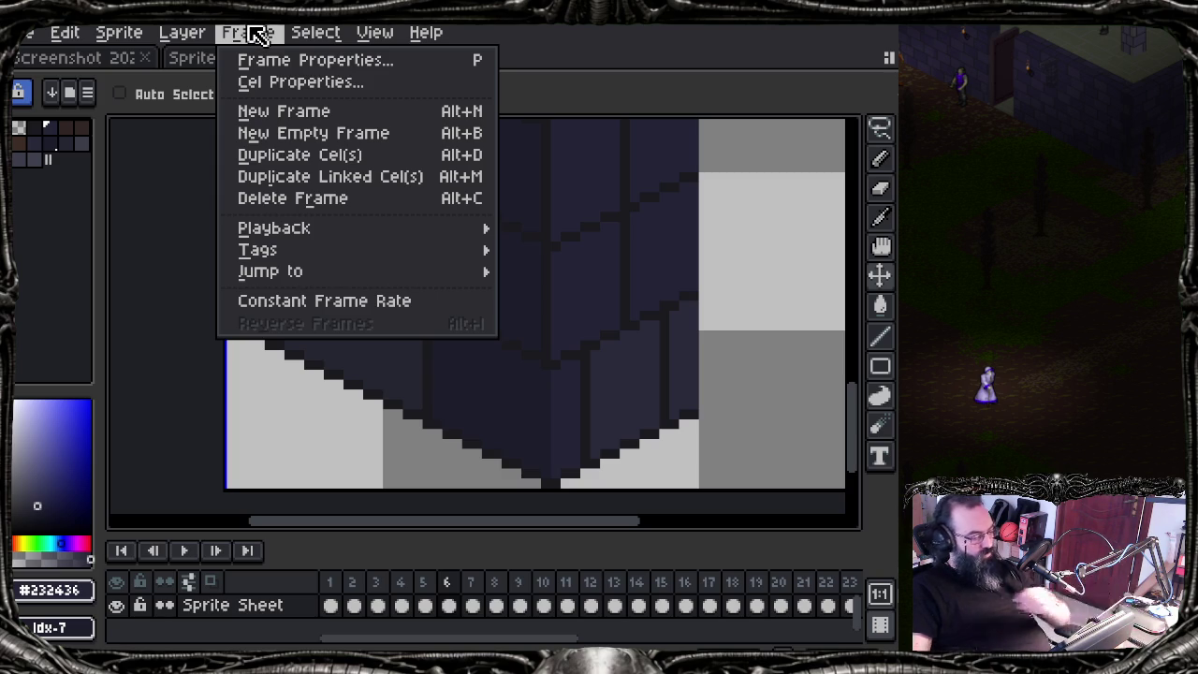
mouse_move(315, 32)
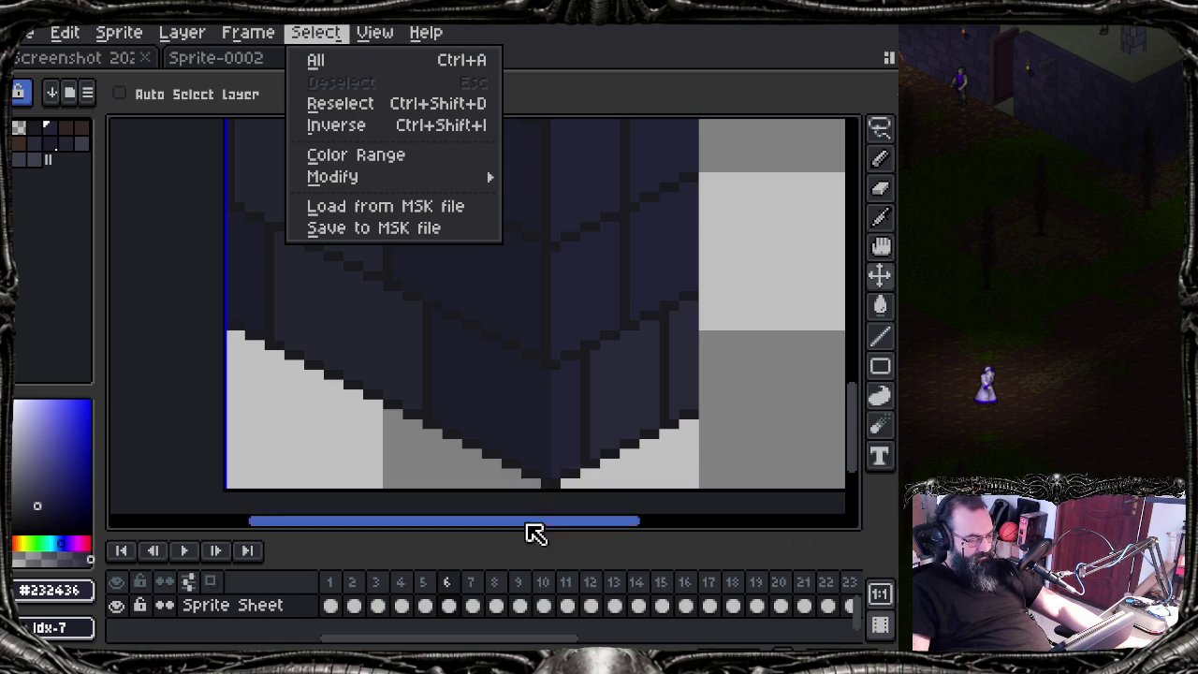
left_click(715, 296)
scroll(709, 305, "down", 1)
scroll(695, 289, "down", 1)
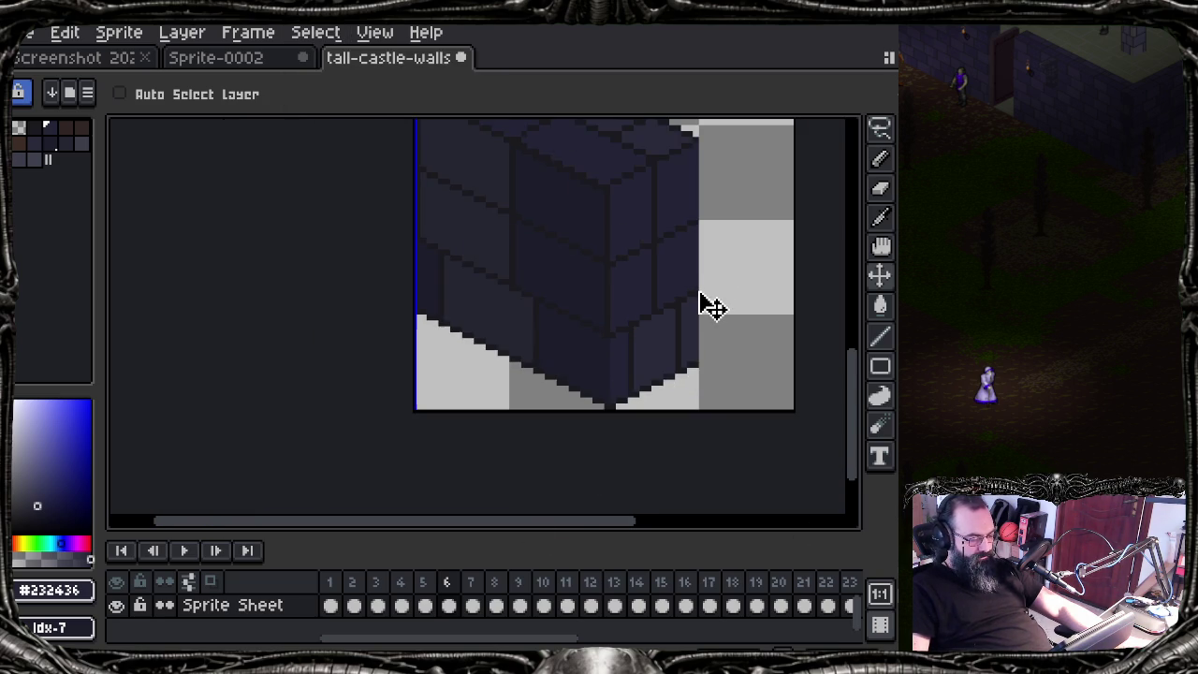
scroll(590, 327, "up", 1)
scroll(496, 309, "up", 1)
mouse_move(387, 323)
left_mouse_down()
mouse_move(347, 334)
mouse_move(315, 308)
left_mouse_up()
scroll(365, 342, "up", 1)
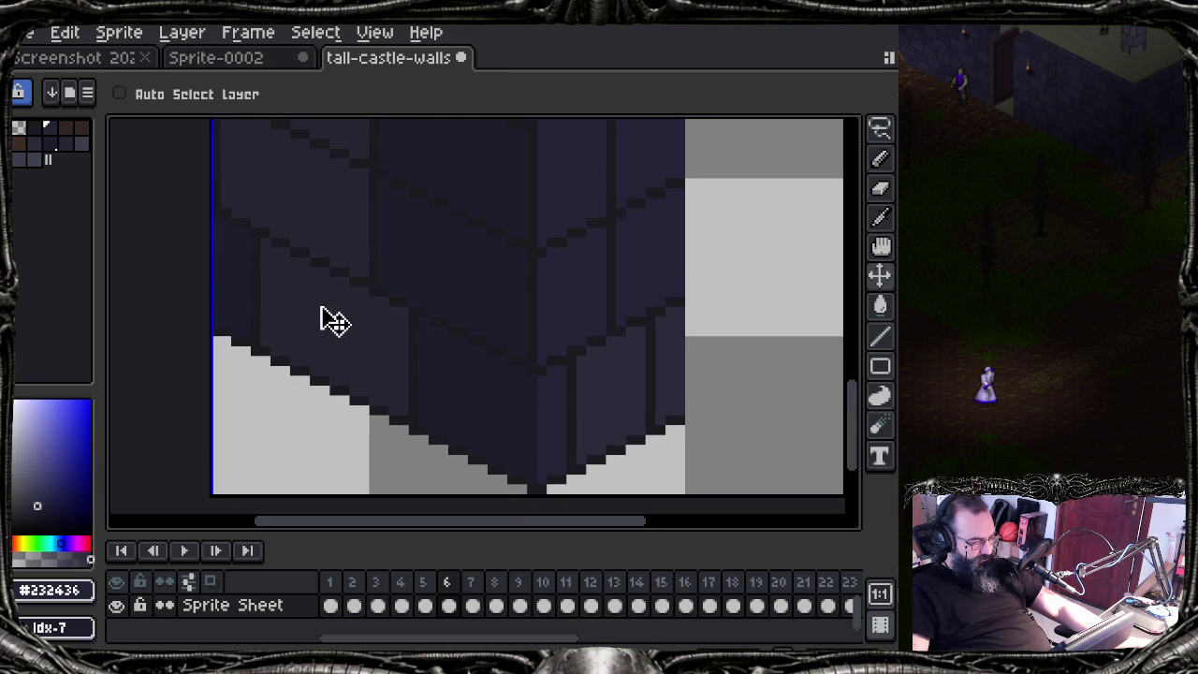
key("m")
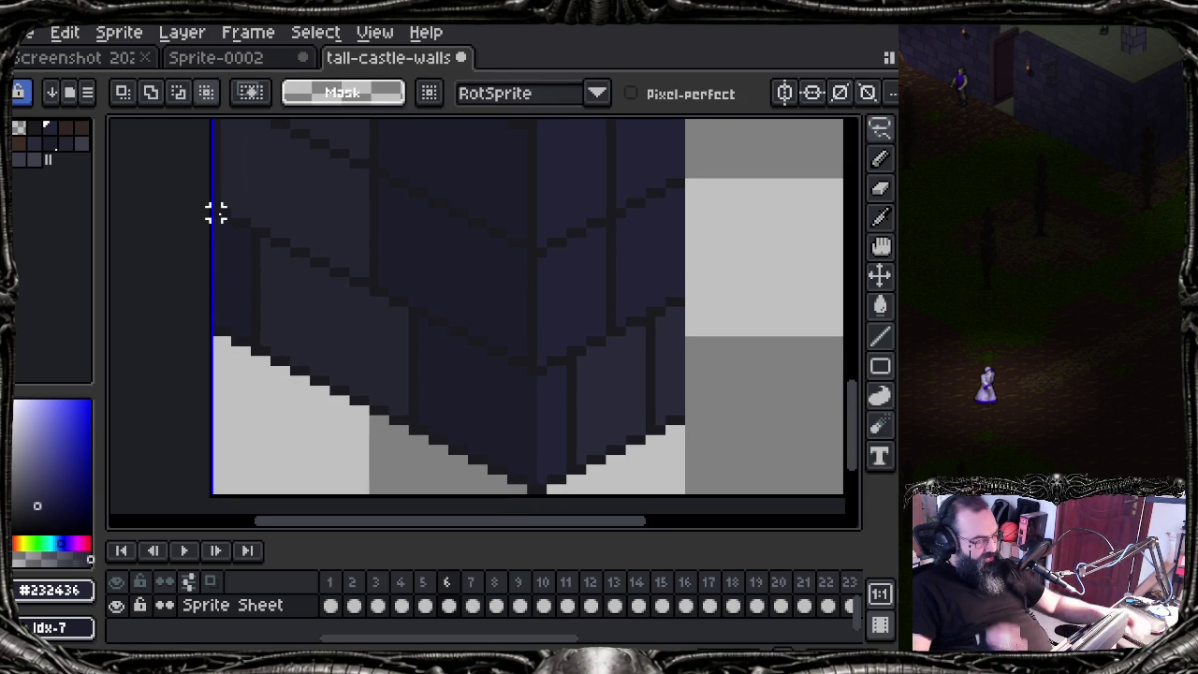
Step: Trace a first lasso outline around the block's lower front, then undo the botched attempt
left_click_drag(295, 281, 254, 277)
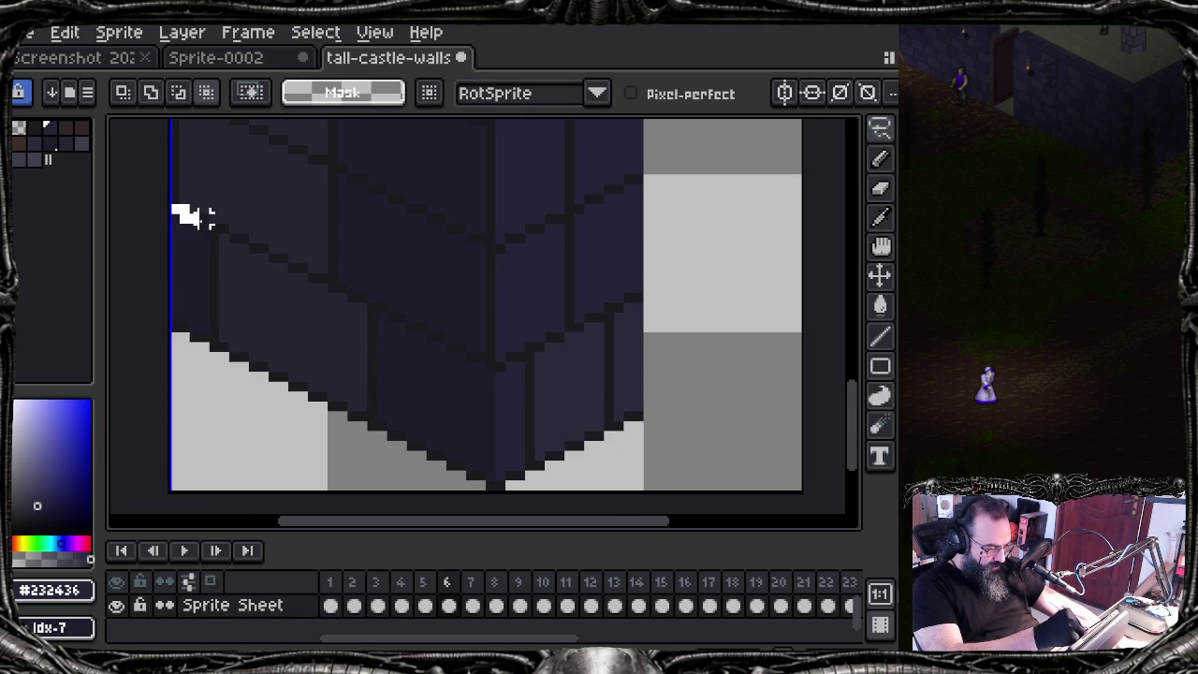
left_click_drag(203, 228, 223, 227)
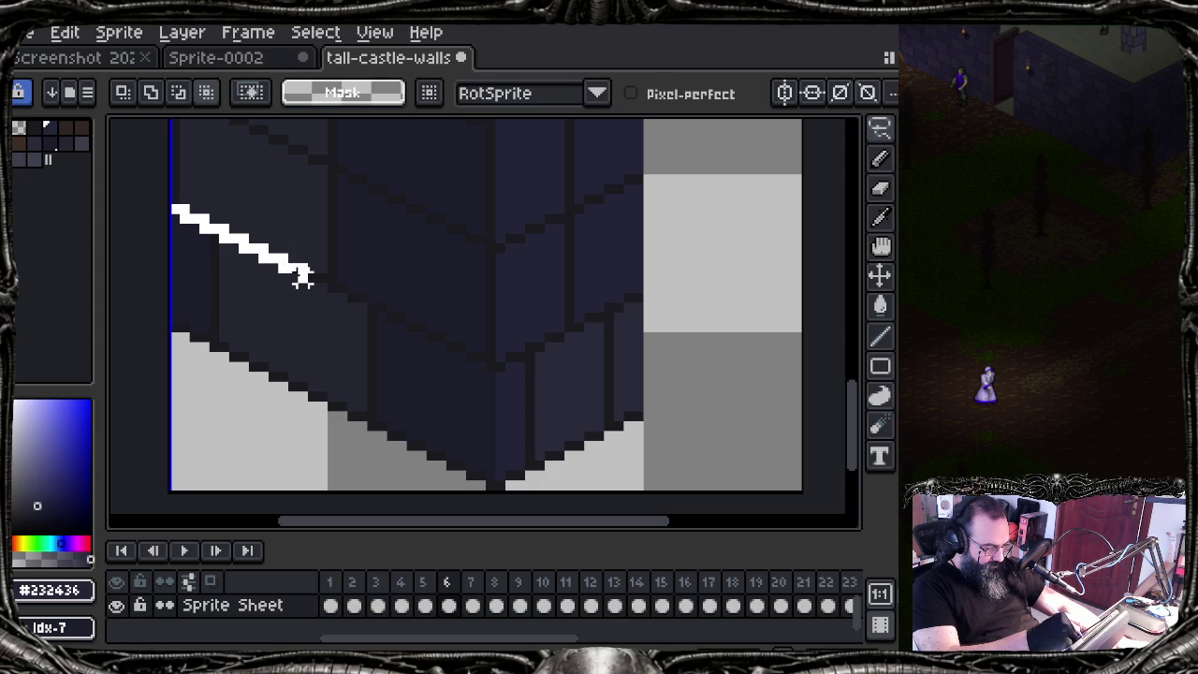
left_click_drag(301, 278, 322, 288)
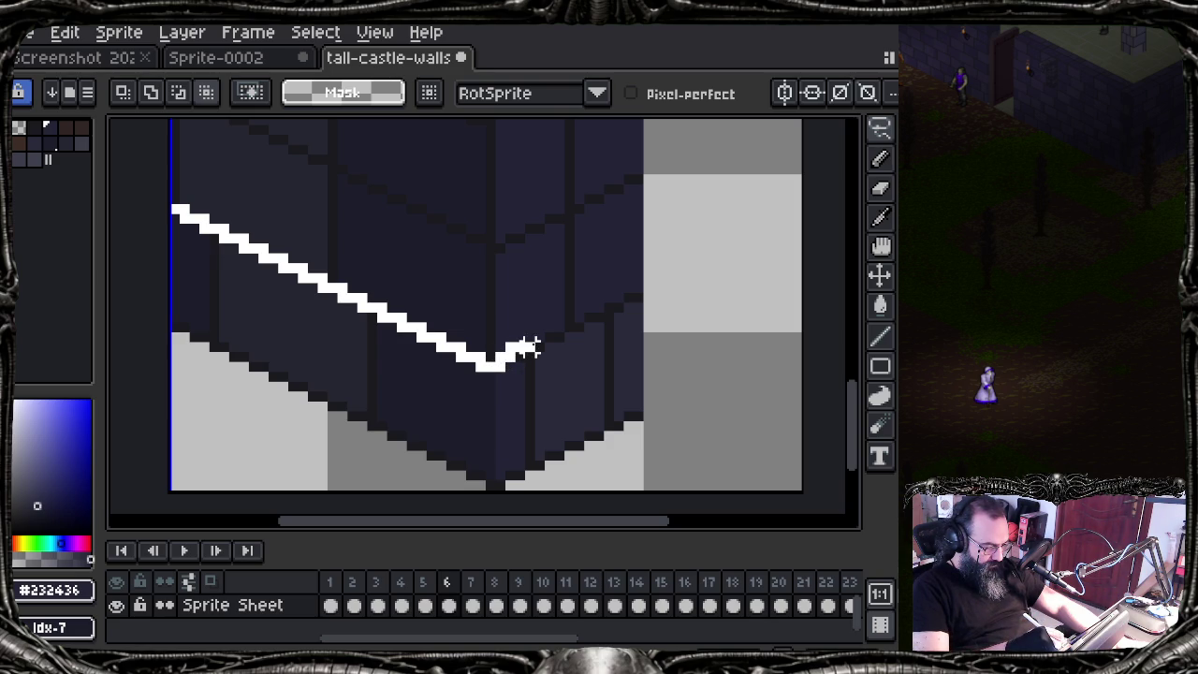
left_click_drag(530, 337, 550, 339)
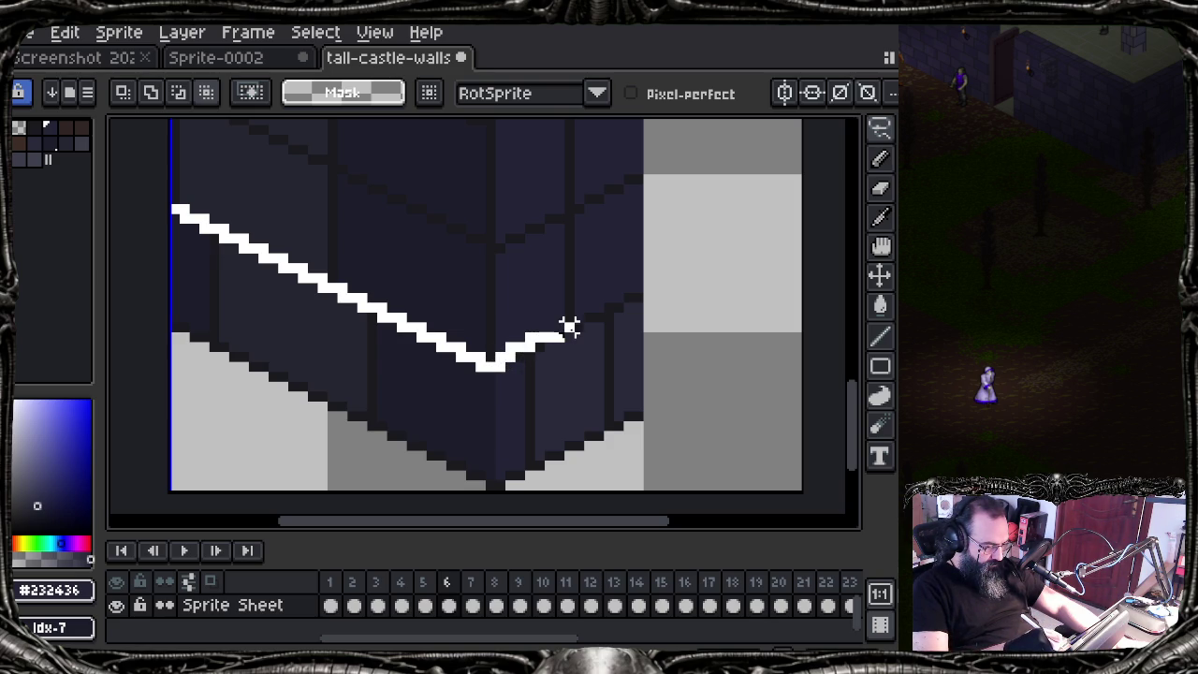
mouse_move(636, 297)
left_mouse_down()
mouse_move(655, 396)
mouse_move(549, 499)
mouse_move(240, 433)
mouse_move(134, 298)
left_mouse_up()
key("ctrl+z")
key("ctrl+z")
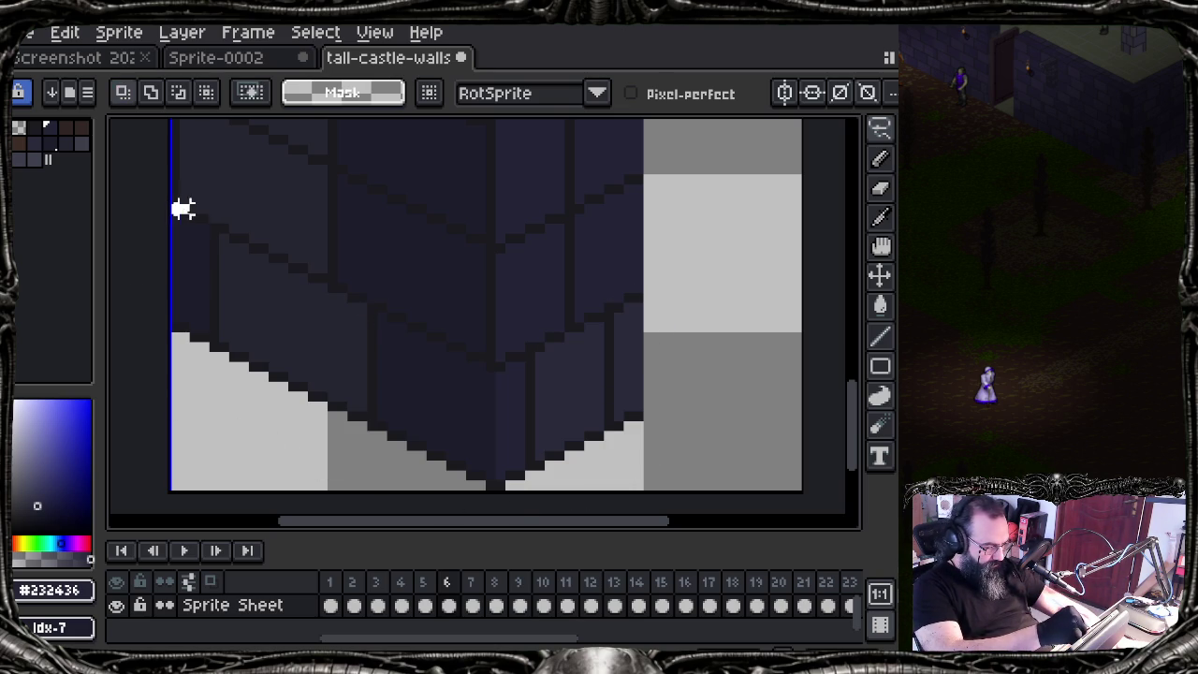
Step: Retrace the lasso from the block's left edge along the brick steps to the corner and close it
left_click_drag(230, 227, 222, 236)
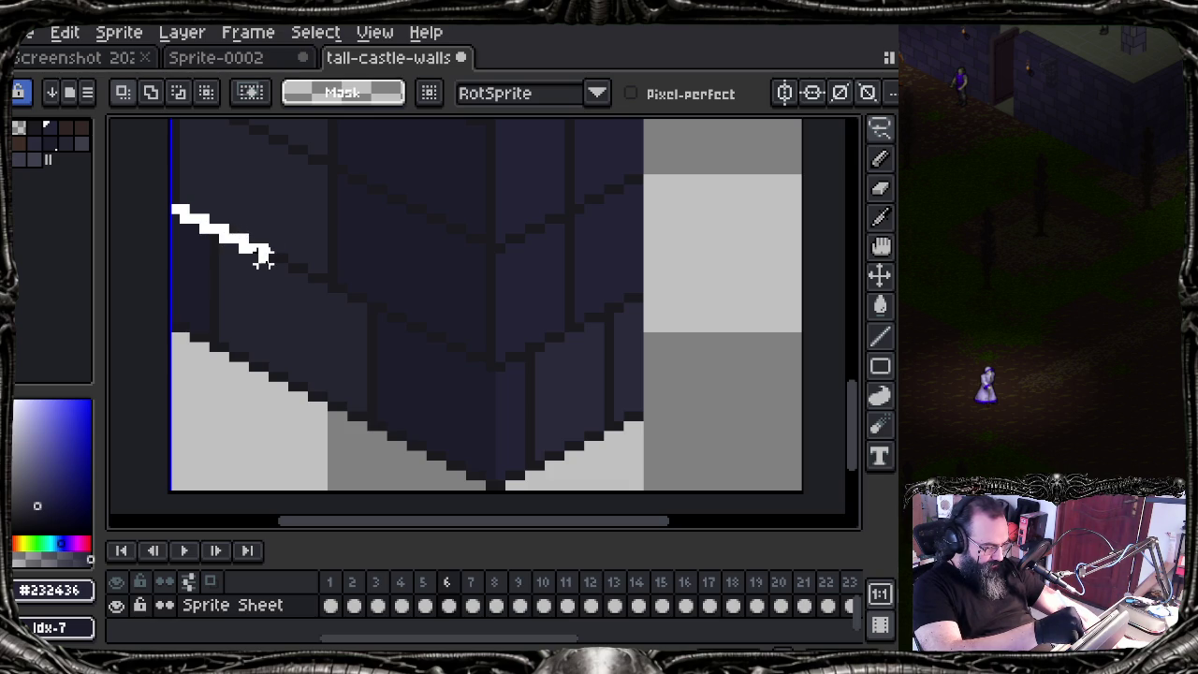
left_click_drag(316, 277, 322, 277)
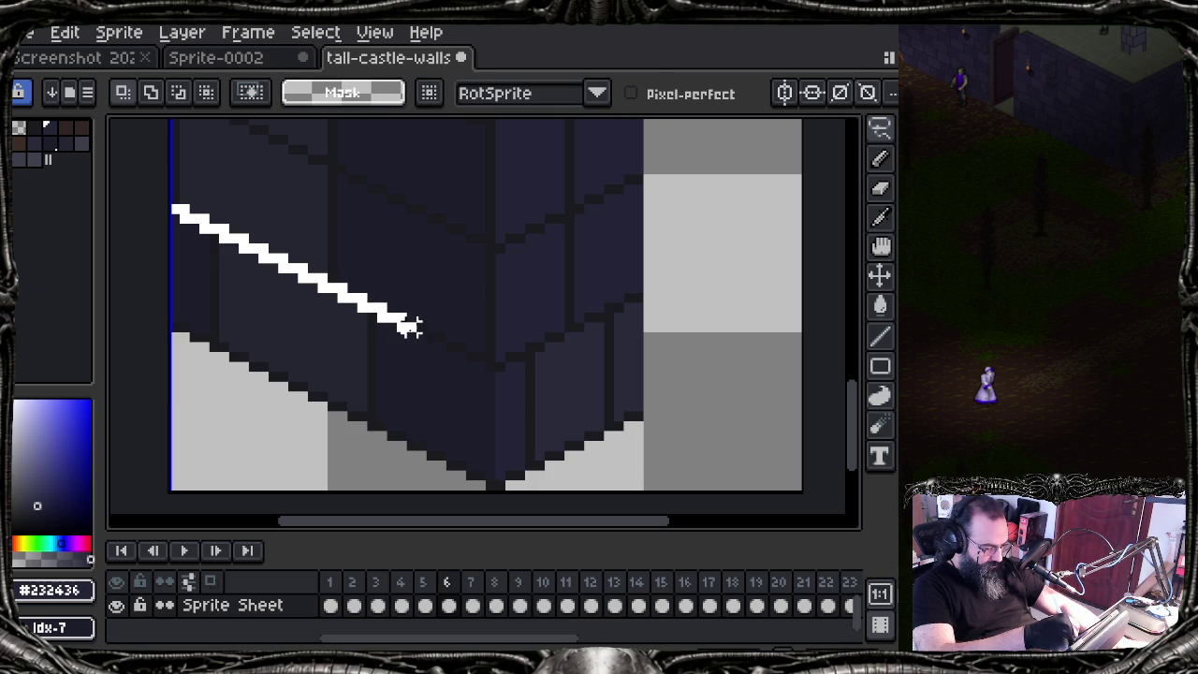
left_click_drag(431, 351, 442, 346)
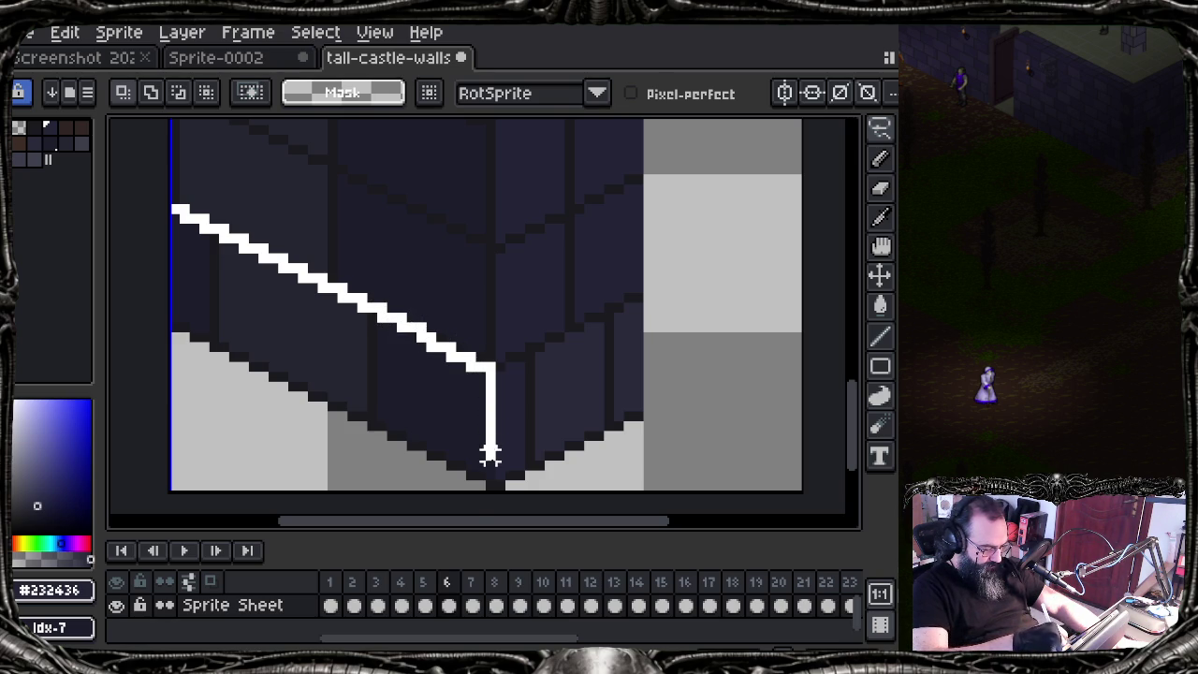
left_click_drag(490, 404, 134, 298)
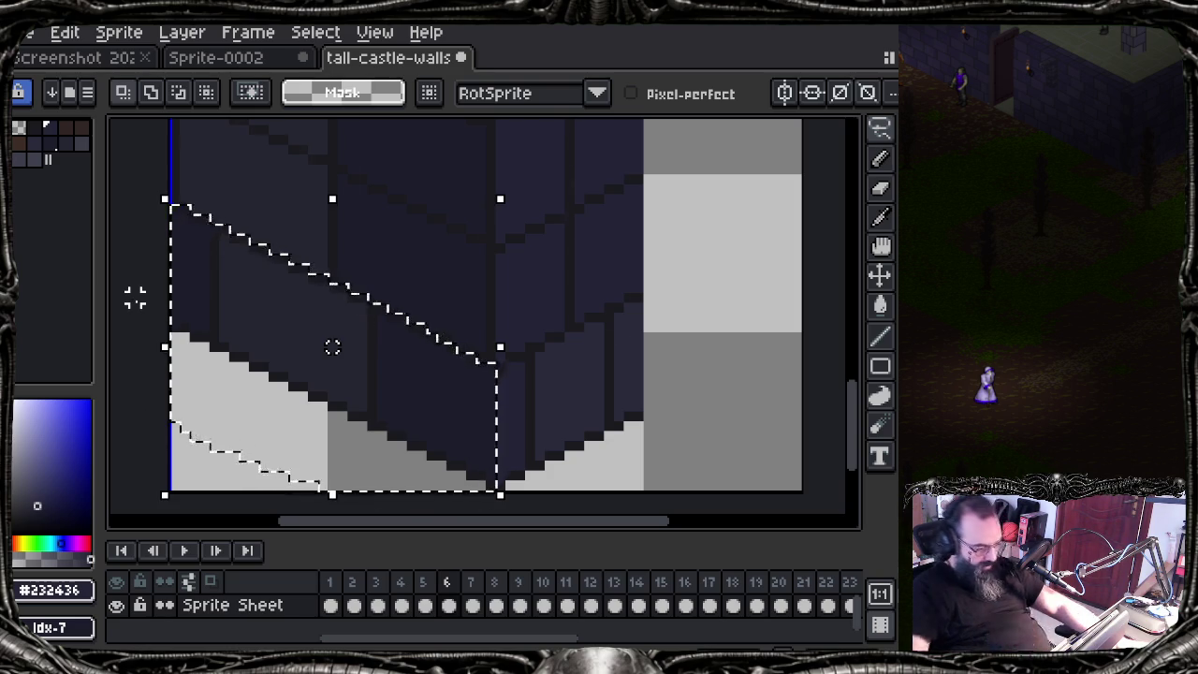
Step: Trim the lasso selection's stair edge in subtract mode
scroll(454, 387, "up", 2)
scroll(564, 364, "up", 1)
scroll(420, 292, "up", 1)
left_click_drag(420, 292, 292, 256)
left_click_drag(388, 278, 356, 313)
left_click(178, 91)
left_click_drag(357, 282, 449, 343)
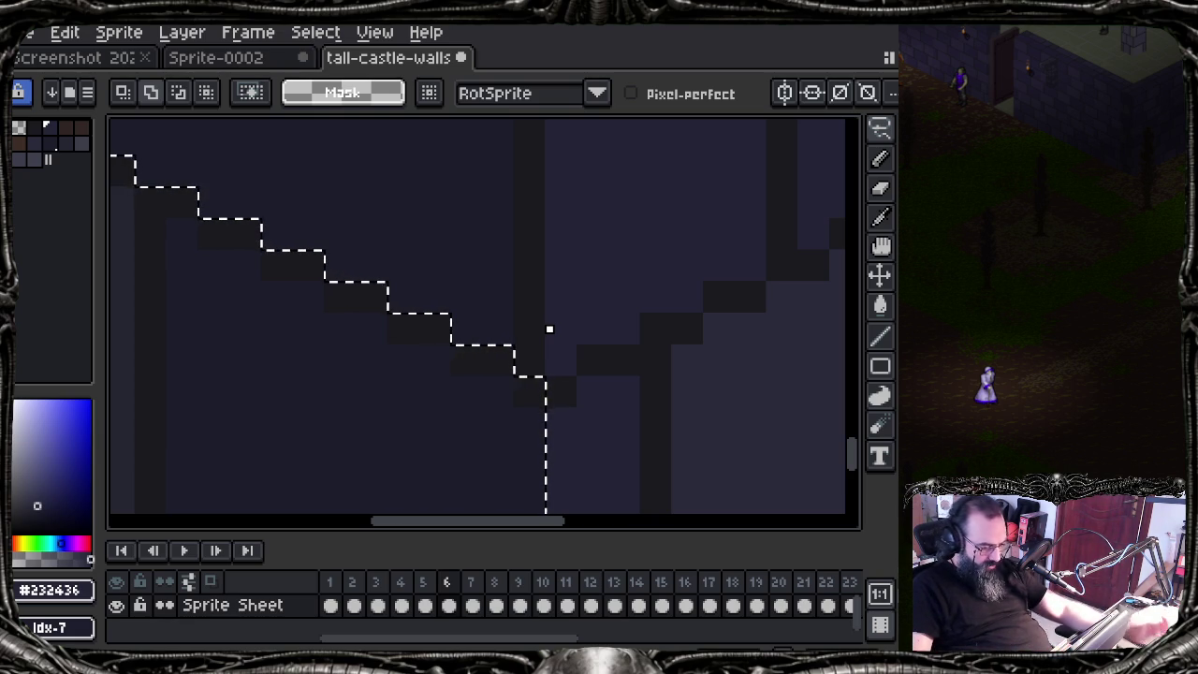
Step: Retrace the selection edge up the block's right face
scroll(465, 264, "down", 3)
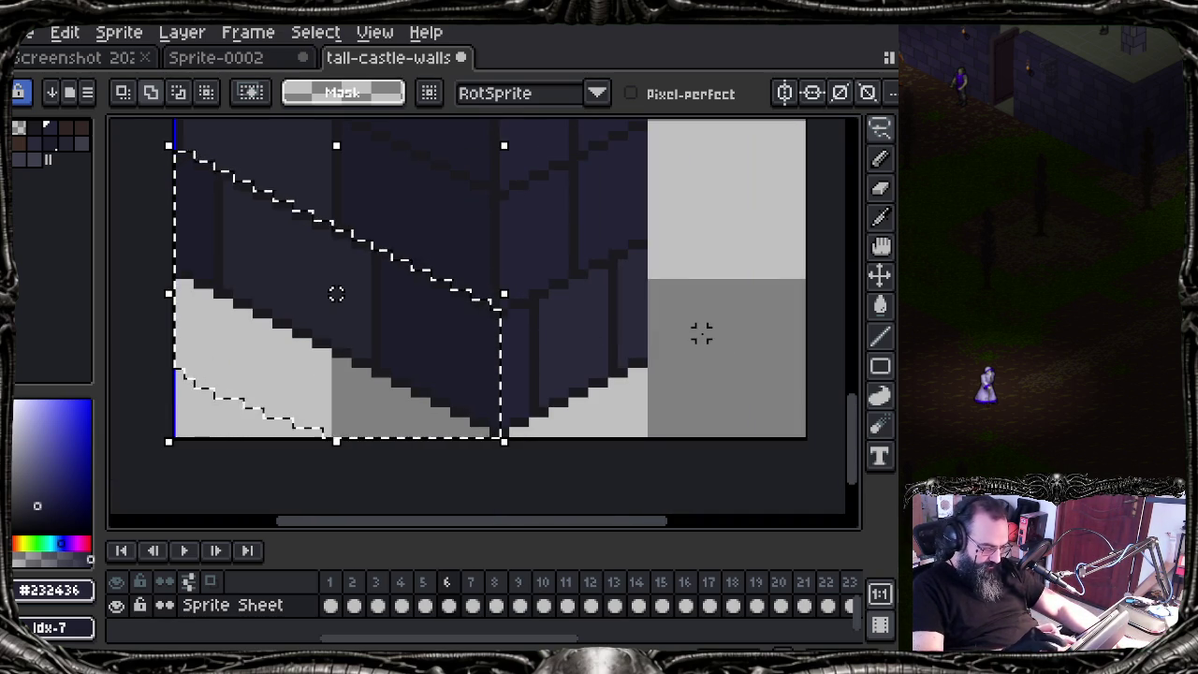
scroll(680, 321, "up", 1)
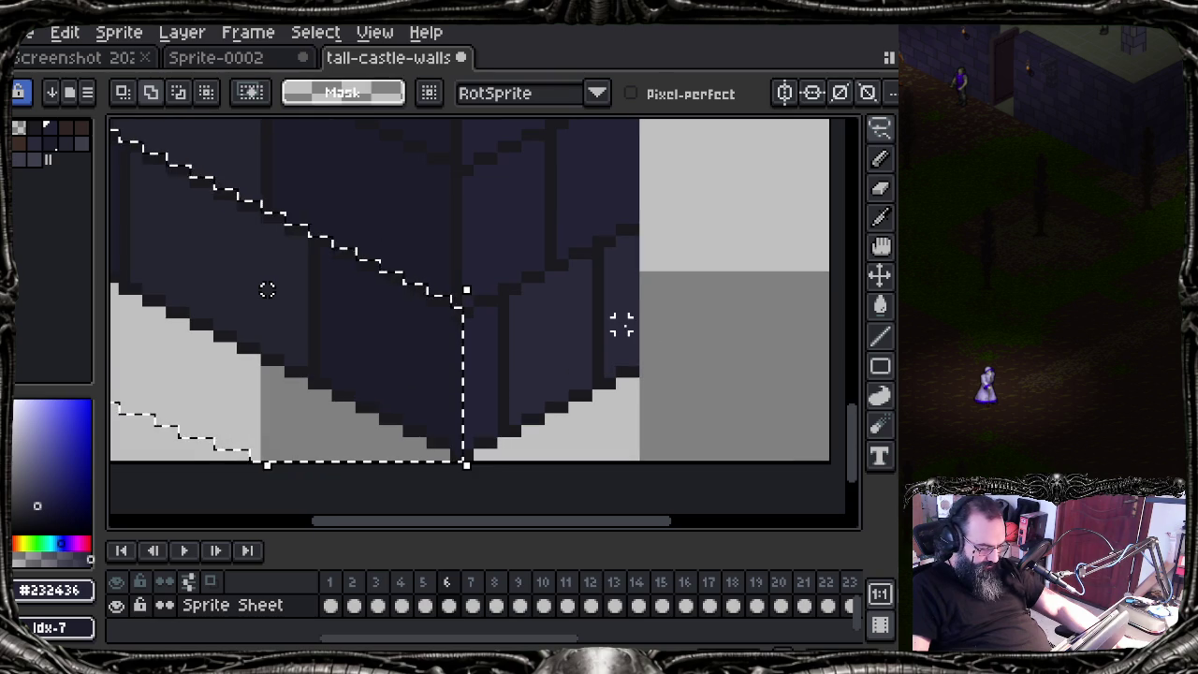
scroll(621, 324, "up", 1)
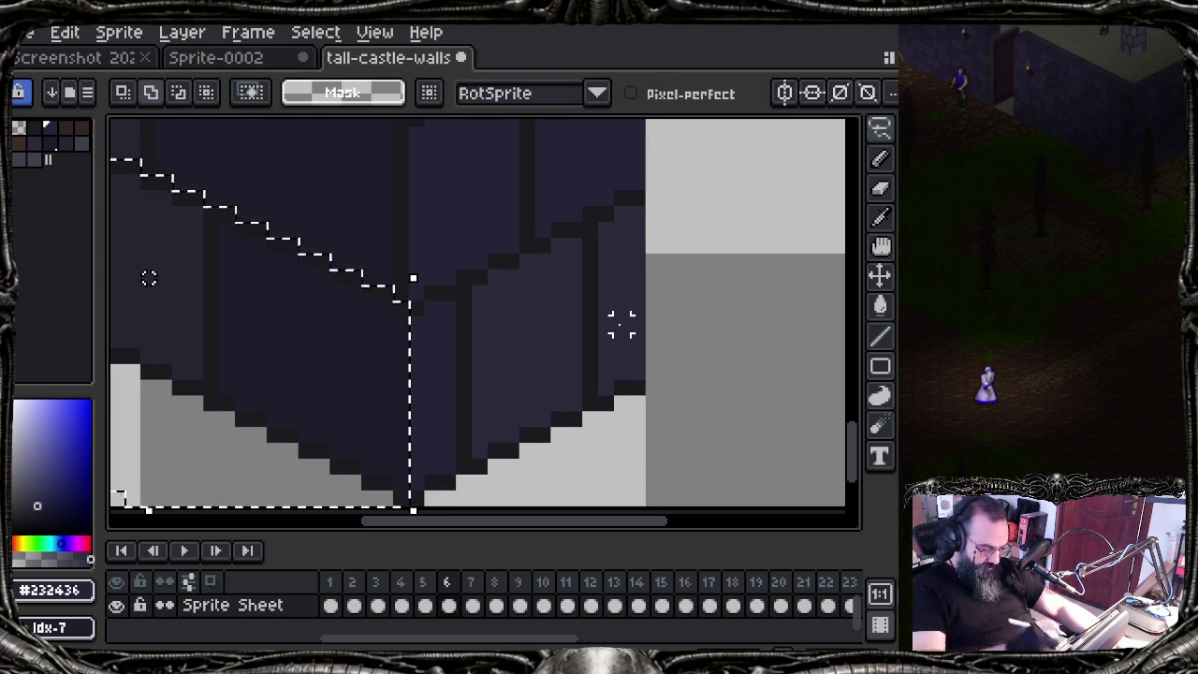
mouse_move(425, 307)
left_mouse_down()
mouse_move(527, 263)
mouse_move(625, 197)
mouse_move(655, 210)
mouse_move(505, 500)
left_mouse_up()
scroll(655, 421, "down", 3)
scroll(556, 342, "right", 2)
scroll(532, 462, "up", 5)
scroll(593, 415, "up", 1)
Step: Transform the selection, lifting the bricks 24 pixels from Y 99 to 75, and commit
key("ctrl+t")
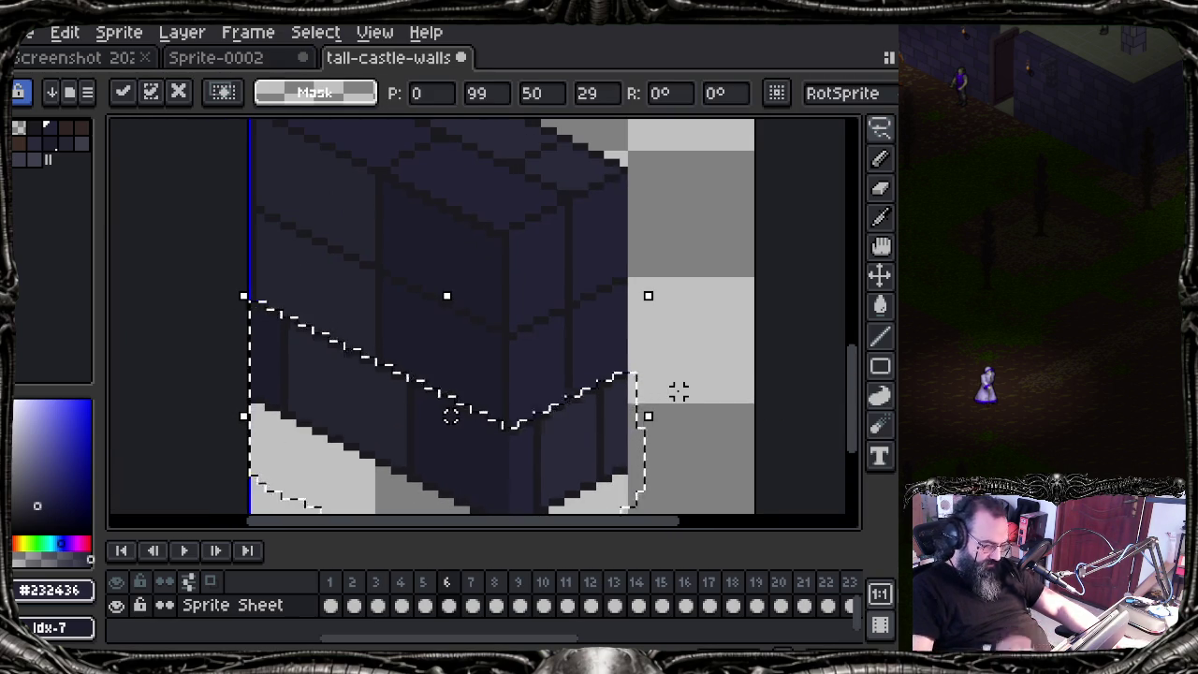
left_click_drag(543, 458, 538, 269)
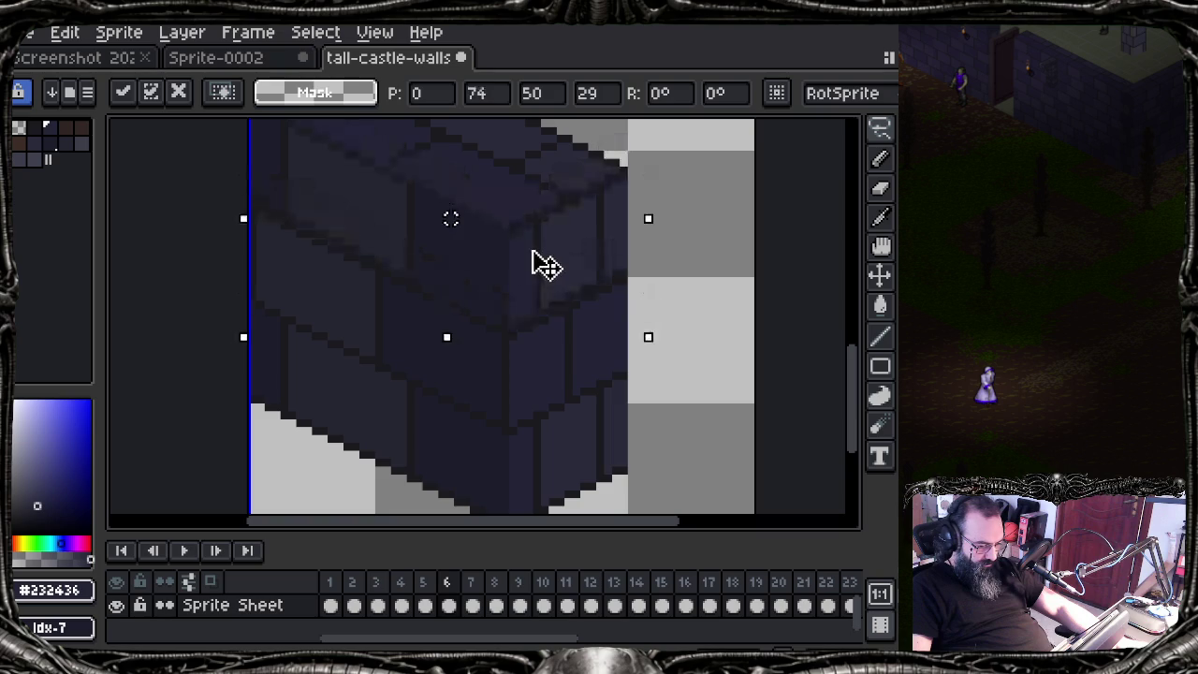
key("Up")
key("Down")
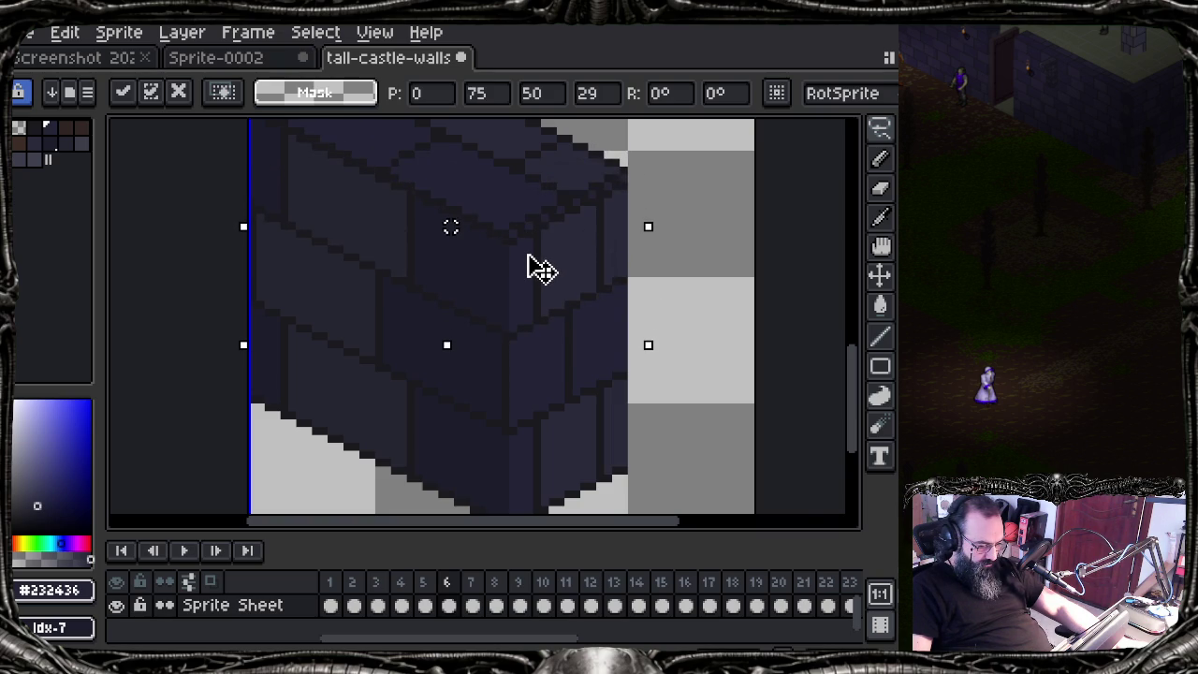
scroll(533, 257, "up", 1)
key("Return")
scroll(524, 272, "up", 1)
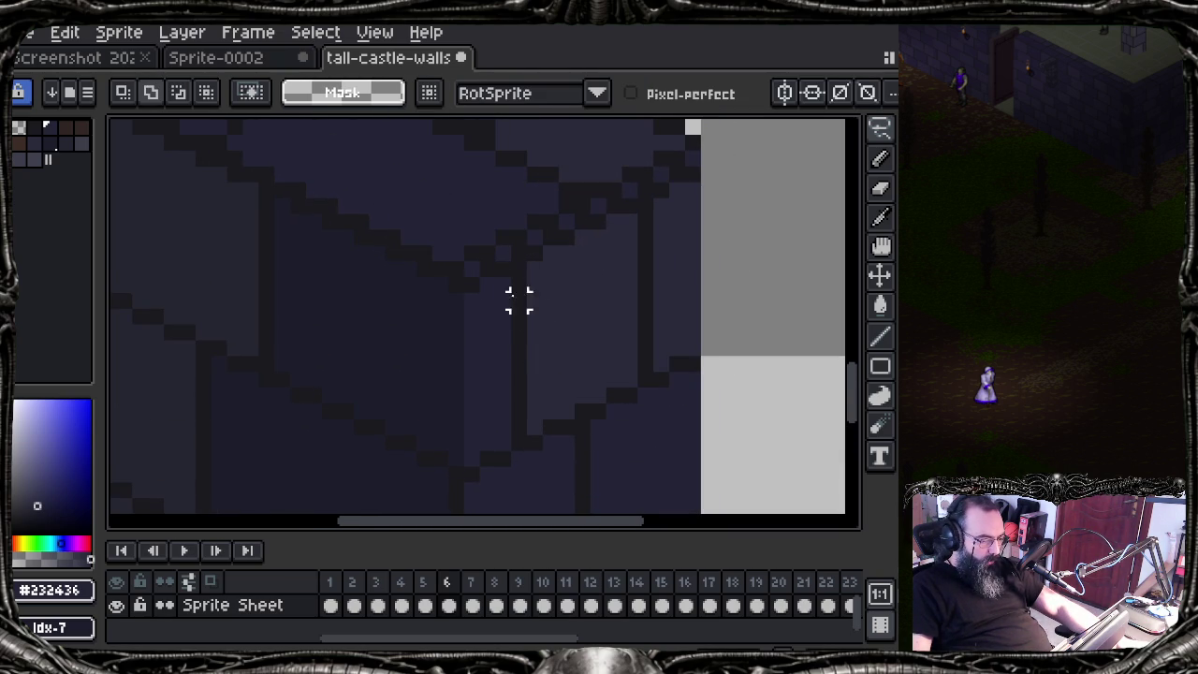
Step: Pencil-touch seam pixels, sample #2a2a3b then #1b1b1f, and undo the last stroke
key("b")
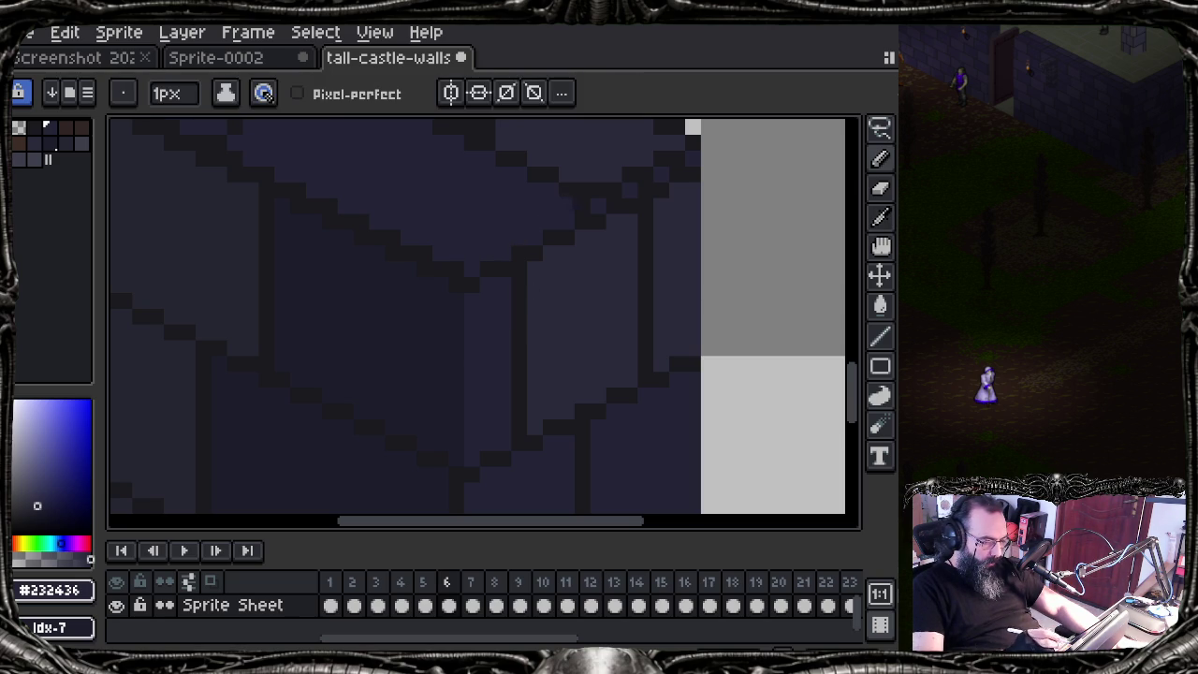
left_click(583, 206)
left_click(599, 191)
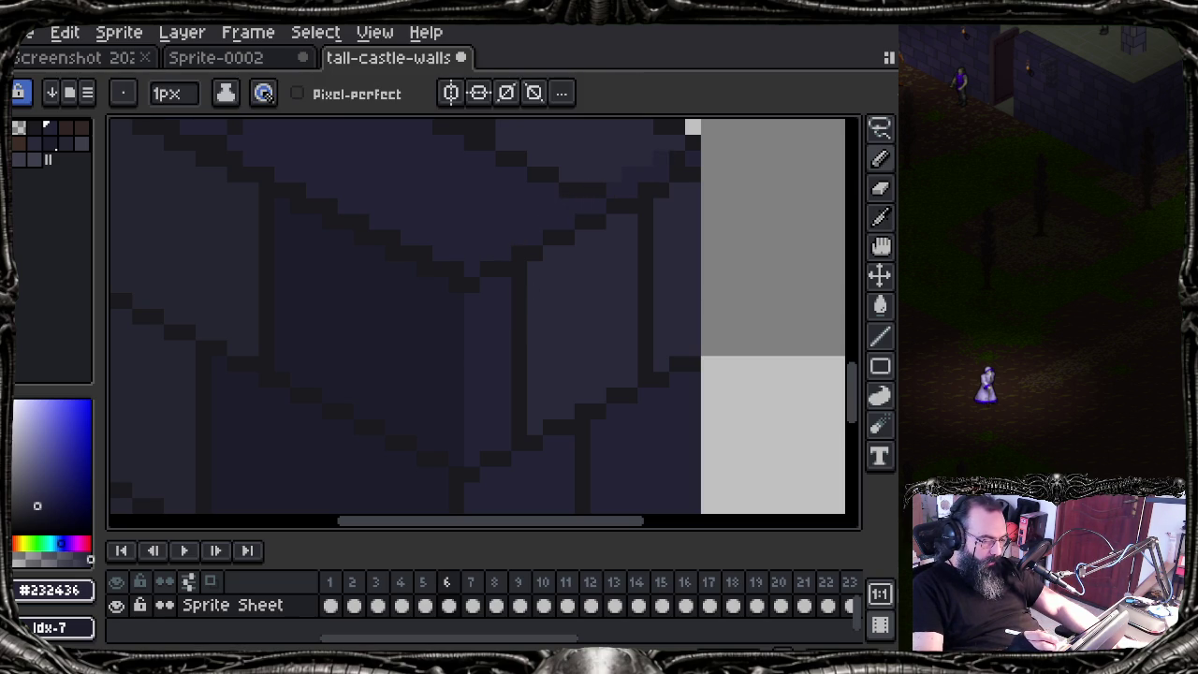
left_click(608, 225, "alt")
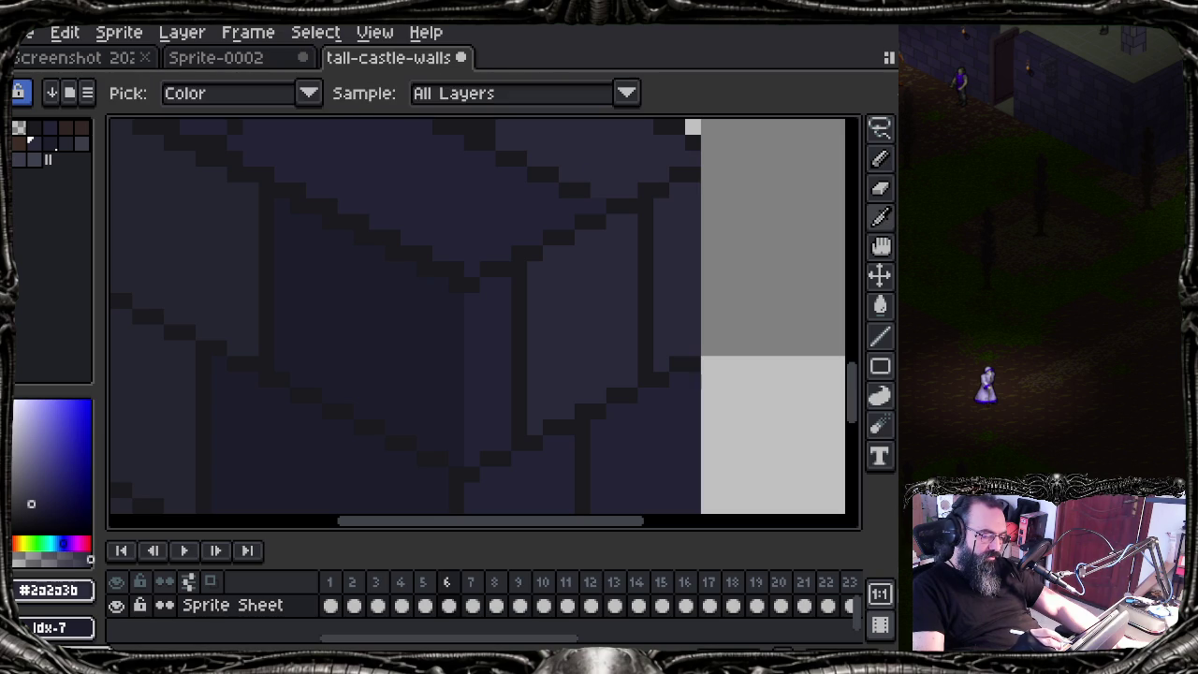
left_click(661, 170, "alt")
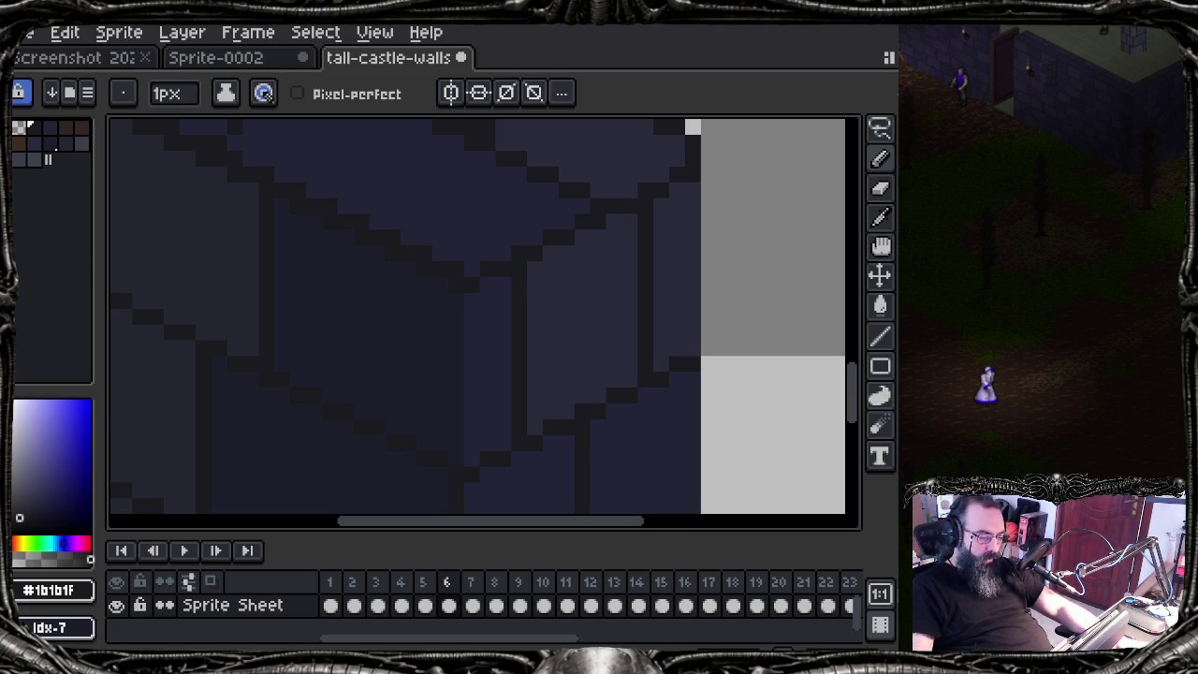
scroll(422, 281, "down", 2)
key("ctrl+z")
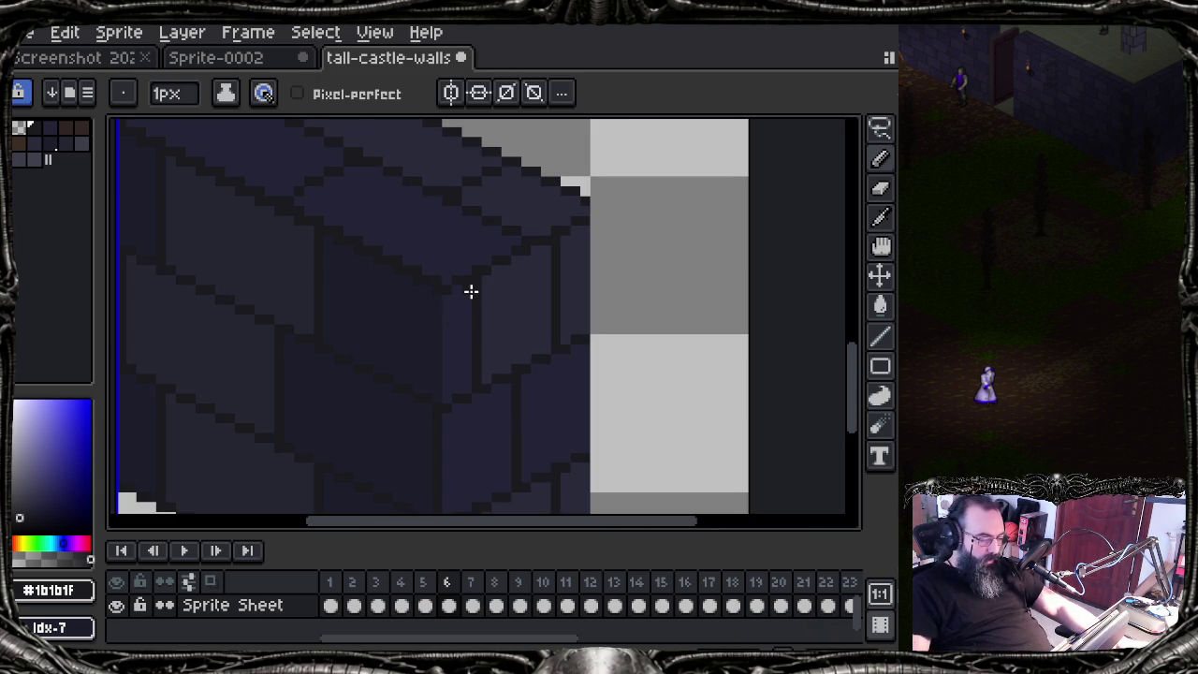
Step: Pan around the shortened brick block and sample its darker colour #252631
left_click_drag(553, 331, 530, 241)
scroll(529, 244, "down", 1)
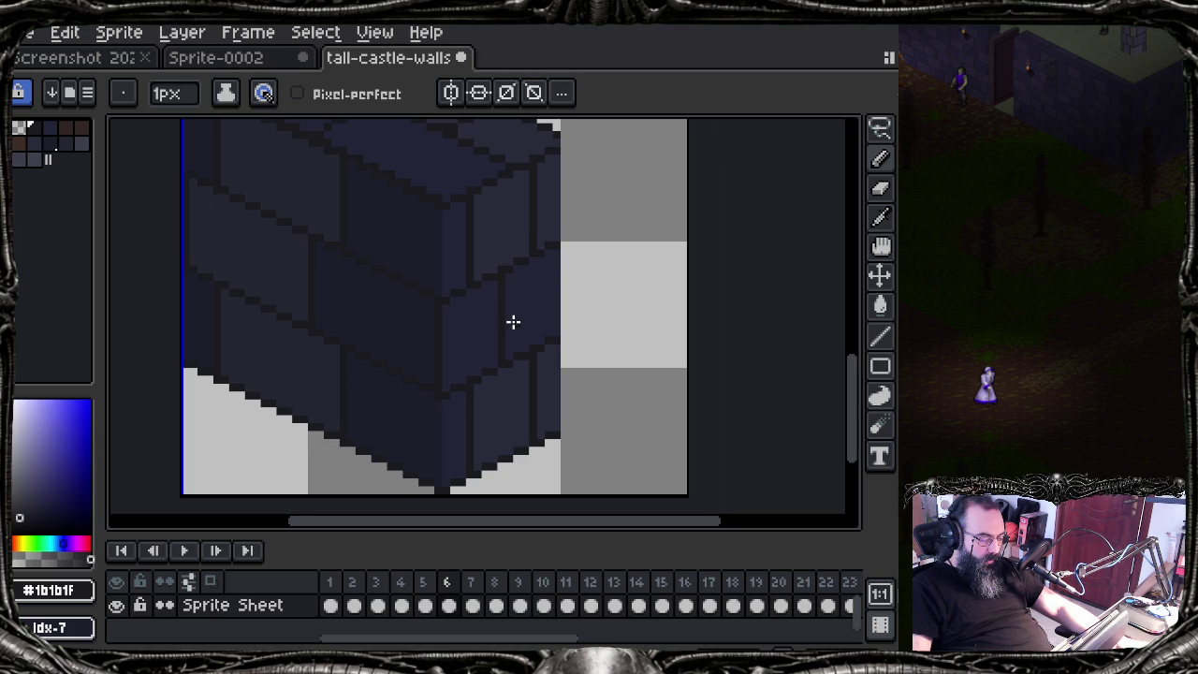
left_click_drag(513, 321, 527, 327)
scroll(527, 327, "up", 1)
scroll(516, 334, "up", 1)
mouse_move(449, 376)
left_mouse_down()
mouse_move(526, 332)
mouse_move(513, 332)
mouse_move(568, 451)
mouse_move(382, 347)
mouse_move(417, 417)
left_mouse_up()
left_click(428, 406, "alt")
Step: Survey the whole sprite and sample the brick face colour #2a2a3b
scroll(212, 383, "up", 2)
scroll(268, 393, "down", 1)
scroll(330, 392, "down", 2)
scroll(331, 393, "down", 2)
scroll(400, 400, "down", 1)
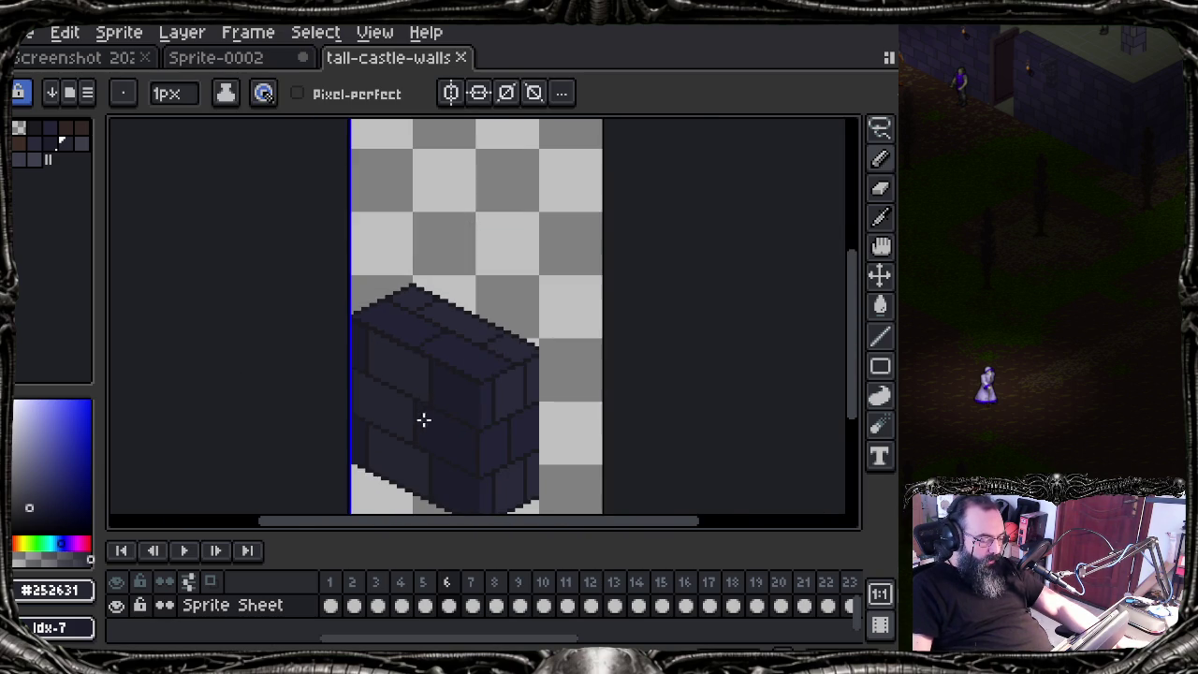
left_click_drag(420, 414, 355, 372)
scroll(459, 303, "up", 2)
scroll(458, 296, "up", 1)
scroll(460, 298, "up", 1)
scroll(460, 298, "down", 1)
scroll(457, 302, "down", 1)
scroll(401, 318, "down", 1)
left_click_drag(272, 316, 441, 375)
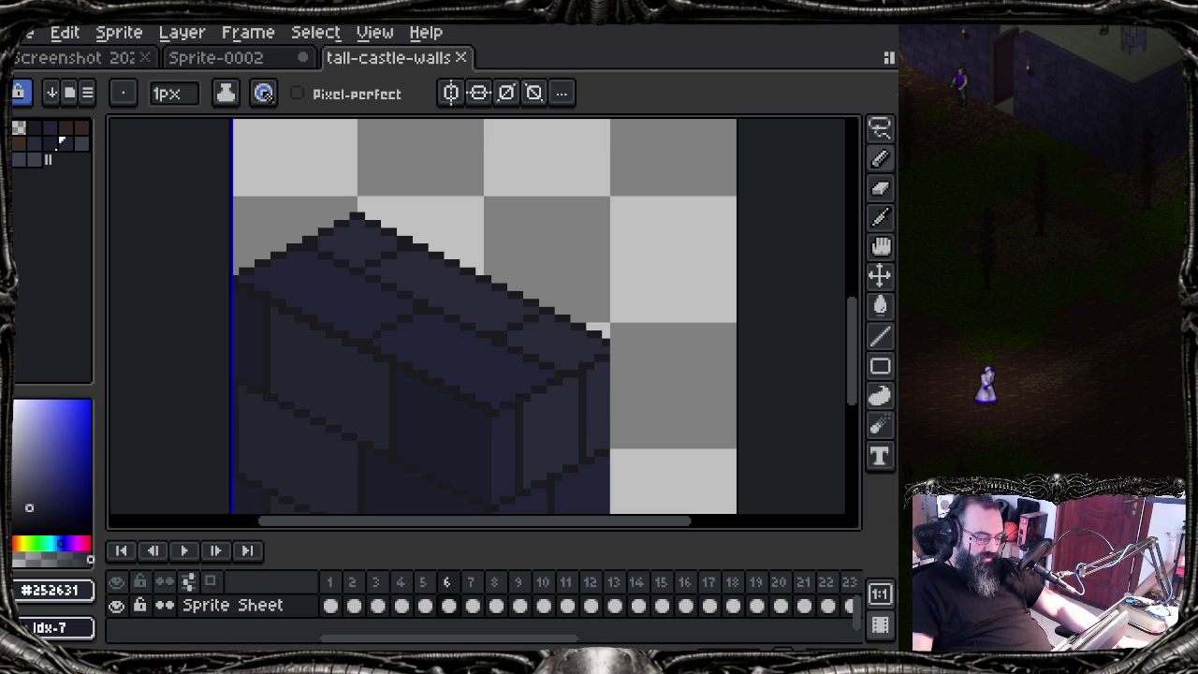
scroll(489, 374, "up", 1)
scroll(524, 355, "up", 2)
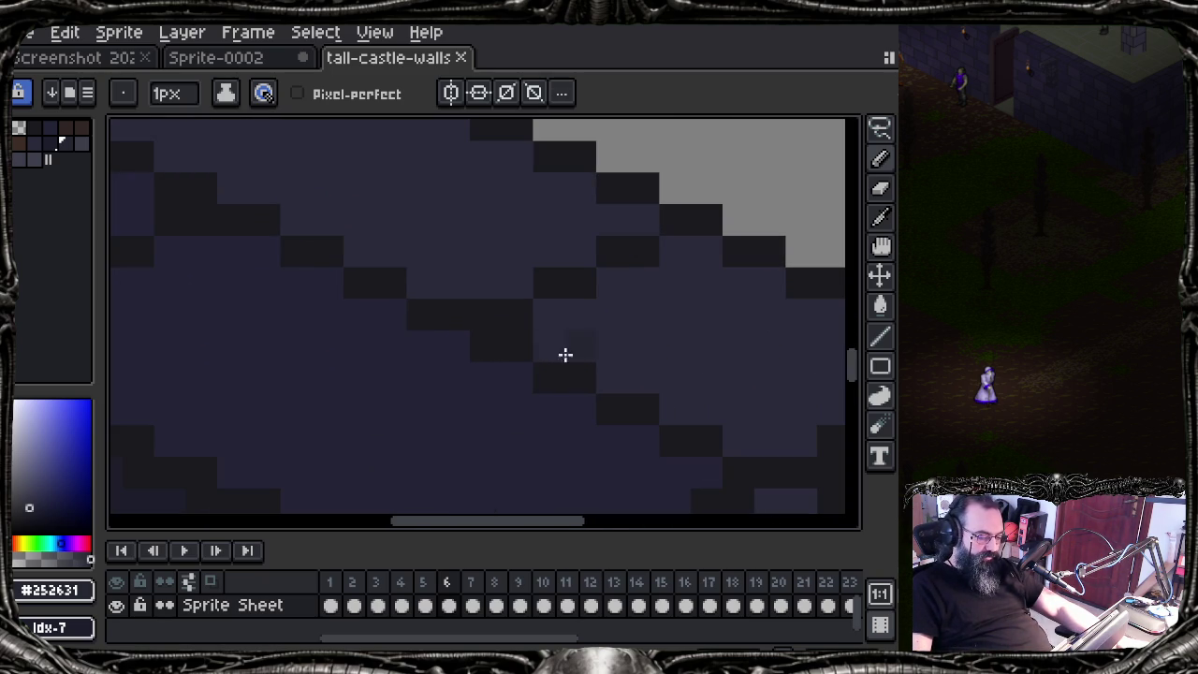
left_click(666, 303, "alt")
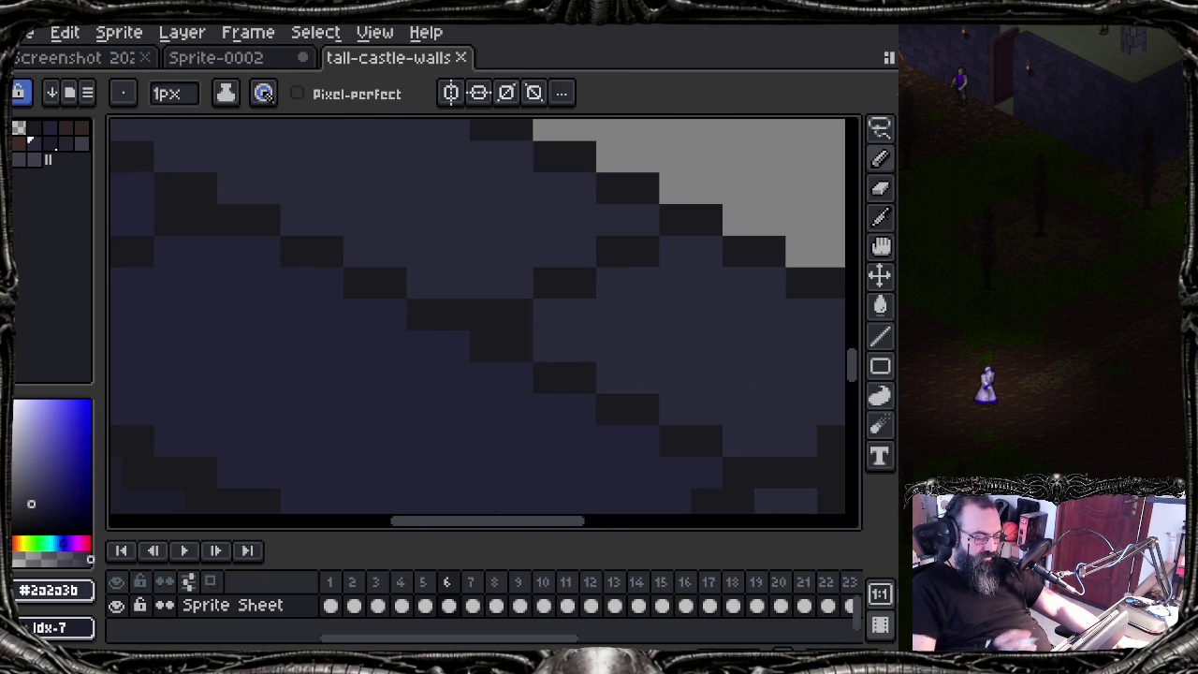
scroll(449, 385, "down", 2)
scroll(441, 384, "down", 1)
scroll(438, 219, "down", 1)
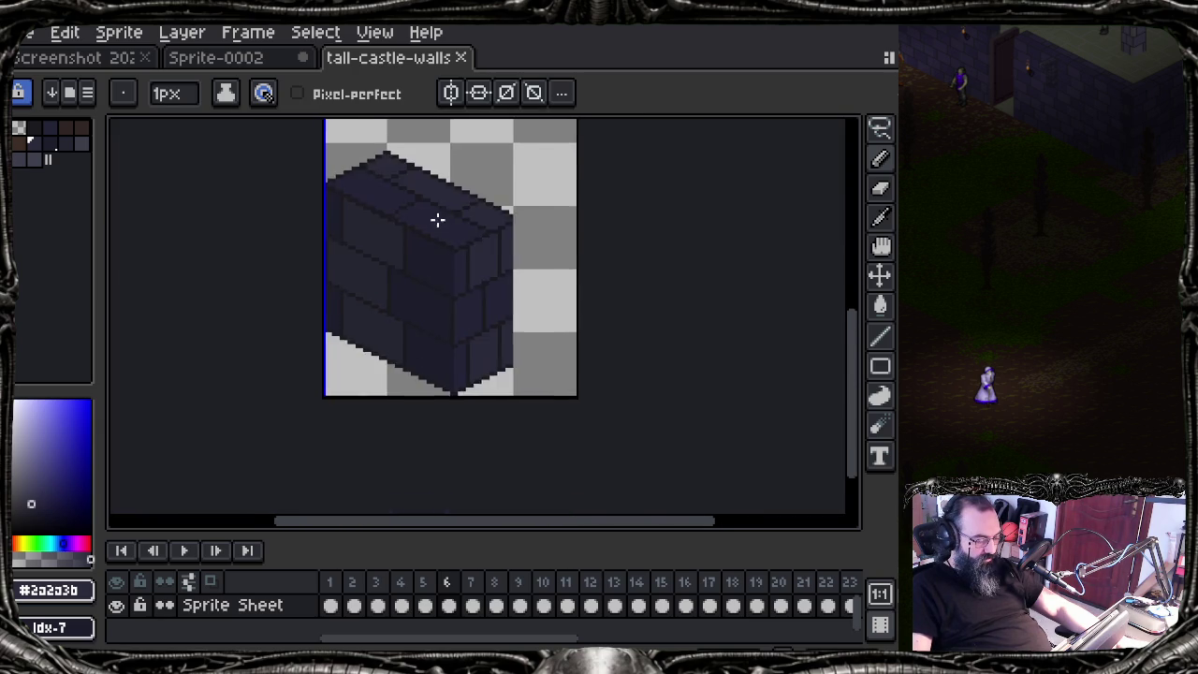
Step: Compare the wall tiles on frames 7, 6 and 5, then jump back to frame 1
left_click(474, 592)
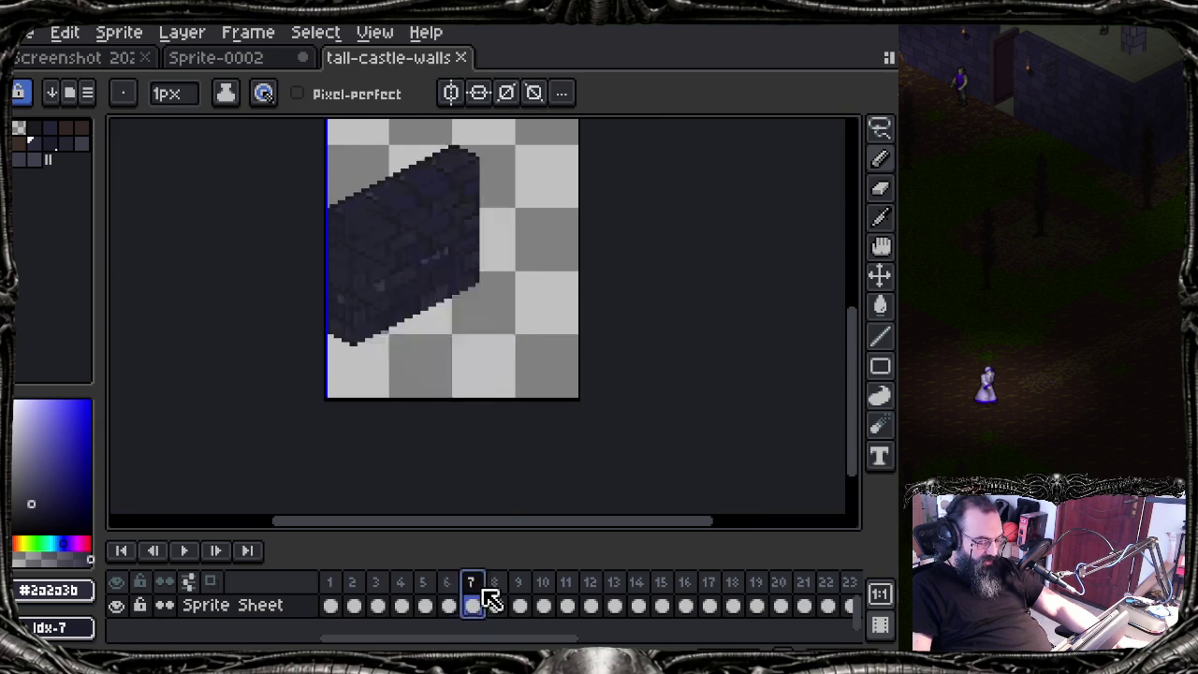
left_click(451, 586)
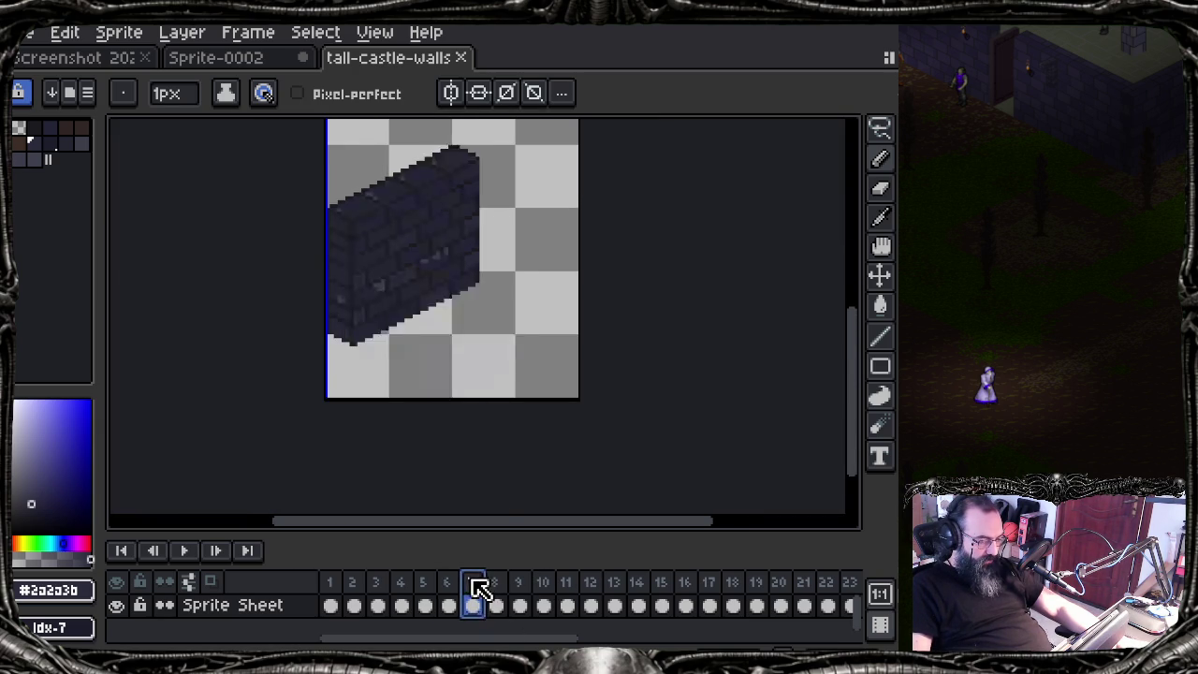
left_click(453, 586)
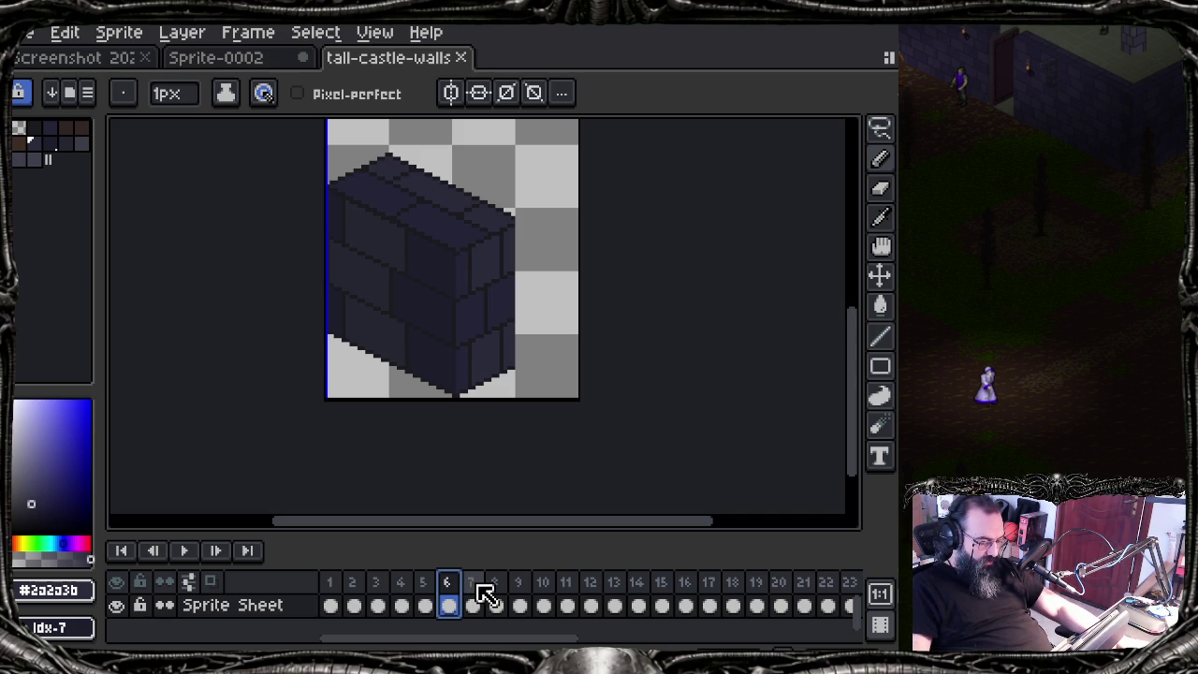
left_click(478, 590)
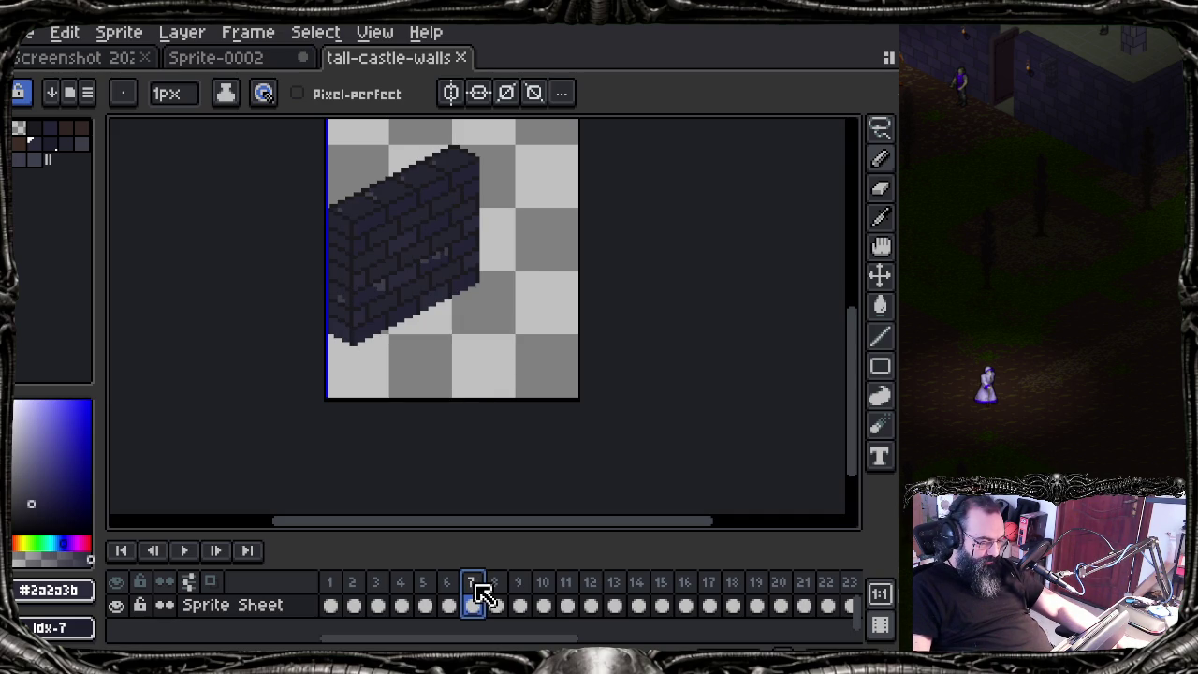
left_click(425, 589)
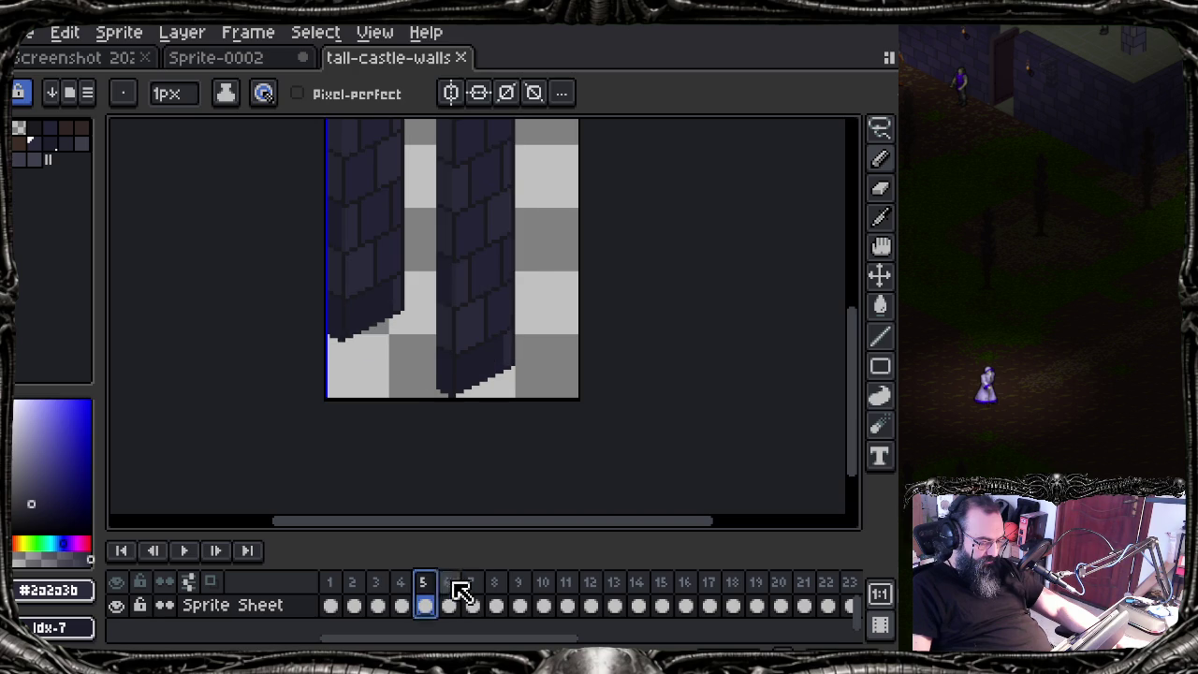
left_click(448, 590)
left_click(337, 590)
Step: Centre the wall sprite and step through frames 2 to 7, ending on frame 6's block
scroll(287, 390, "down", 1)
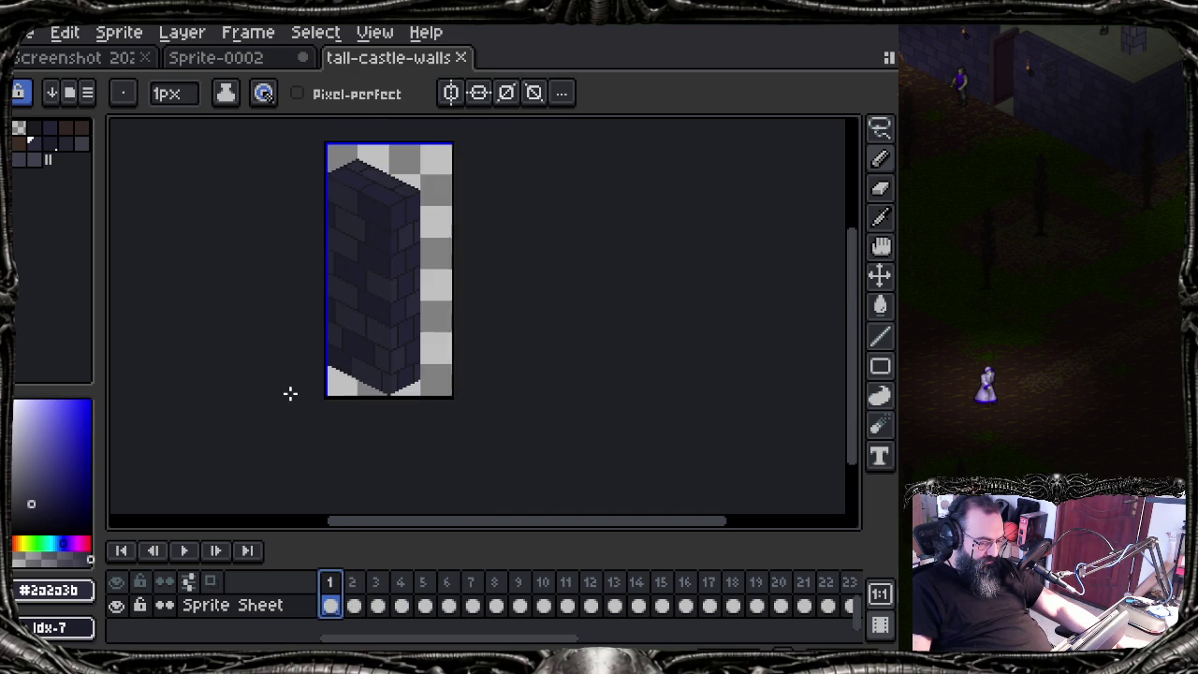
scroll(327, 377, "up", 1)
scroll(328, 379, "down", 1)
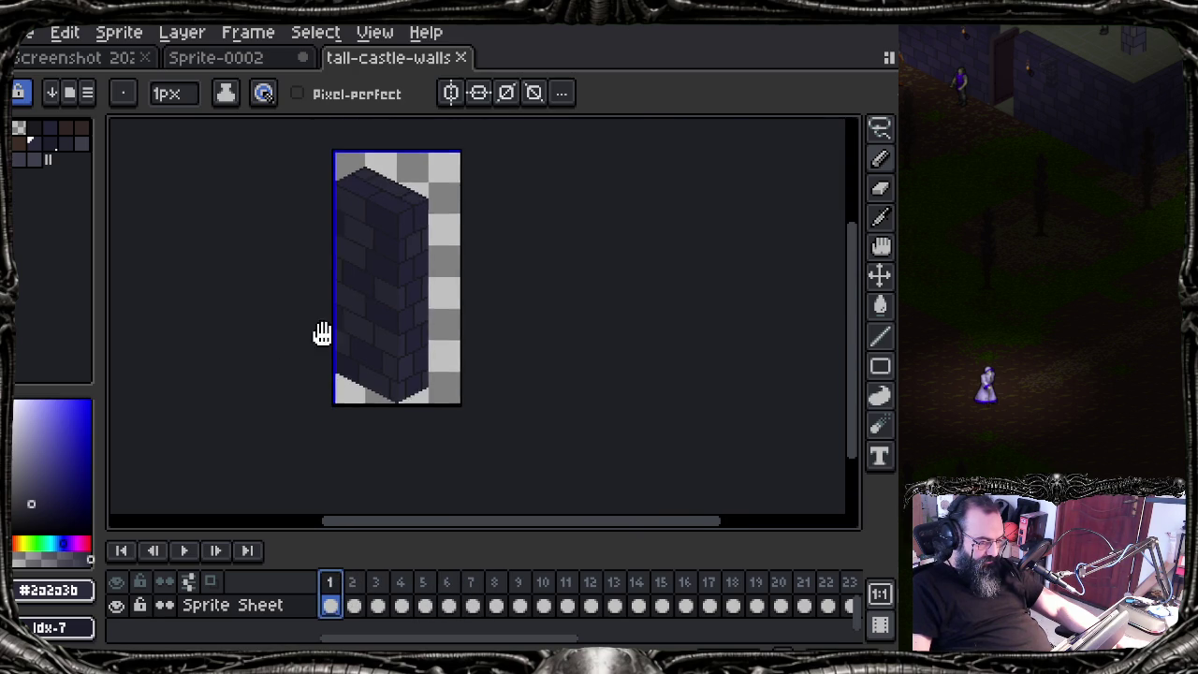
left_click_drag(315, 327, 422, 409)
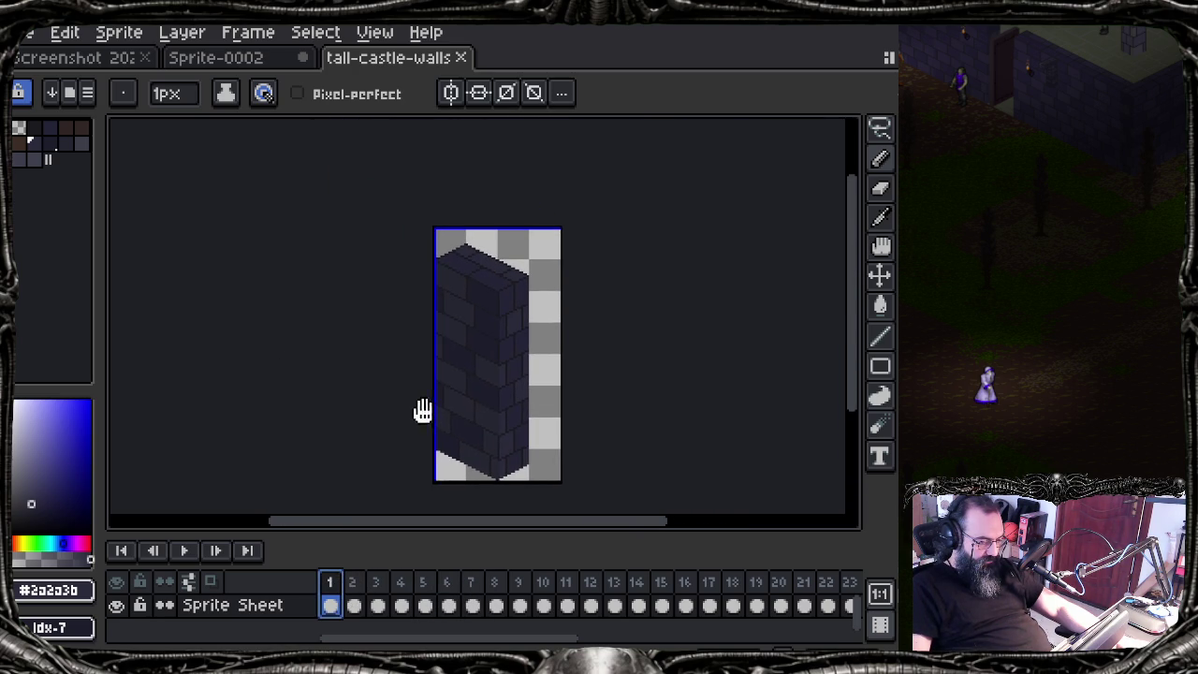
left_click(355, 604)
left_click(377, 605)
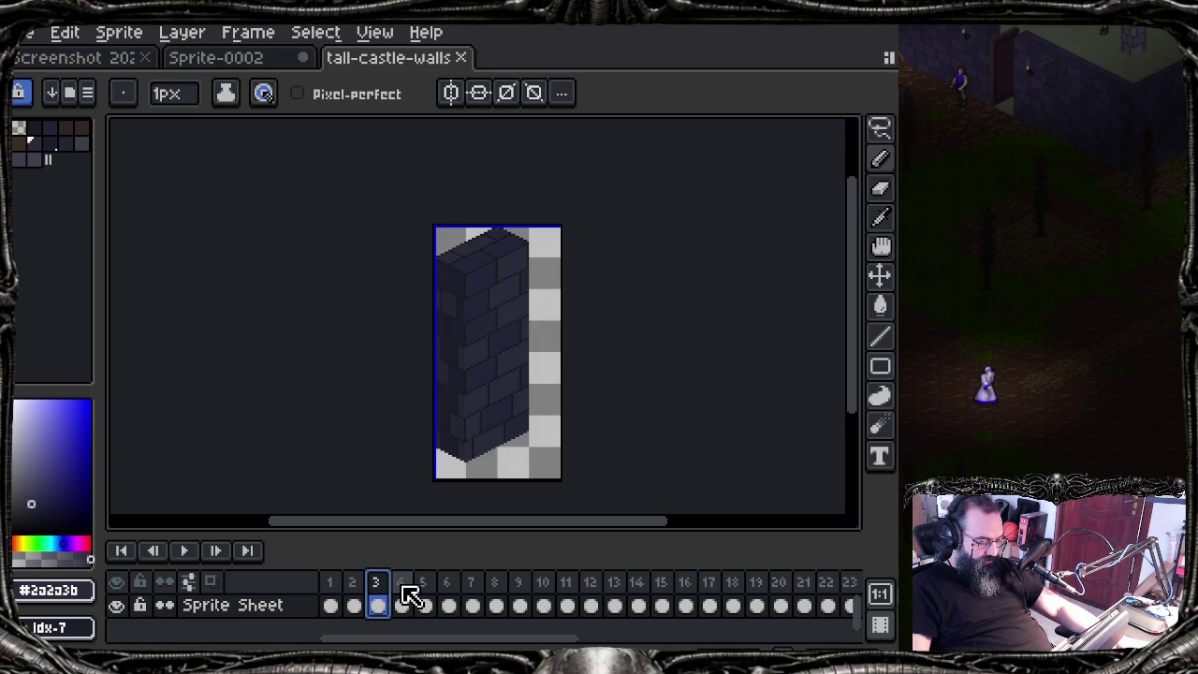
left_click(401, 604)
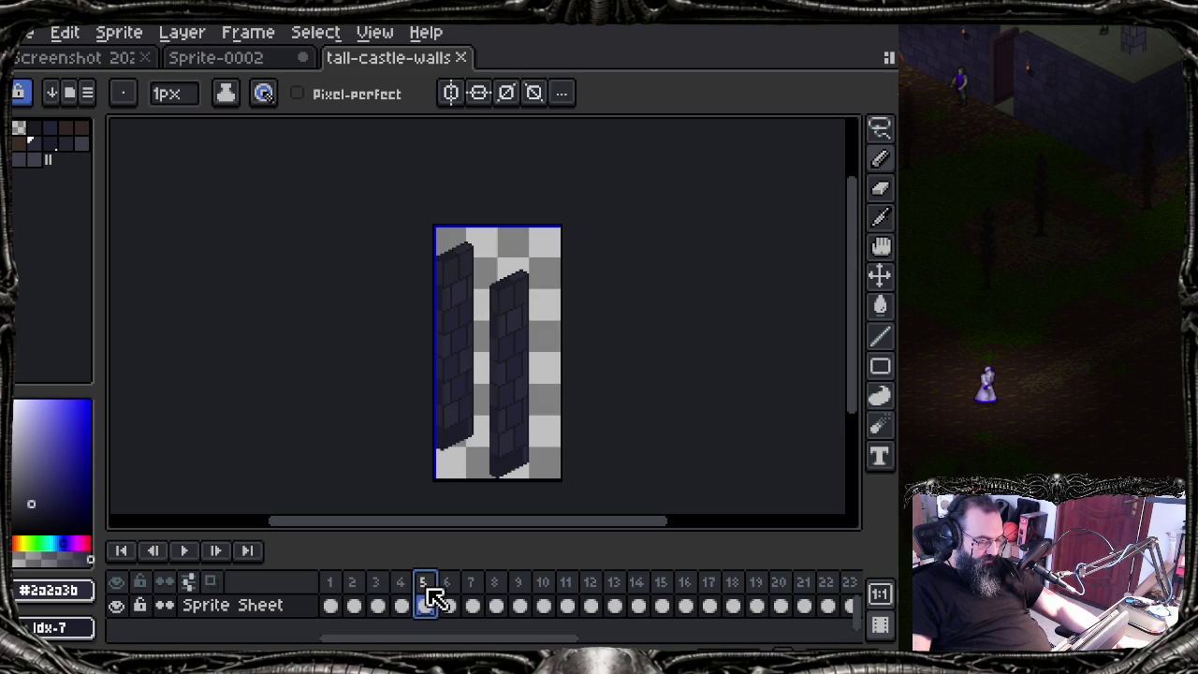
left_click(449, 605)
left_click(473, 595)
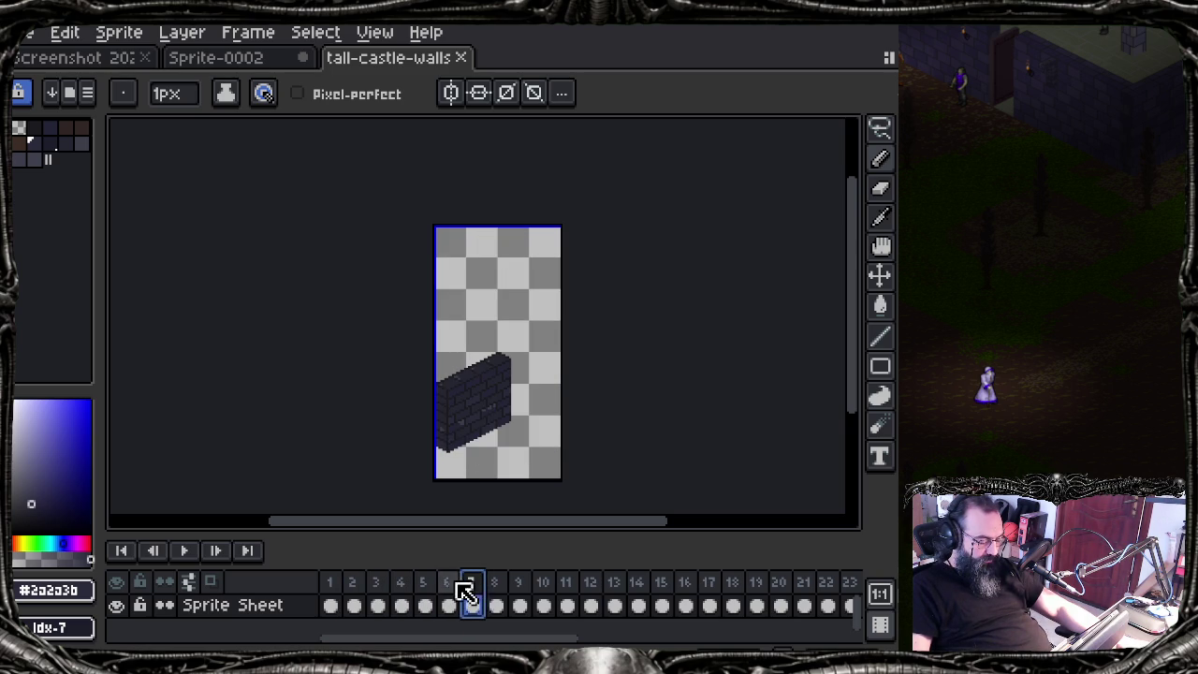
left_click(457, 586)
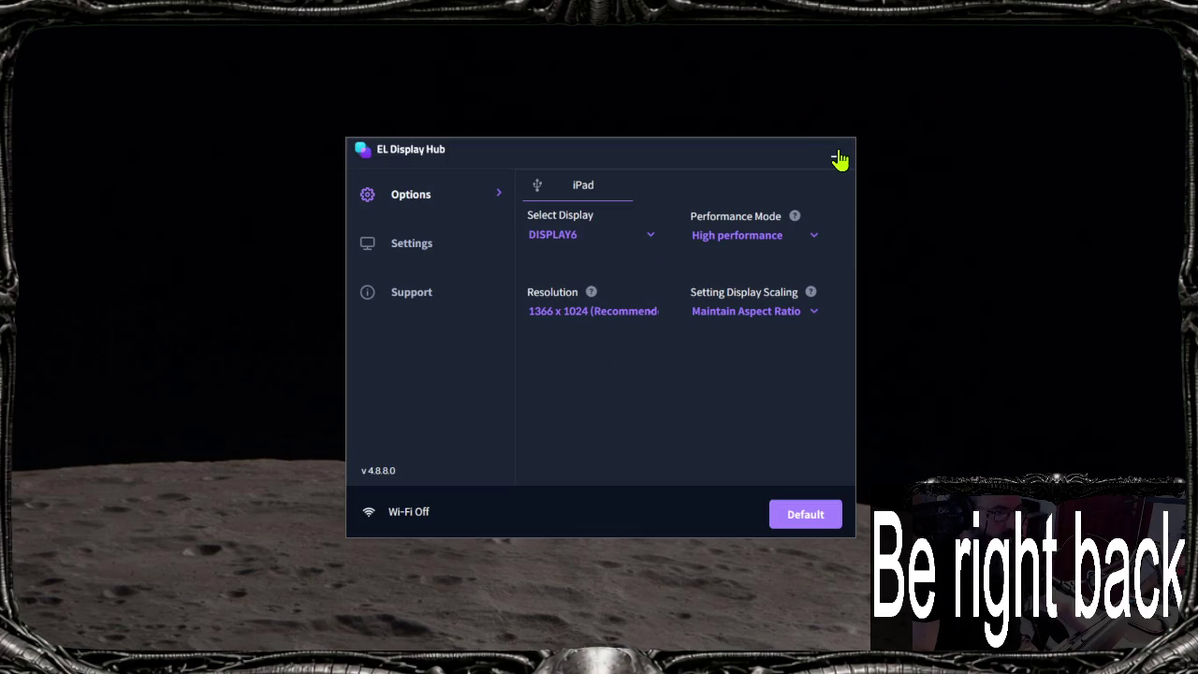
Step: Close the EL Display Hub window
left_click(839, 155)
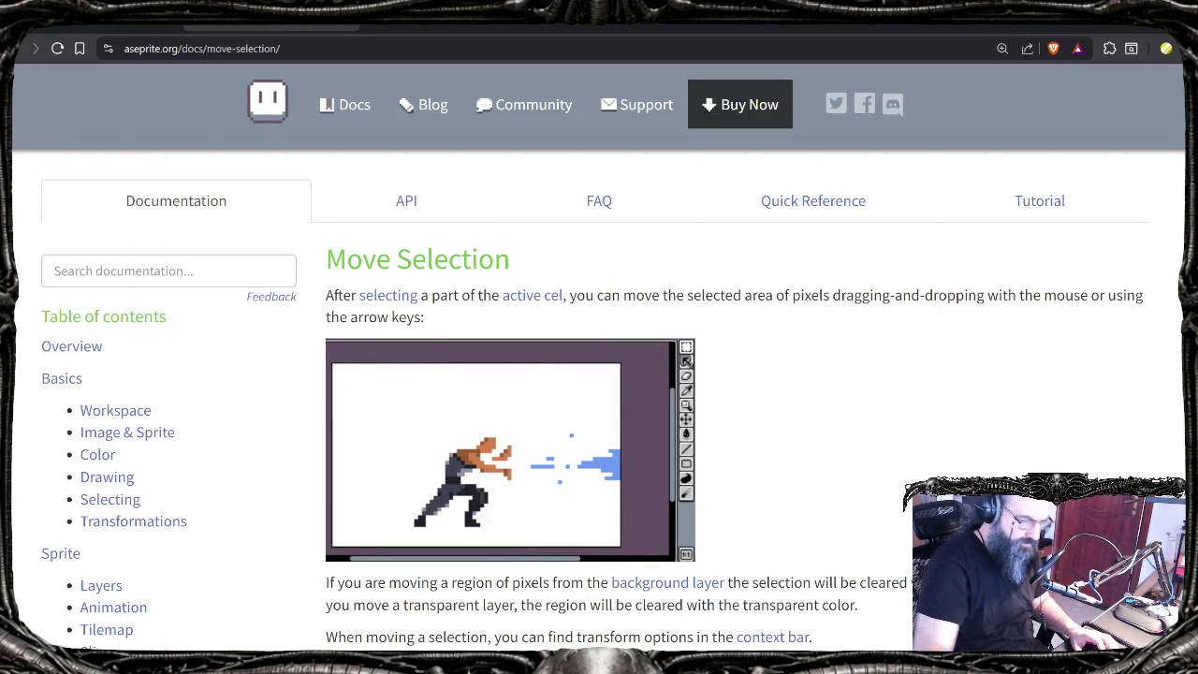
Step: Return to DuckDuckGo's 'aseprite move selection but not the data' results and edit the query
left_click(121, 32)
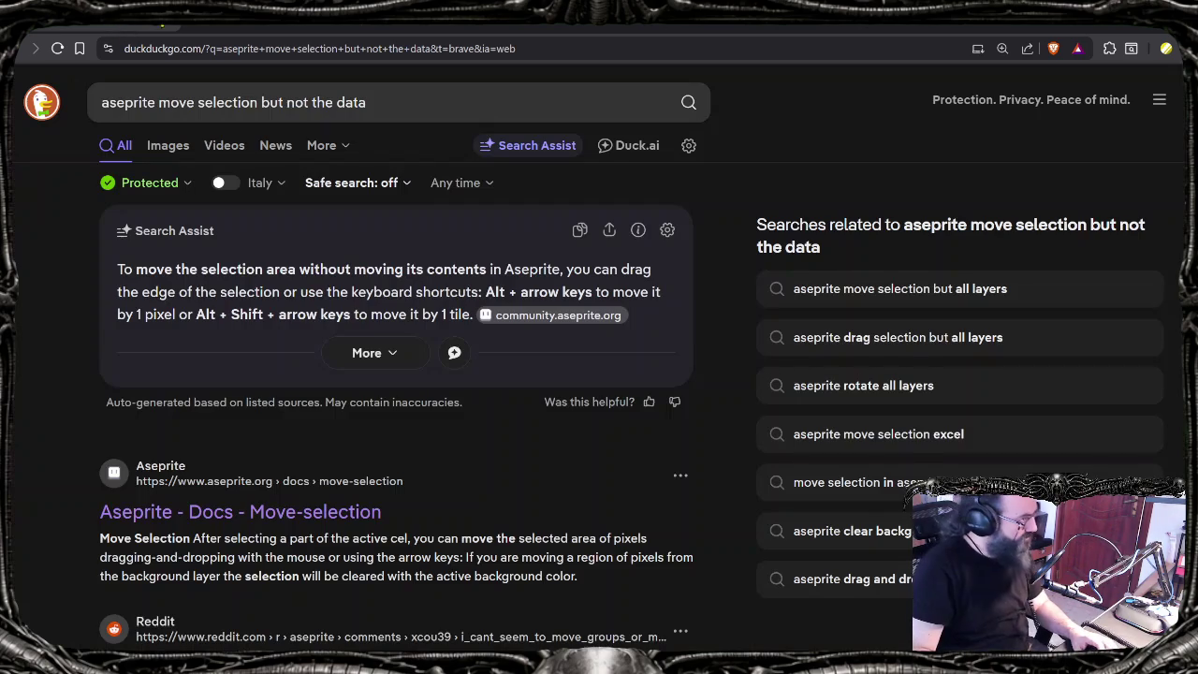
left_click(236, 34)
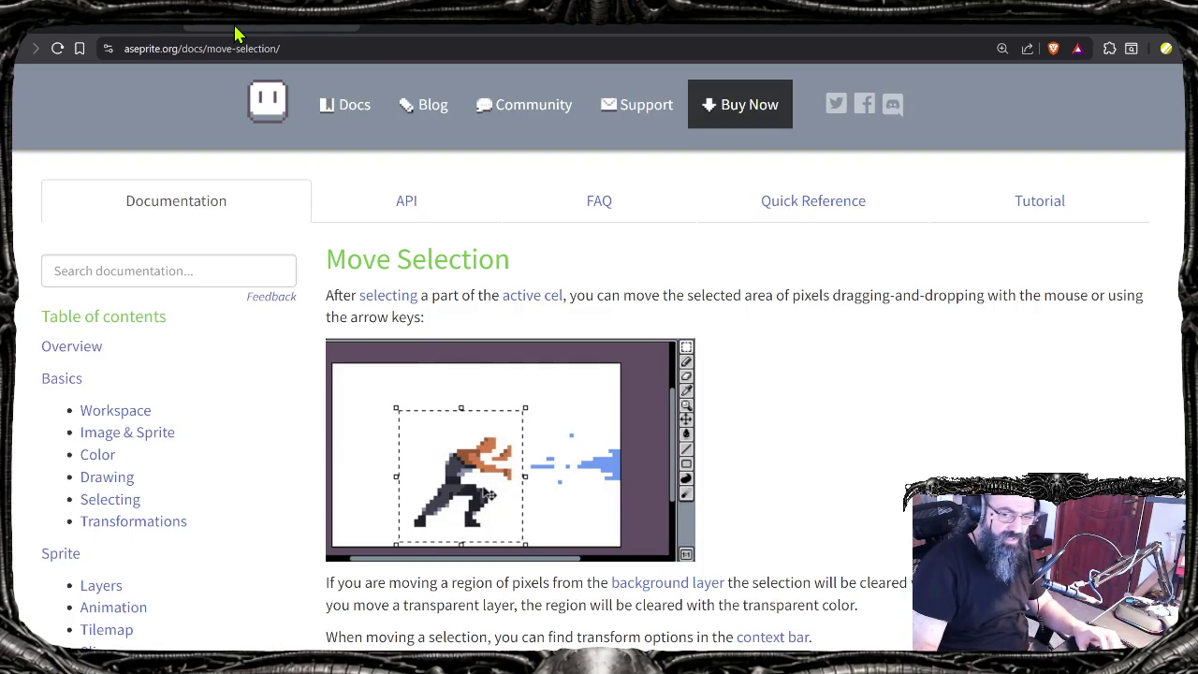
left_click(114, 32)
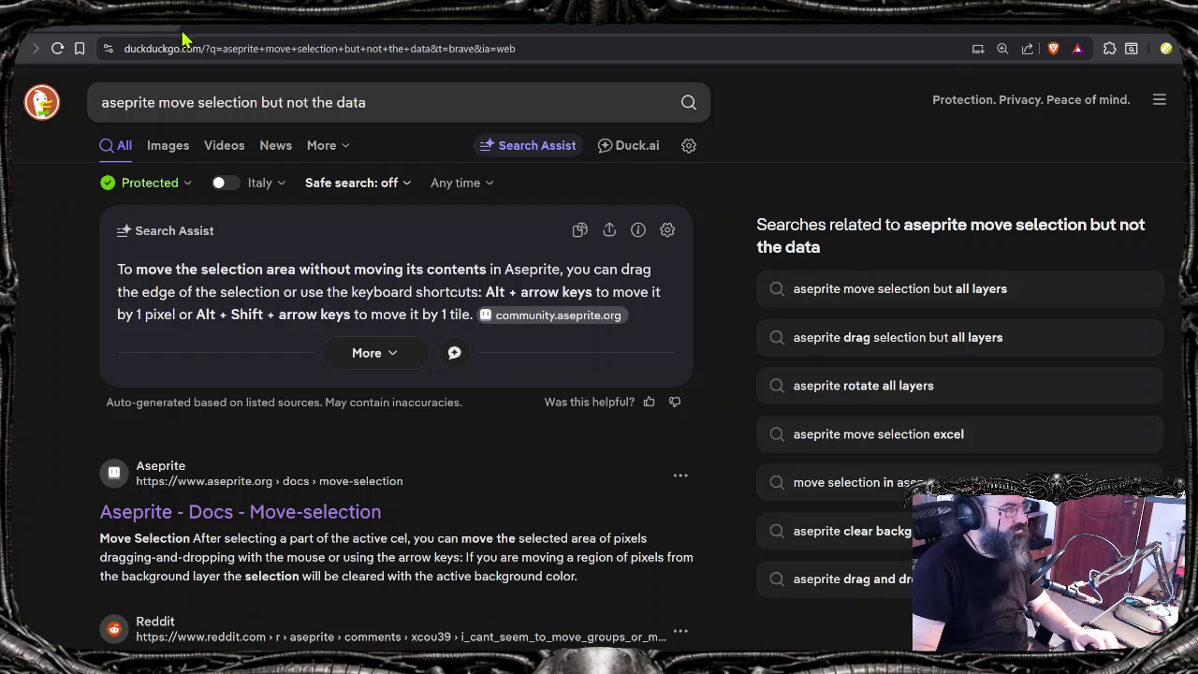
left_click(361, 102)
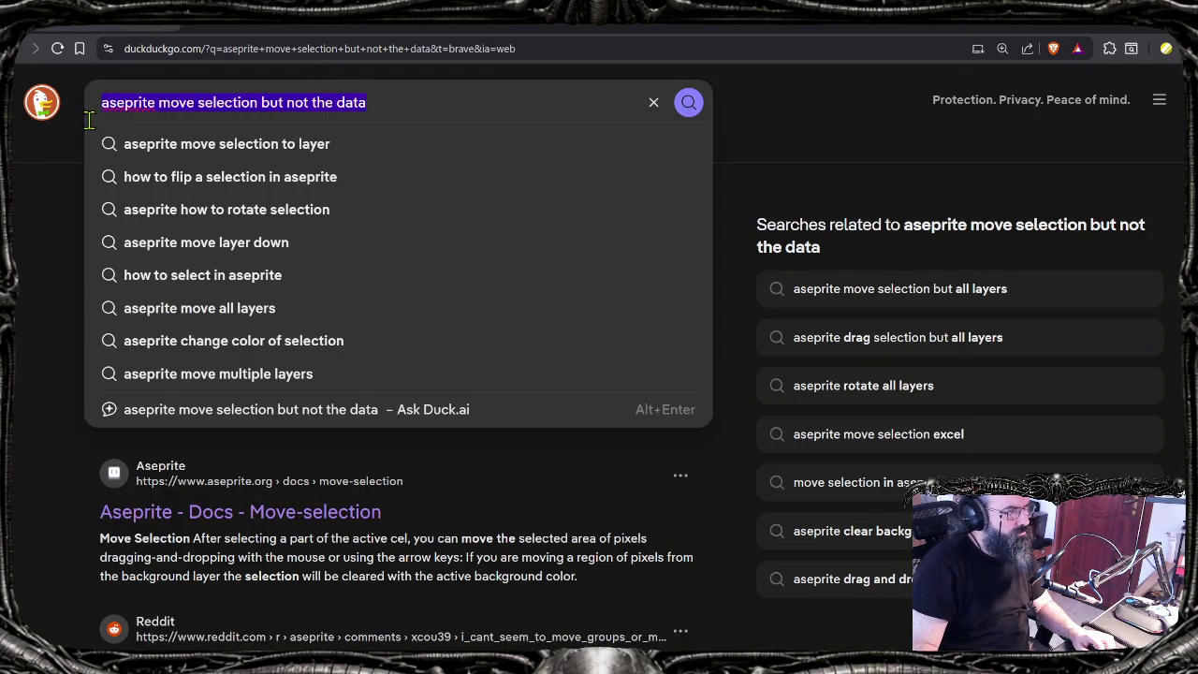
Step: Highlight the end of the search query, then dismiss the search suggestions
left_click_drag(388, 102, 159, 102)
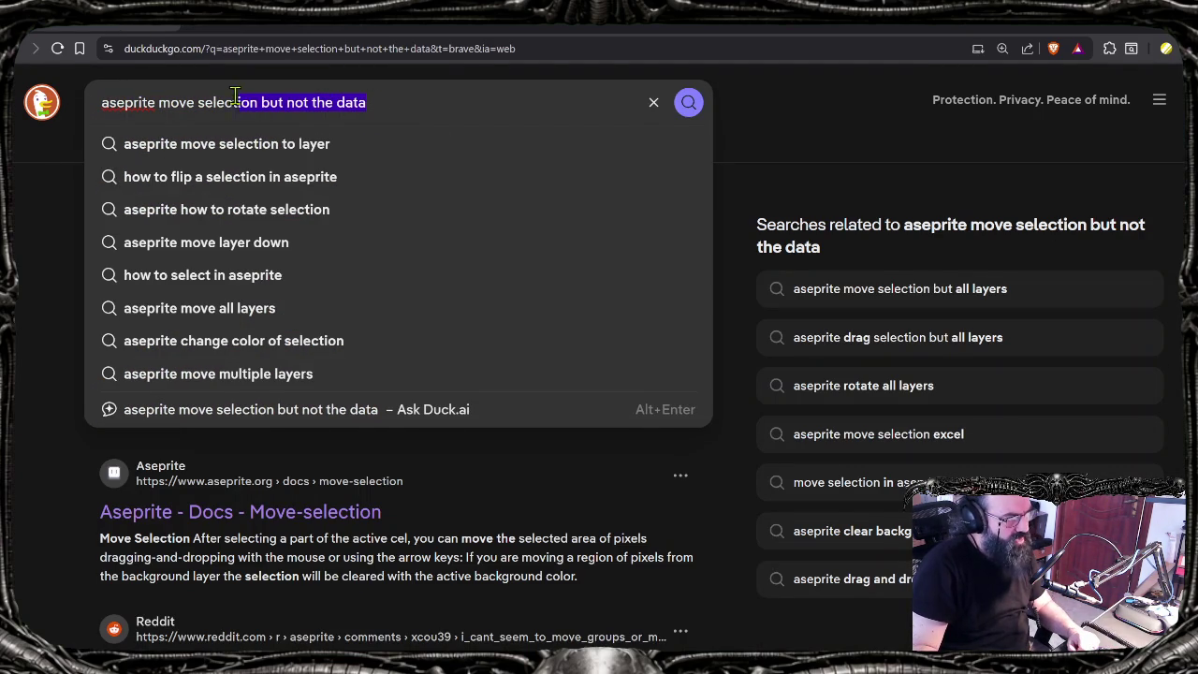
left_click(413, 104)
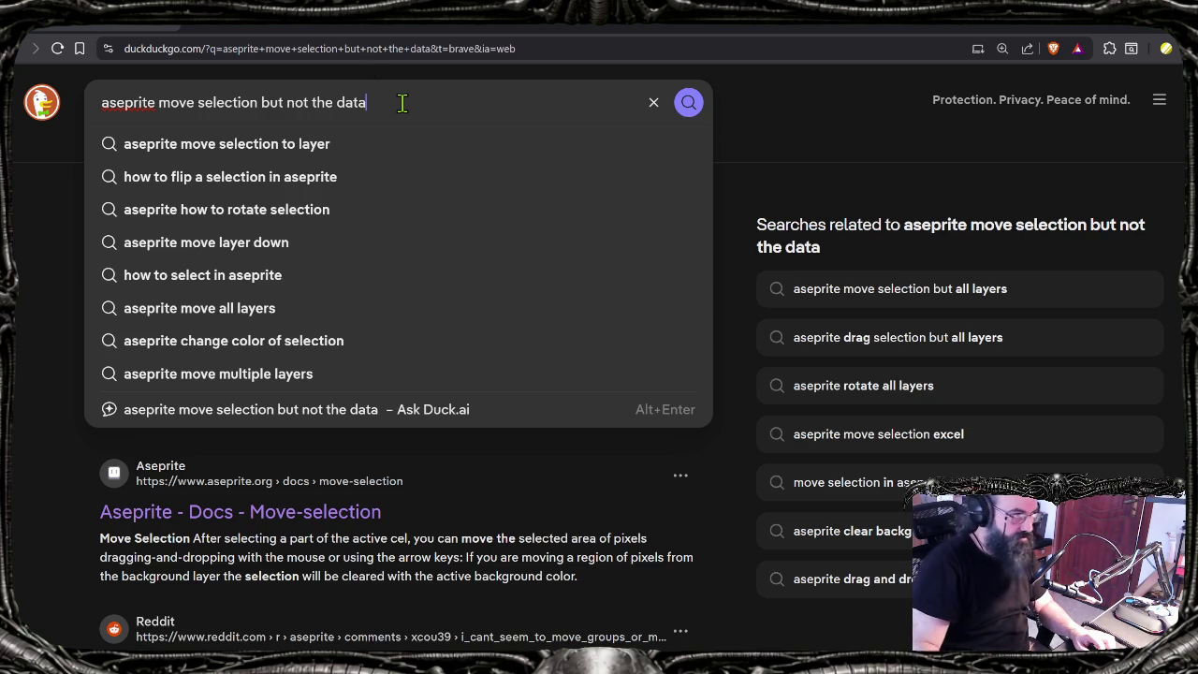
left_click(362, 74)
Step: Scroll through the DuckDuckGo results, revisit the Move Selection docs, then open the forum thread
scroll(208, 354, "down", 2)
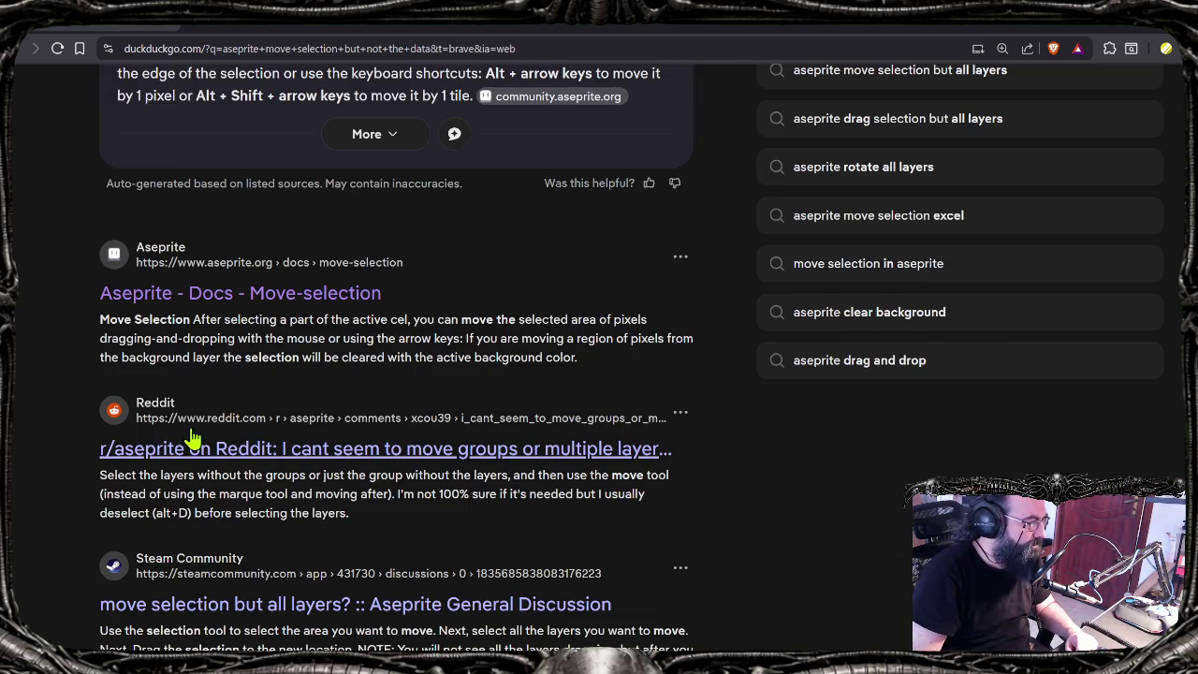
scroll(460, 453, "down", 3)
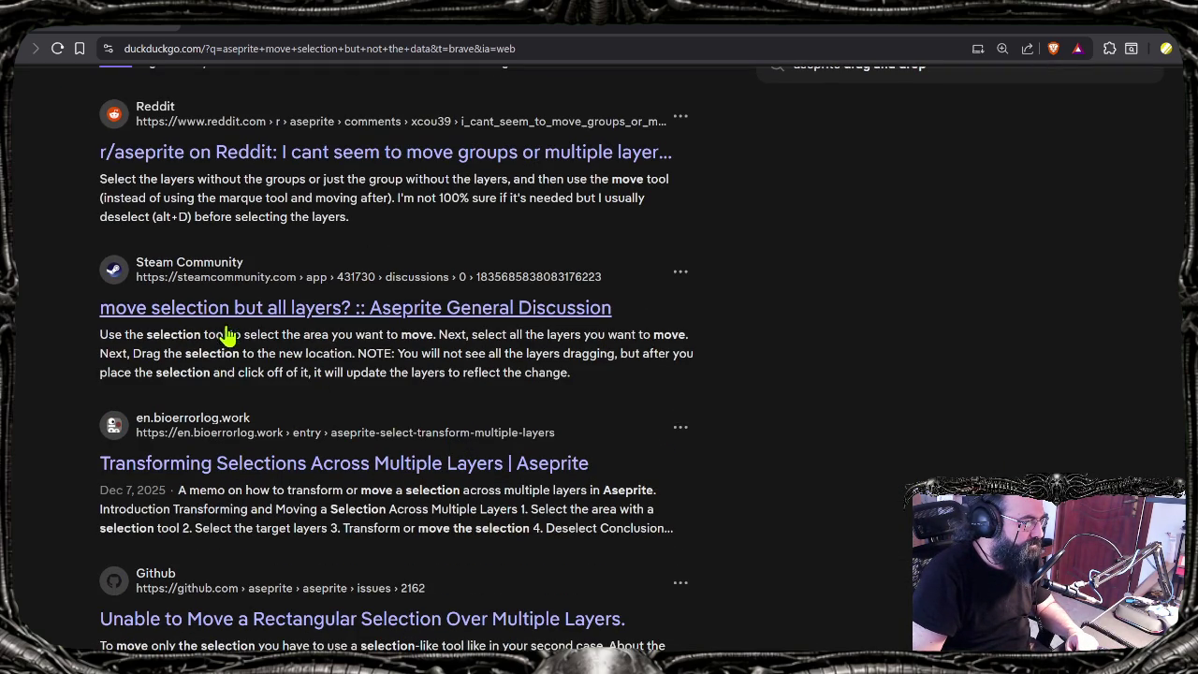
scroll(234, 350, "down", 1)
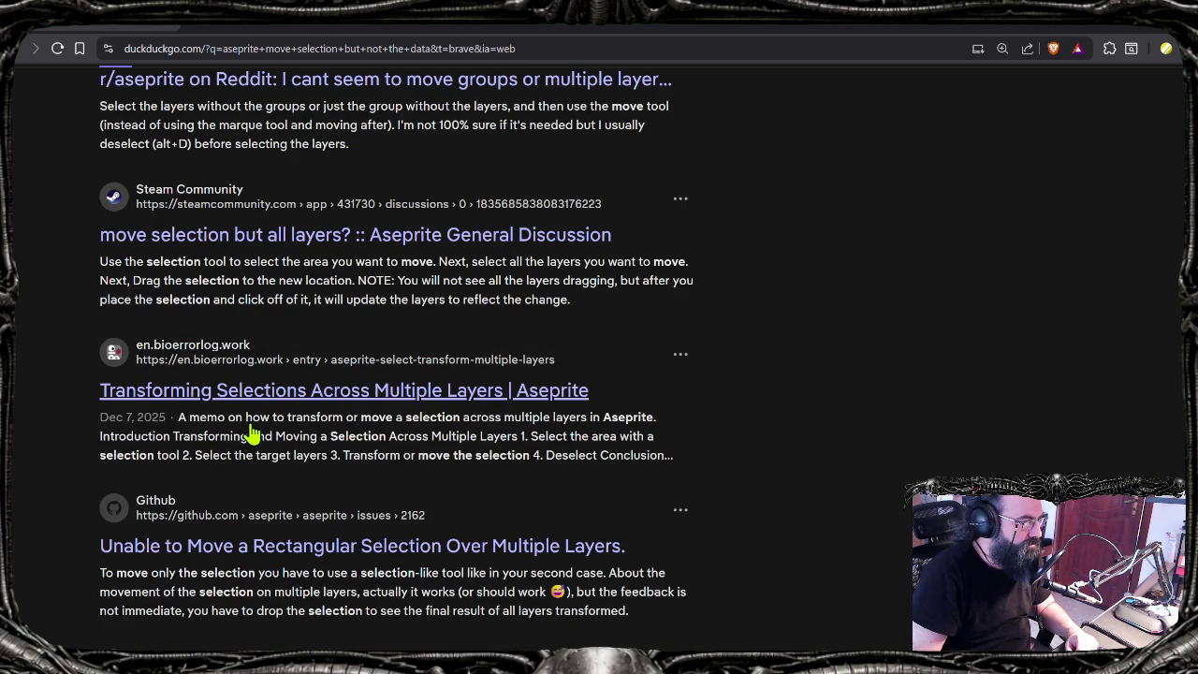
scroll(250, 432, "down", 1)
scroll(253, 433, "down", 1)
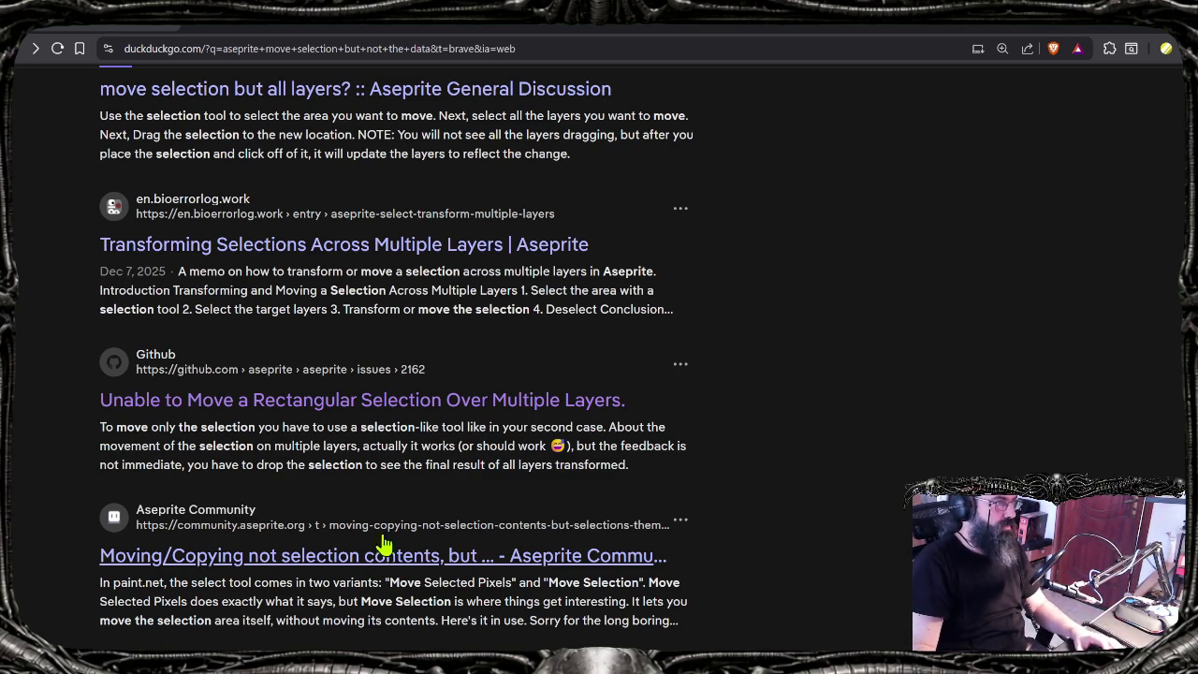
left_click(439, 28)
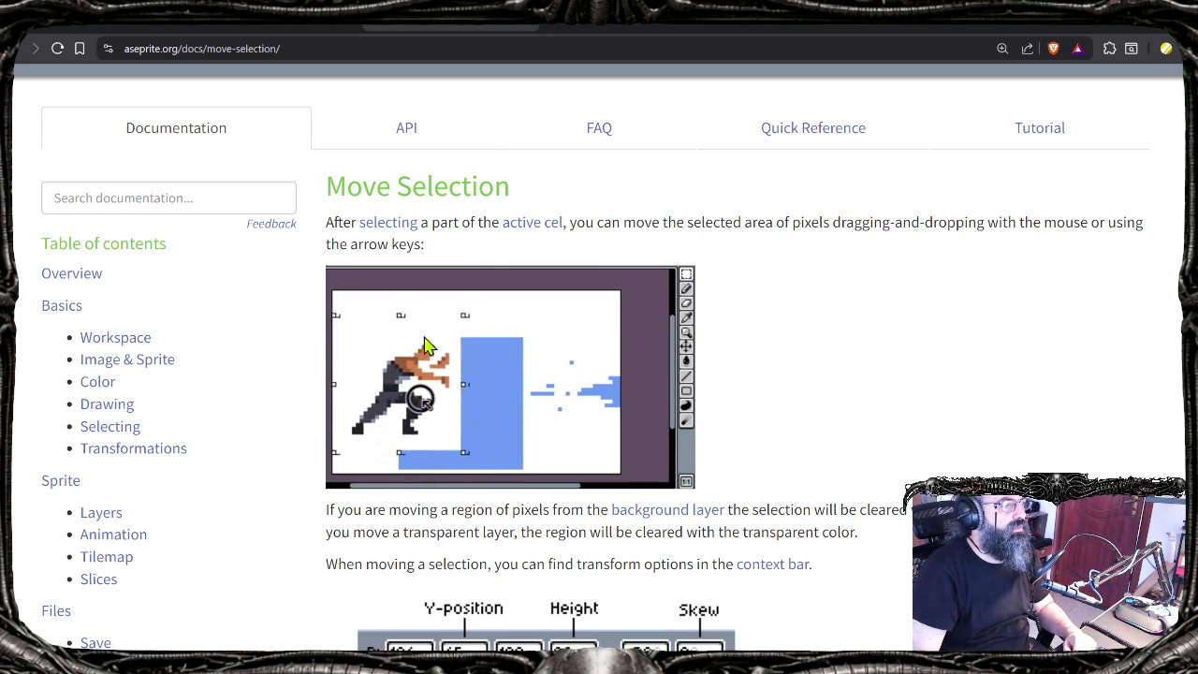
left_click(318, 28)
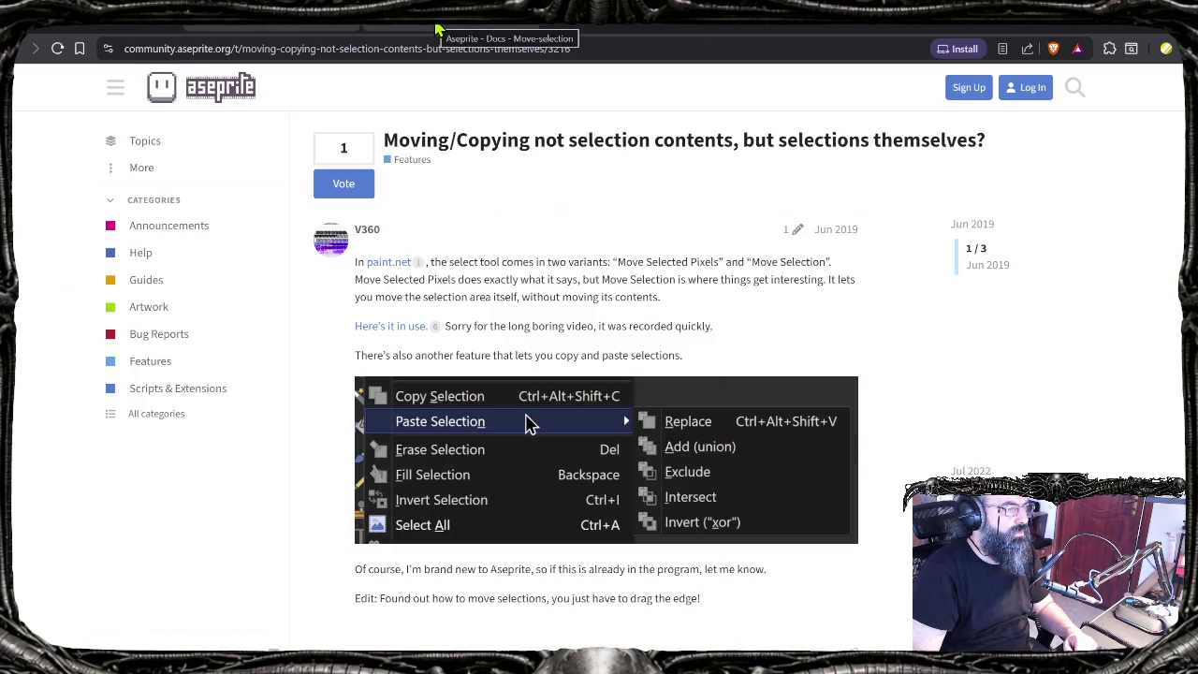
Step: Scroll through the forum thread's replies, highlighting and then clearing a line of text
scroll(427, 279, "down", 3)
scroll(416, 272, "down", 4)
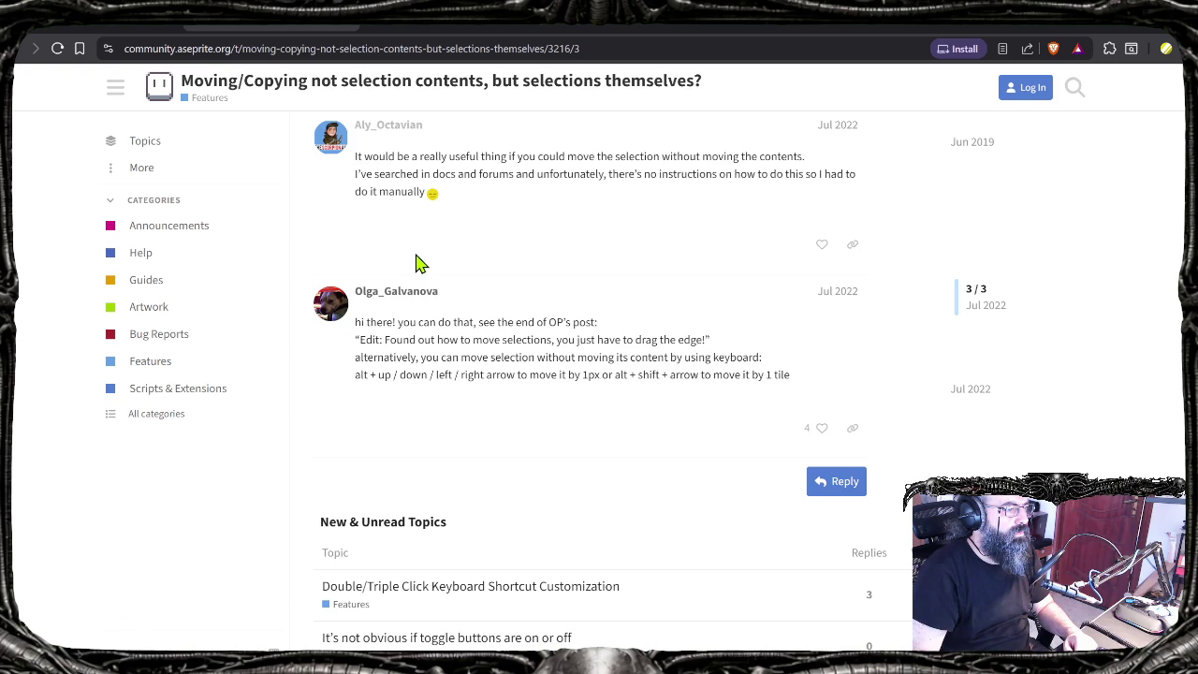
scroll(419, 265, "up", 1)
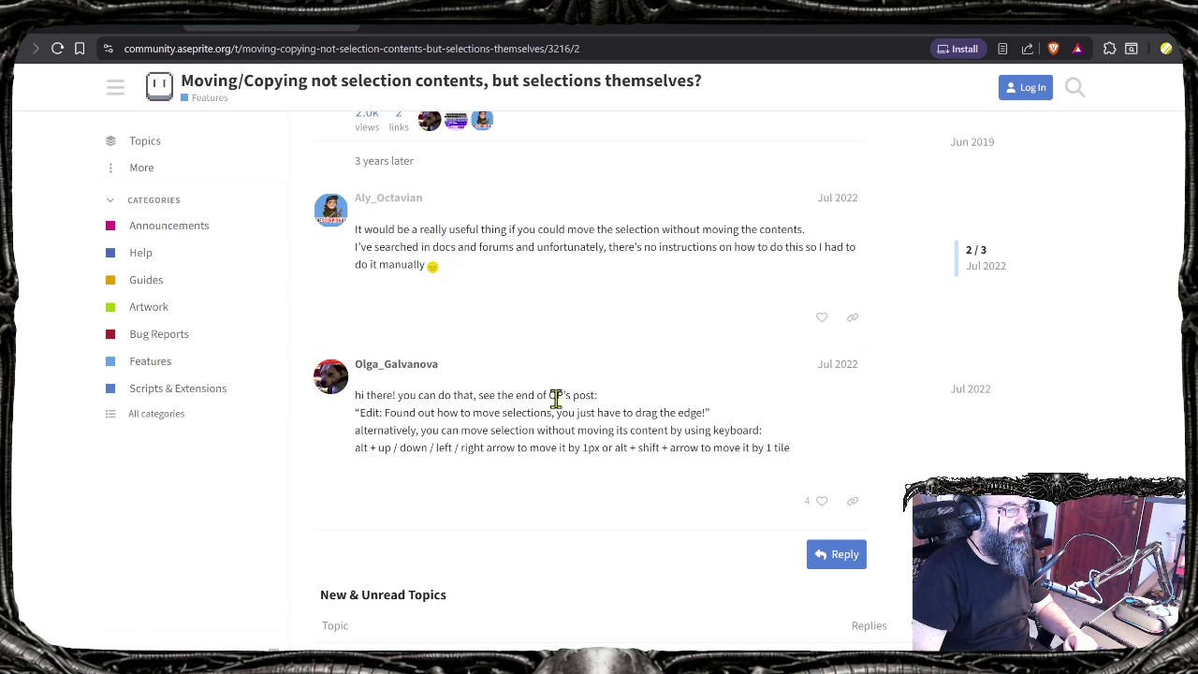
left_click_drag(353, 432, 419, 433)
left_click(369, 448)
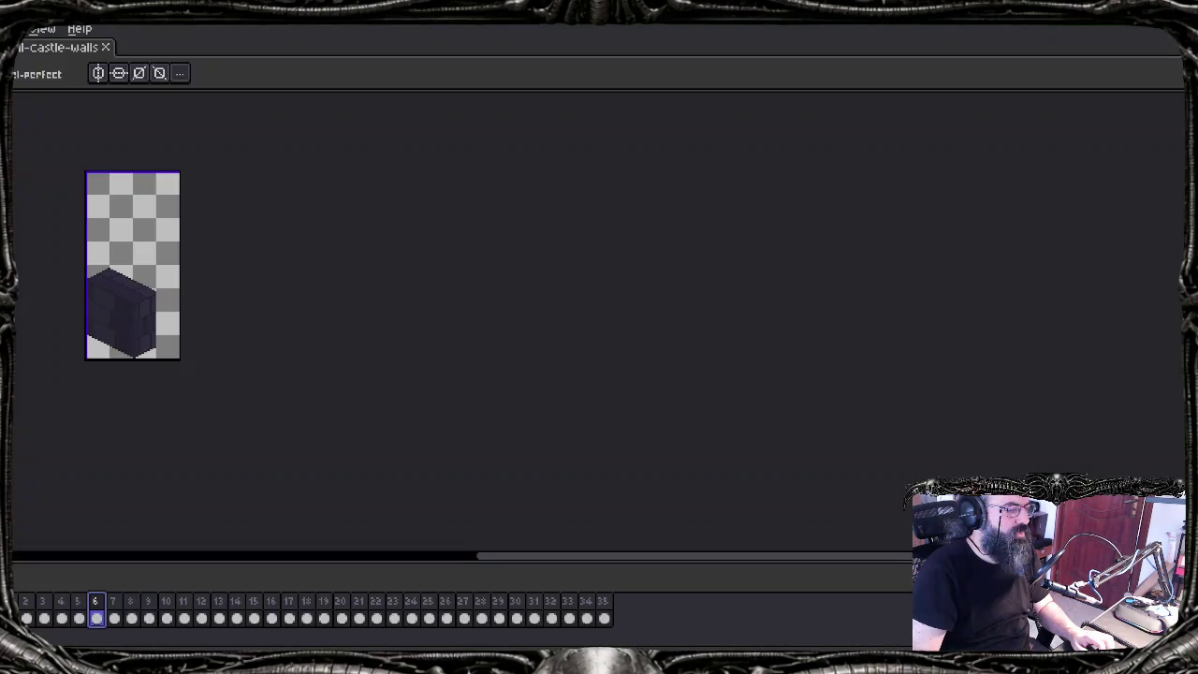
Step: Zoom in, place a pixel, lasso the block's top and test an arrow-key nudge, reverting it
scroll(176, 204, "up", 4)
left_click_drag(122, 355, 593, 439)
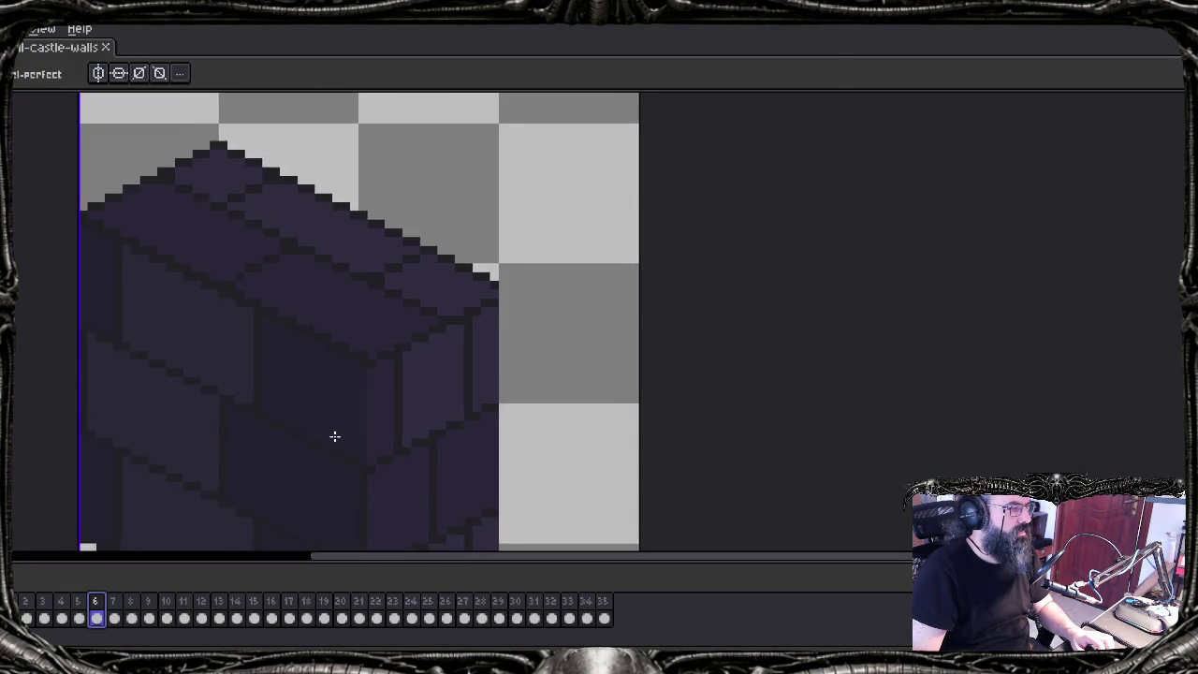
mouse_move(619, 316)
left_mouse_down()
mouse_move(706, 253)
mouse_move(602, 371)
left_mouse_up()
key("b")
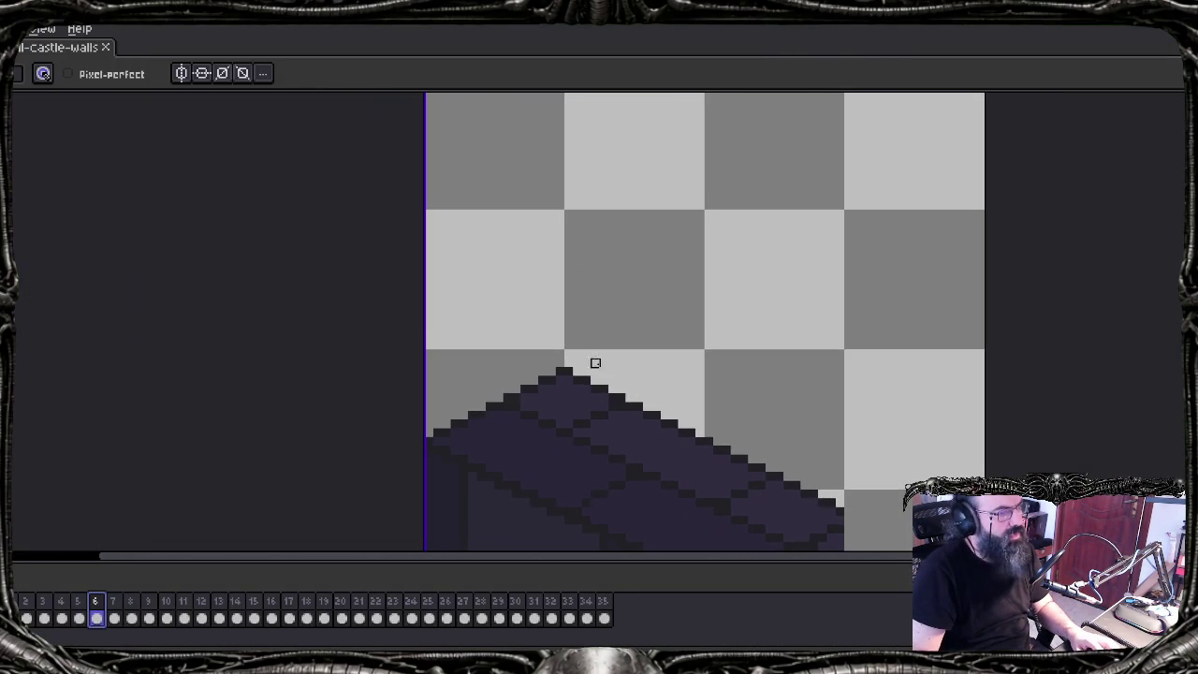
left_click(499, 388)
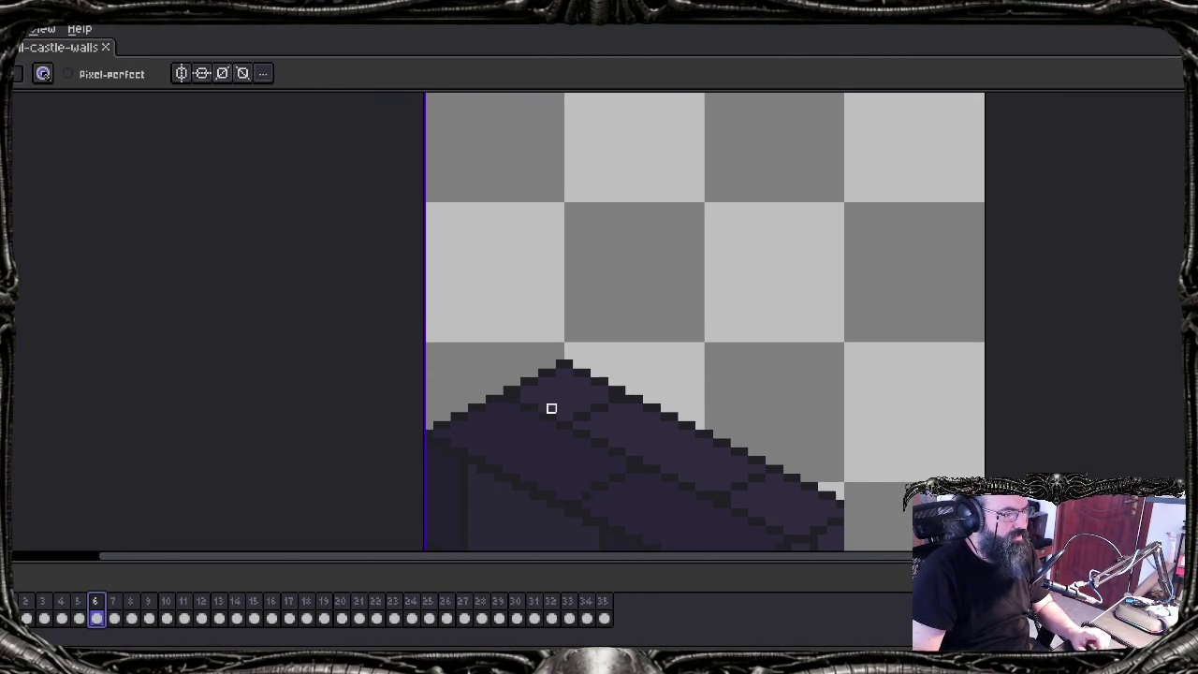
key("q")
mouse_move(479, 364)
left_mouse_down()
mouse_move(393, 381)
mouse_move(505, 353)
left_mouse_up()
scroll(598, 219, "down", 4)
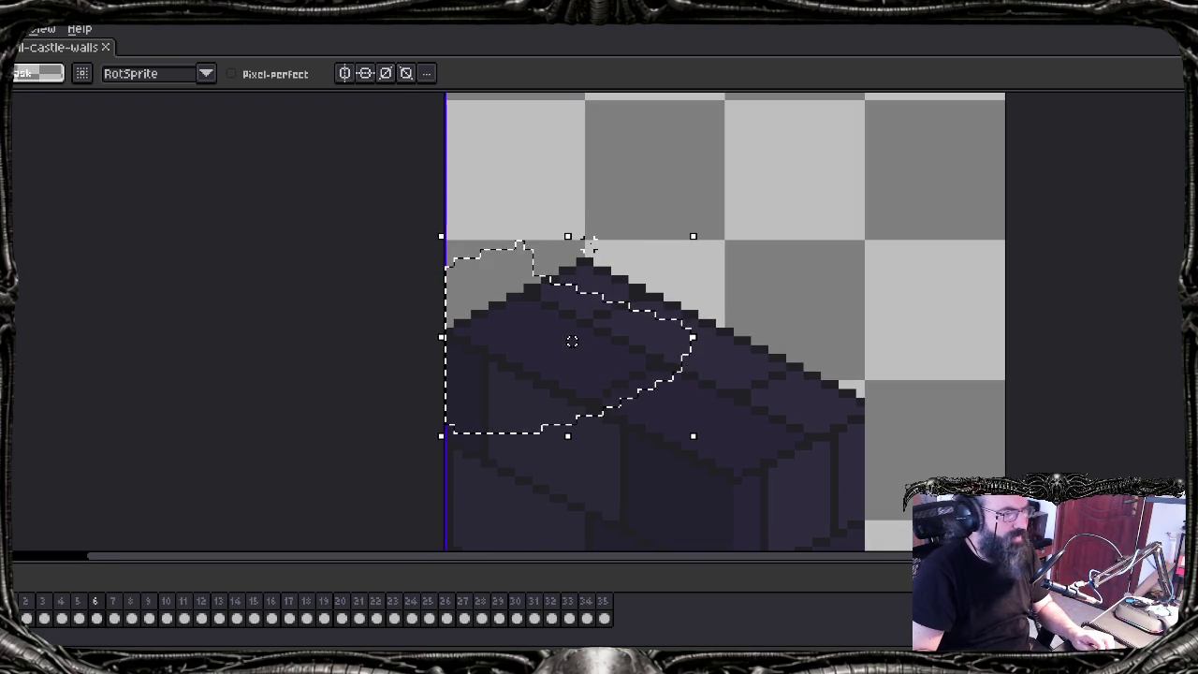
key("Up")
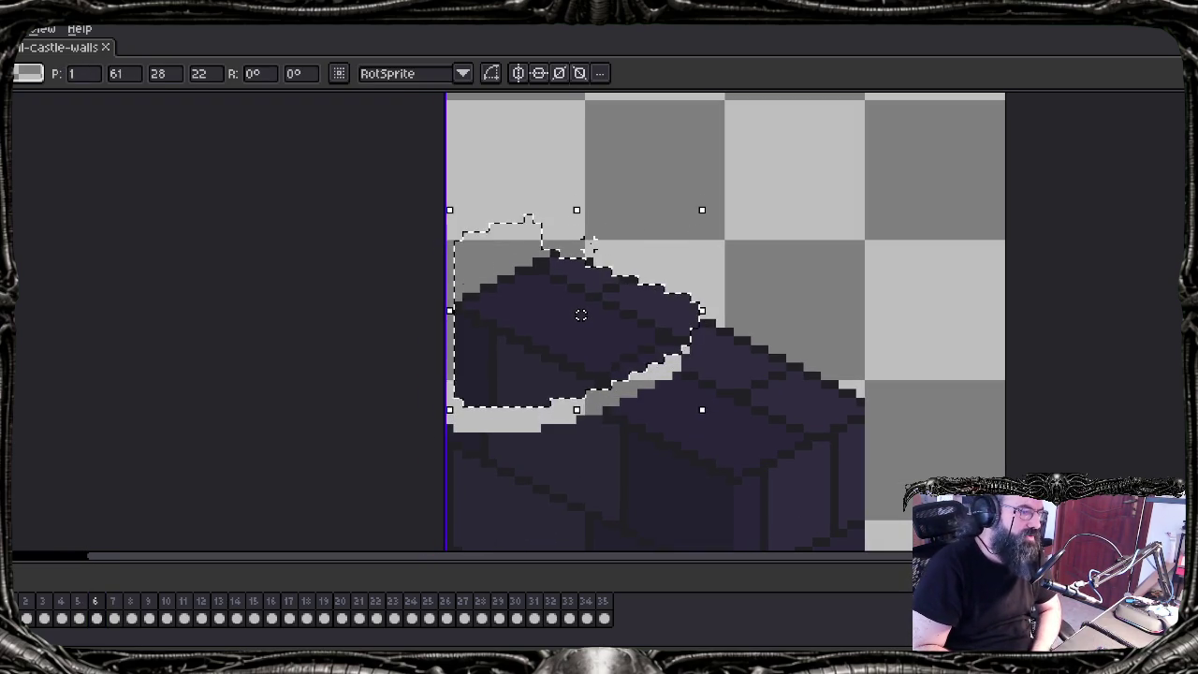
key("Escape")
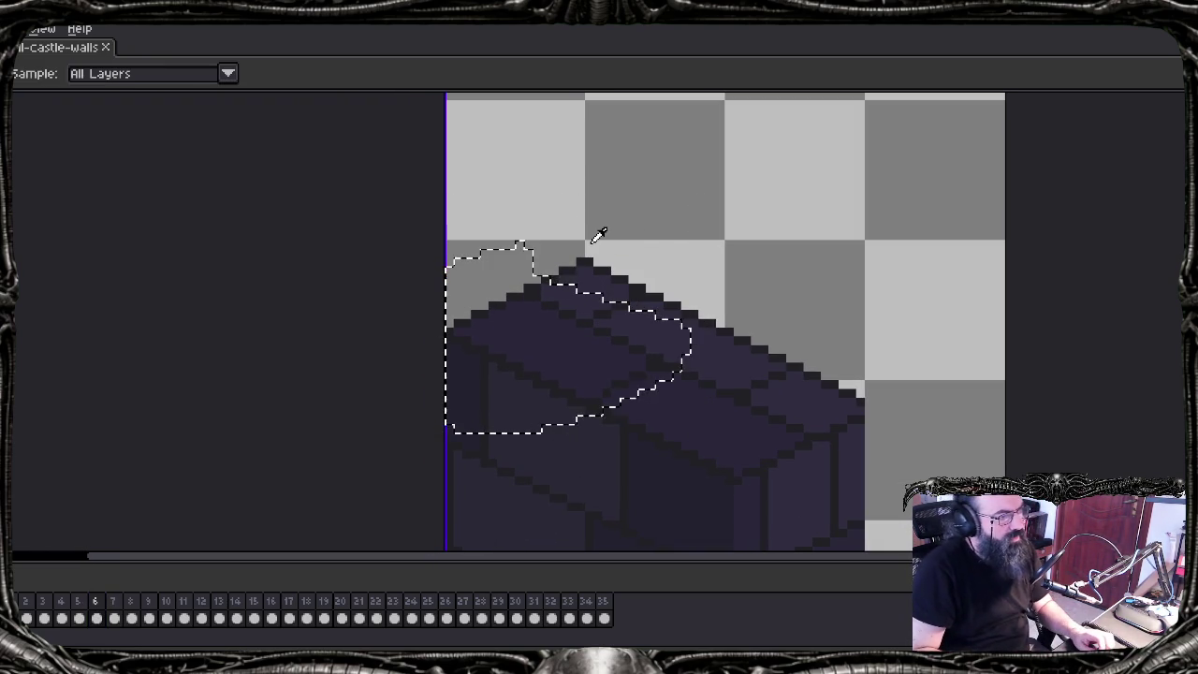
Step: Nudge only the selection outline with Alt+arrow keys, then bring the forum thread back
key("Up")
key("Up")
key("Right")
key("Up")
key("Up")
key("Up")
key("Up")
key("Up")
key("Up")
key("Up")
key("Right")
key("Up")
key("Right")
key("Right")
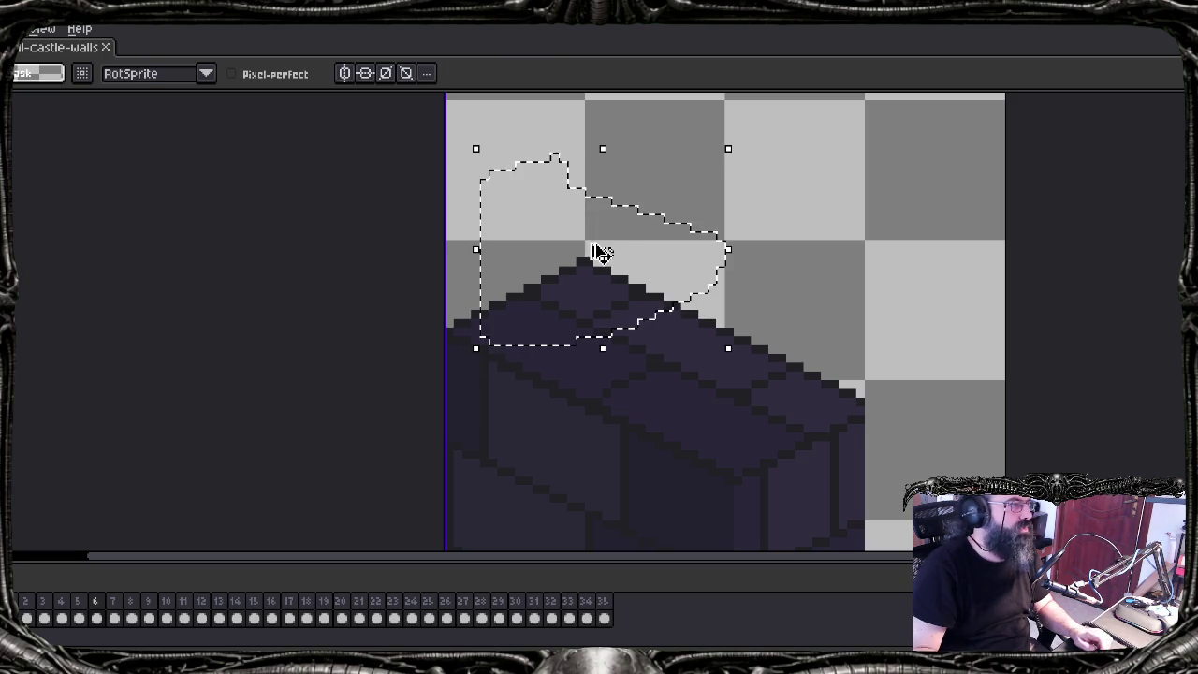
key("Down")
key("Left")
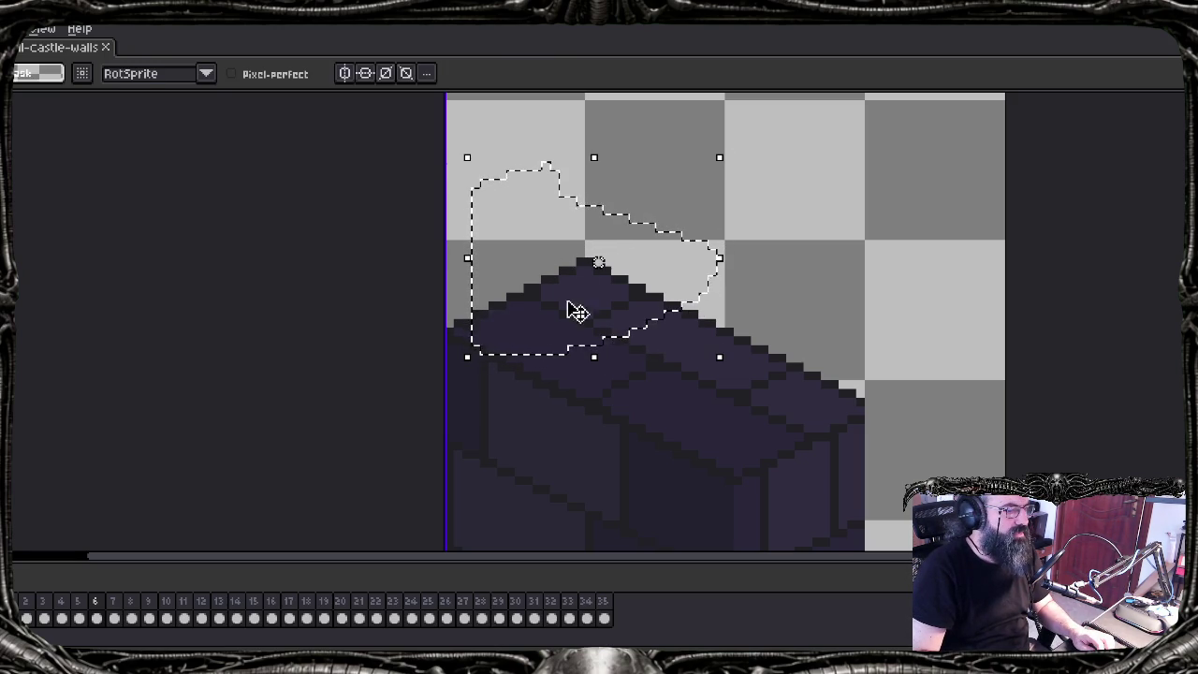
key("alt")
key("Up")
key("Up")
key("Up")
key("Up")
key("Up")
key("Up")
key("Right")
key("Right")
key("Right")
key("Right")
key("Right")
key("Right")
key("Left")
key("Left")
key("Left")
key("Left")
key("Left")
key("Down")
key("Down")
key("Down")
key("Left")
key("Left")
key("Left")
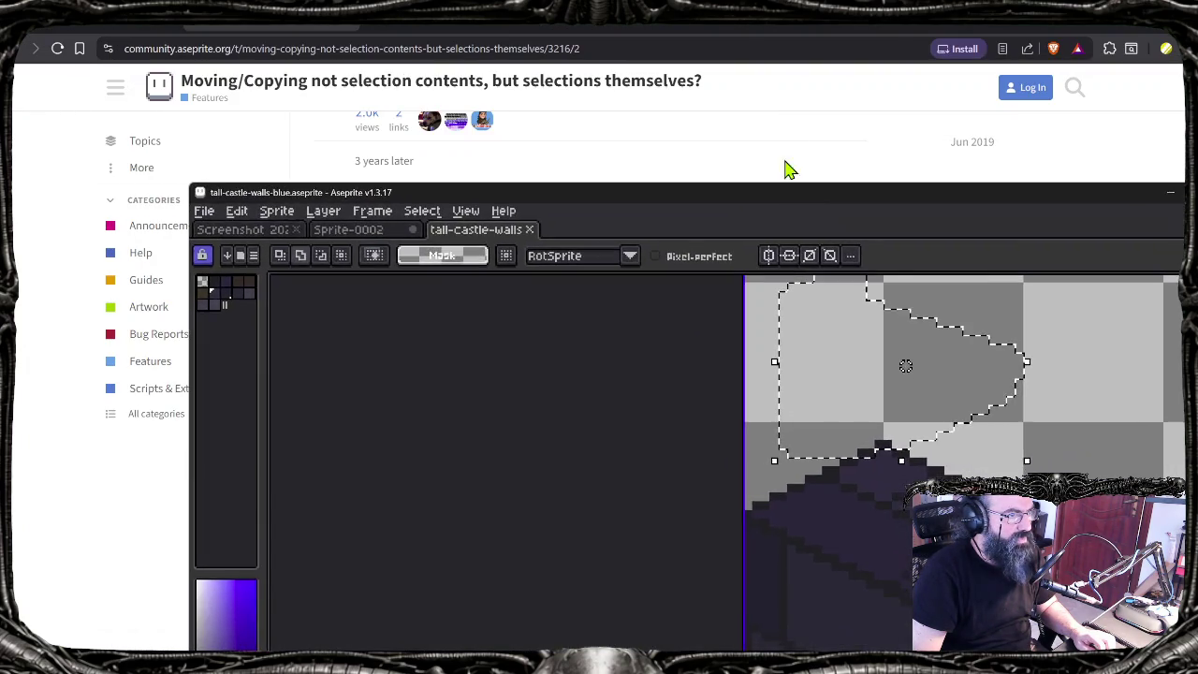
left_click(789, 120)
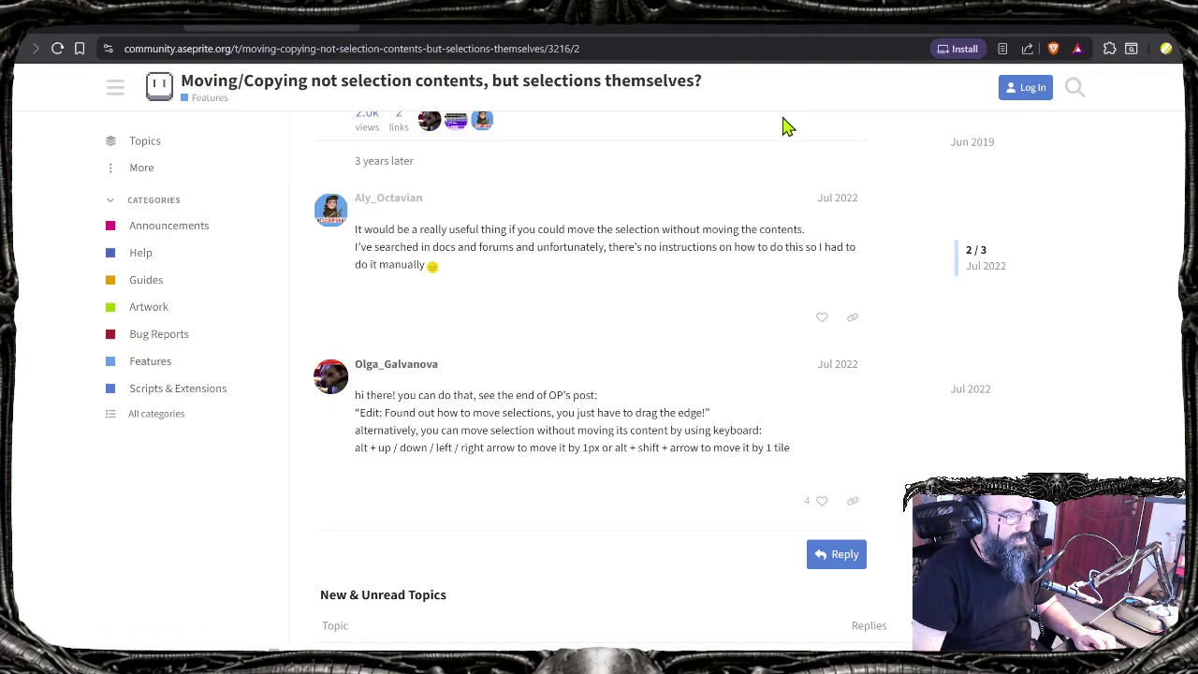
Step: Reread the forum thread, then return to Aseprite and drag the selection outline lower
scroll(538, 439, "down", 1)
scroll(534, 436, "down", 1)
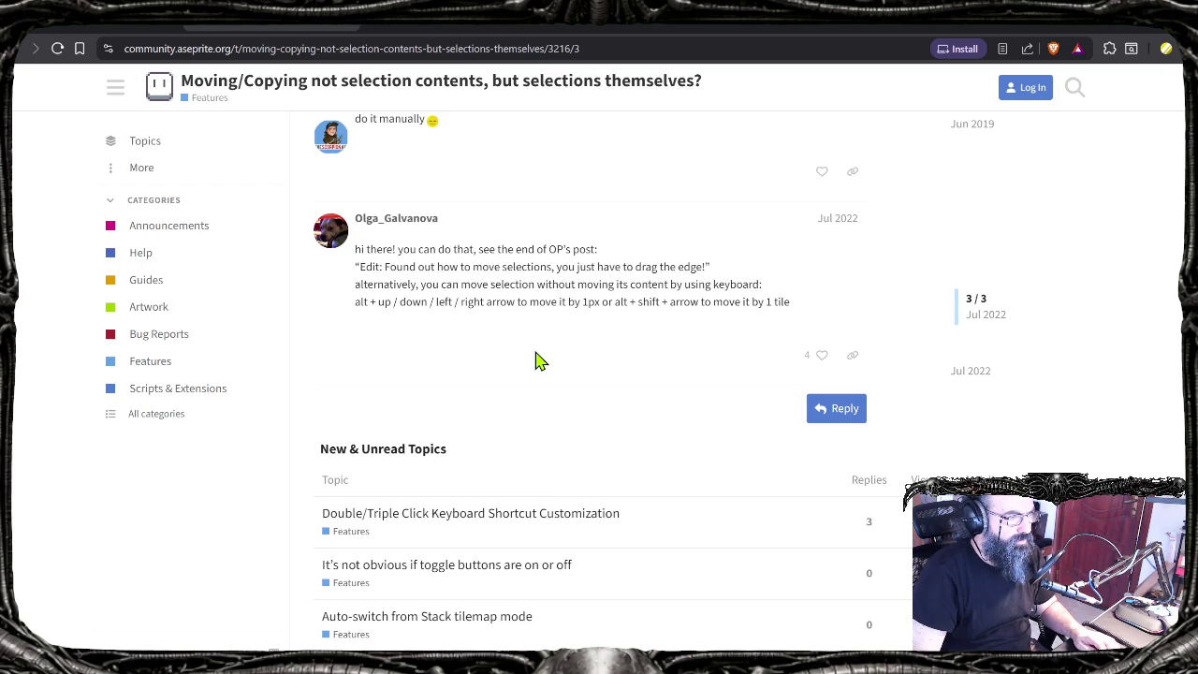
scroll(552, 371, "up", 3)
scroll(552, 372, "down", 4)
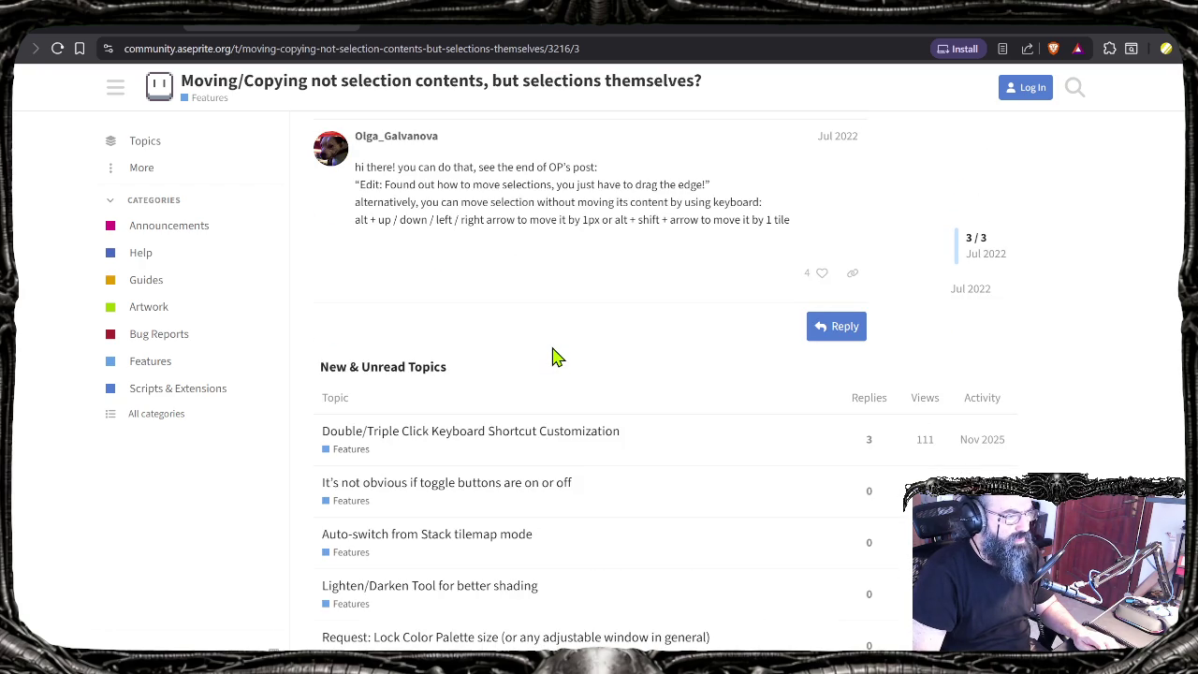
scroll(393, 187, "up", 5)
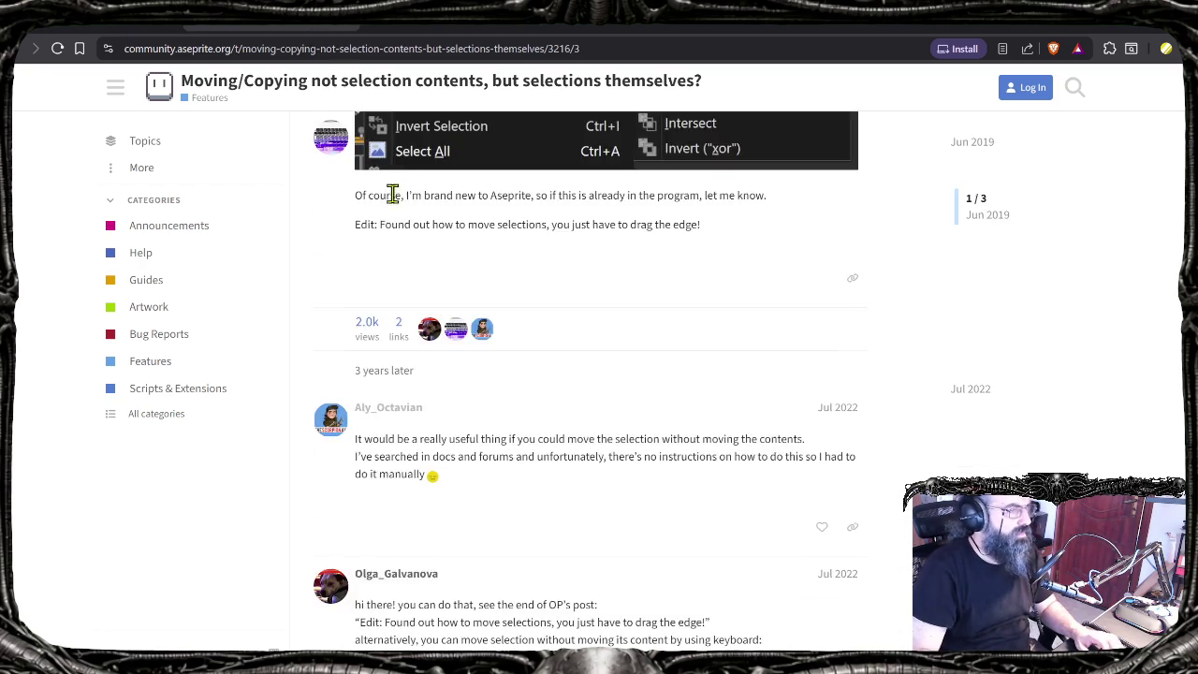
scroll(374, 183, "up", 3)
scroll(364, 183, "up", 1)
scroll(402, 267, "down", 1)
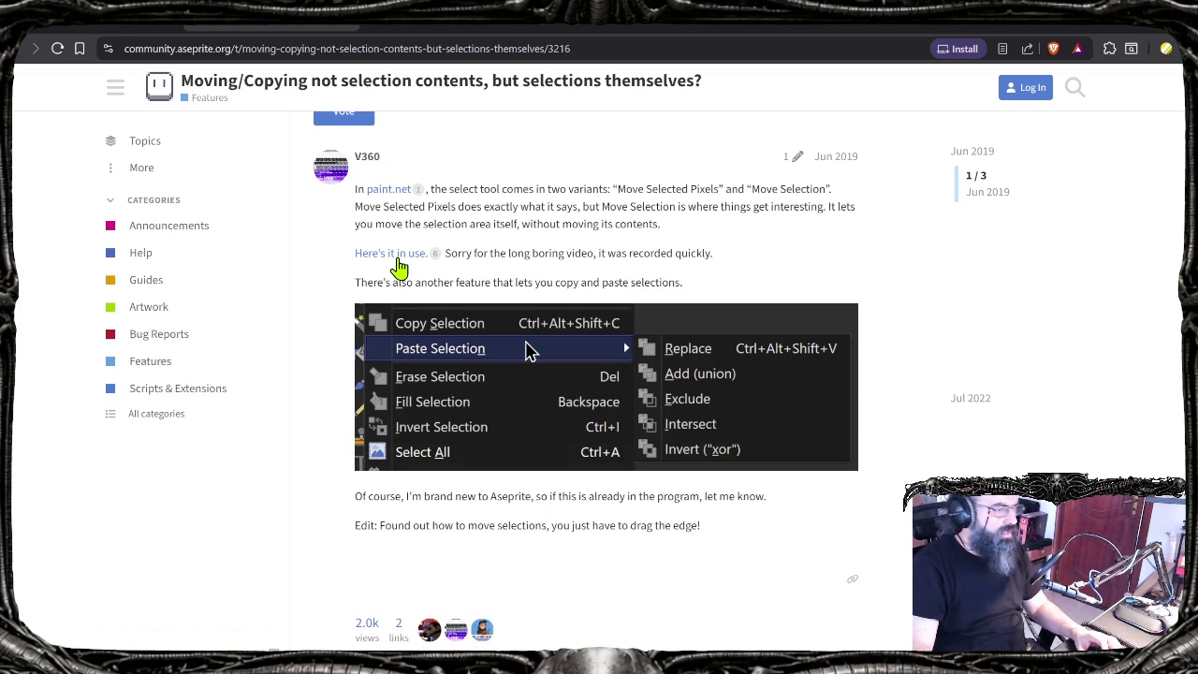
scroll(401, 269, "down", 1)
scroll(400, 268, "down", 1)
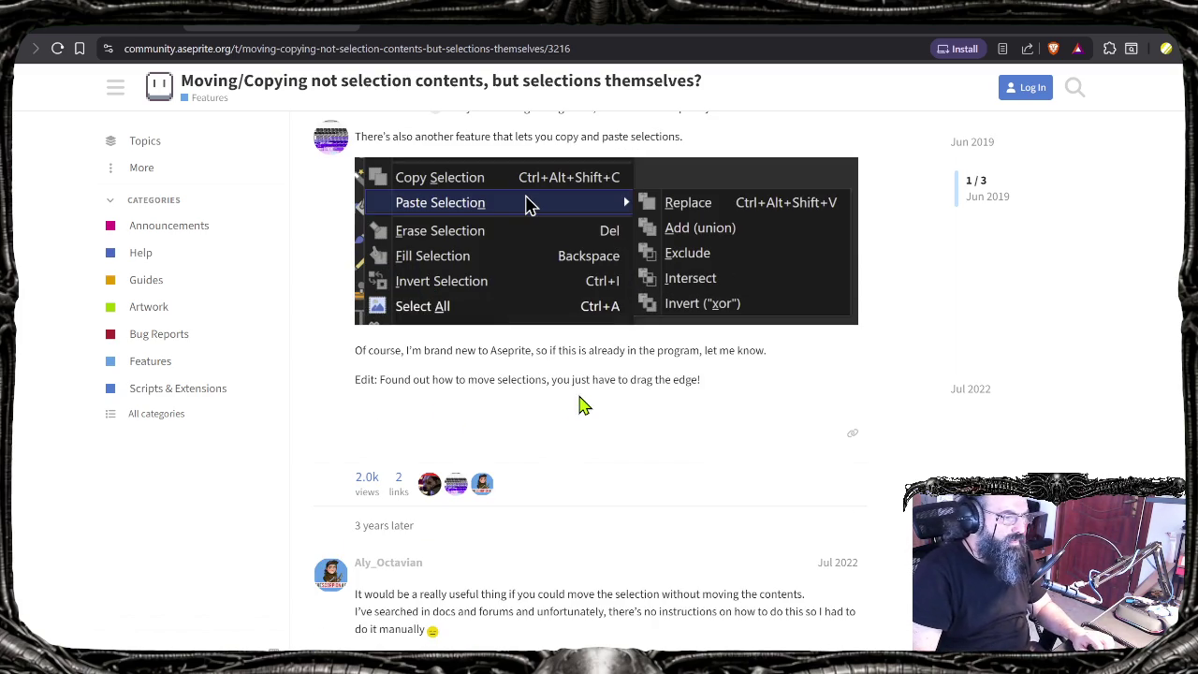
key("alt+Tab")
mouse_move(904, 318)
left_mouse_down()
mouse_move(953, 320)
mouse_move(898, 393)
left_mouse_up()
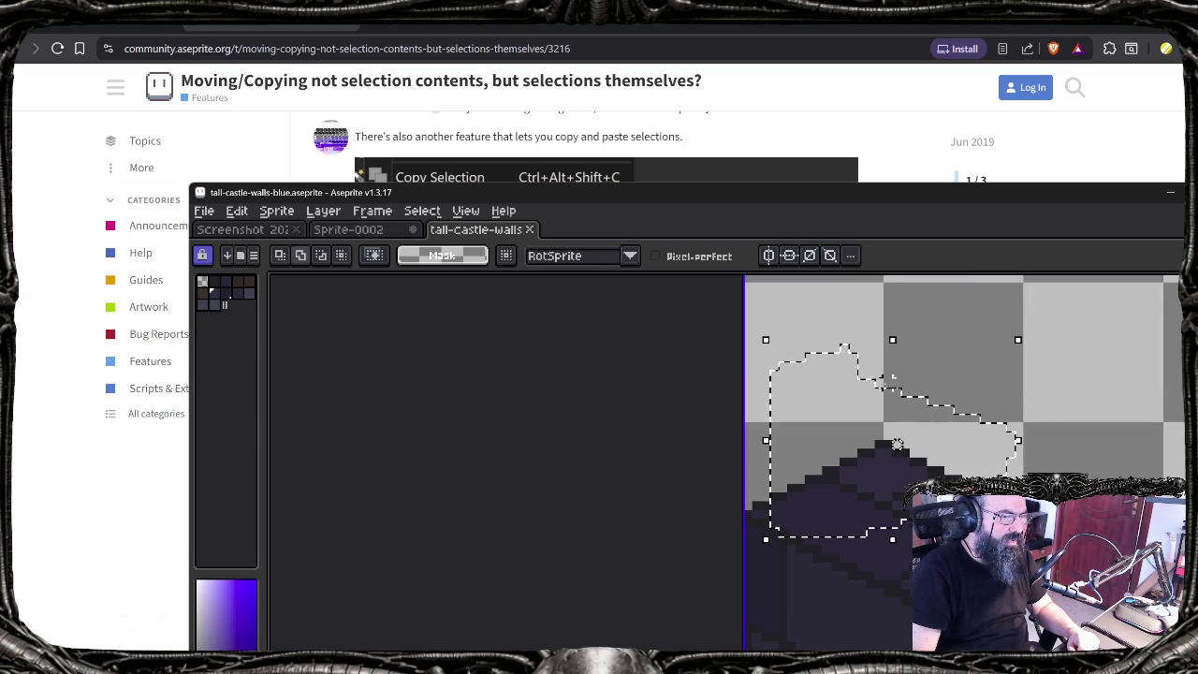
Step: Move the selection outline onto the block's peaked top, undoing one misplaced move, and commit
mouse_move(893, 393)
left_mouse_down()
mouse_move(920, 397)
mouse_move(964, 354)
left_mouse_up()
key("ctrl+z")
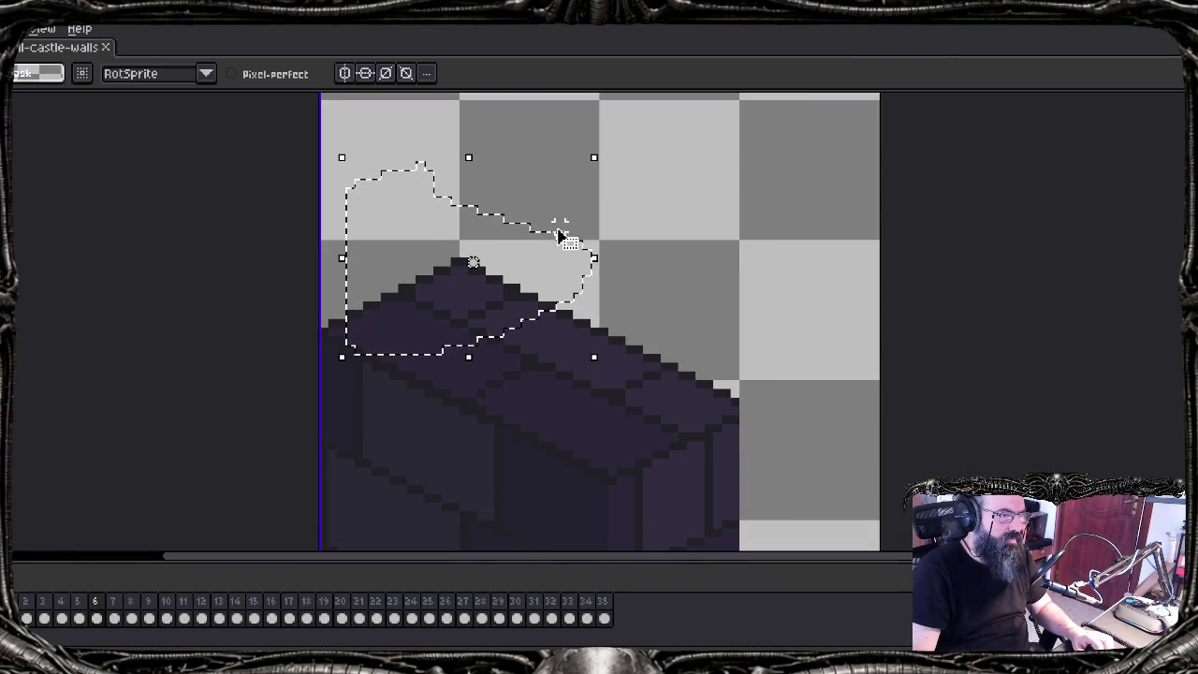
left_click_drag(509, 233, 569, 308)
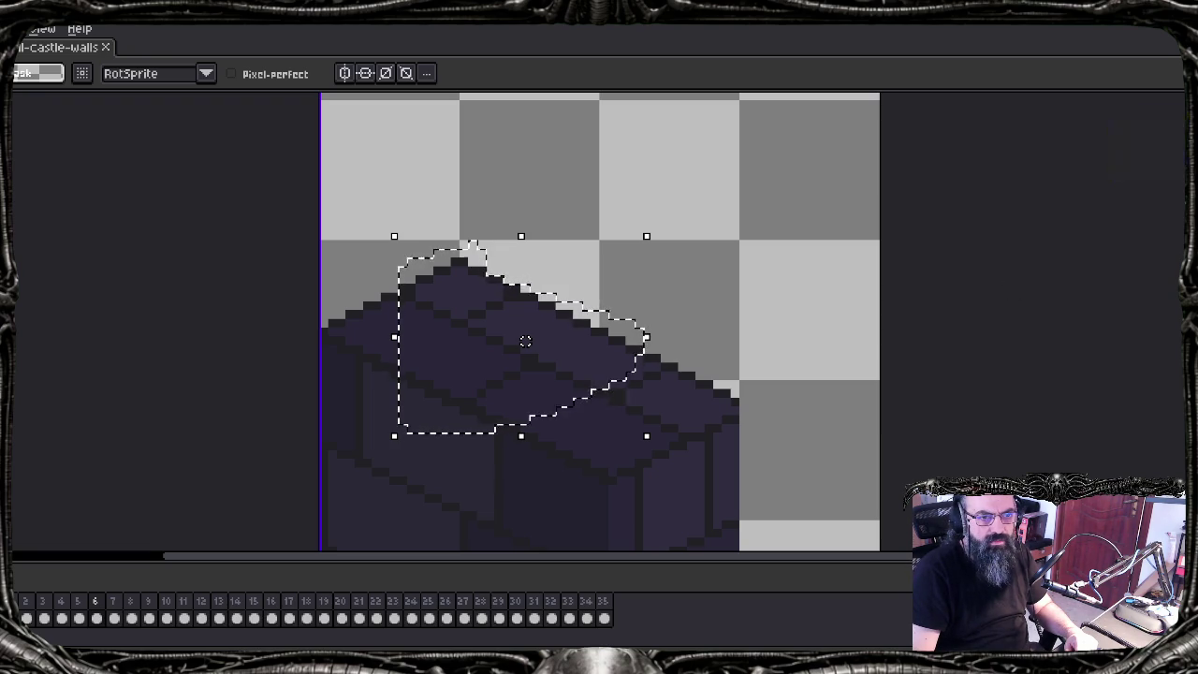
key("Return")
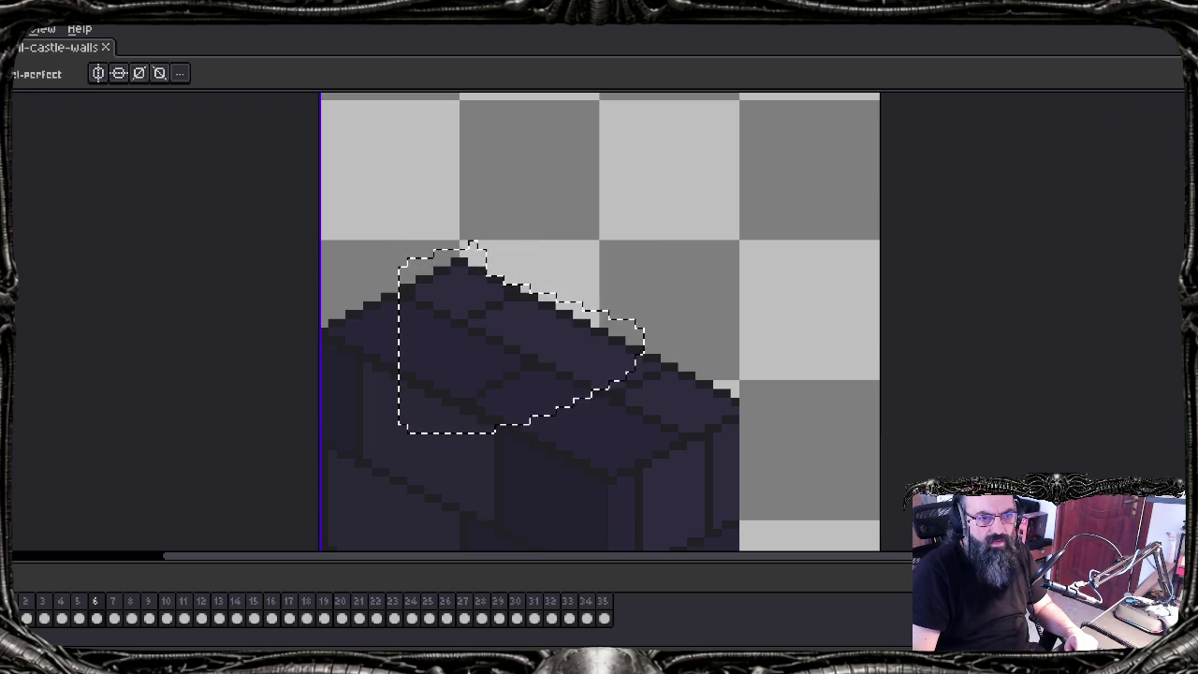
Step: Cycle through the eyedropper, selection, shape and pencil tools, and open then close the symmetry options
key("i")
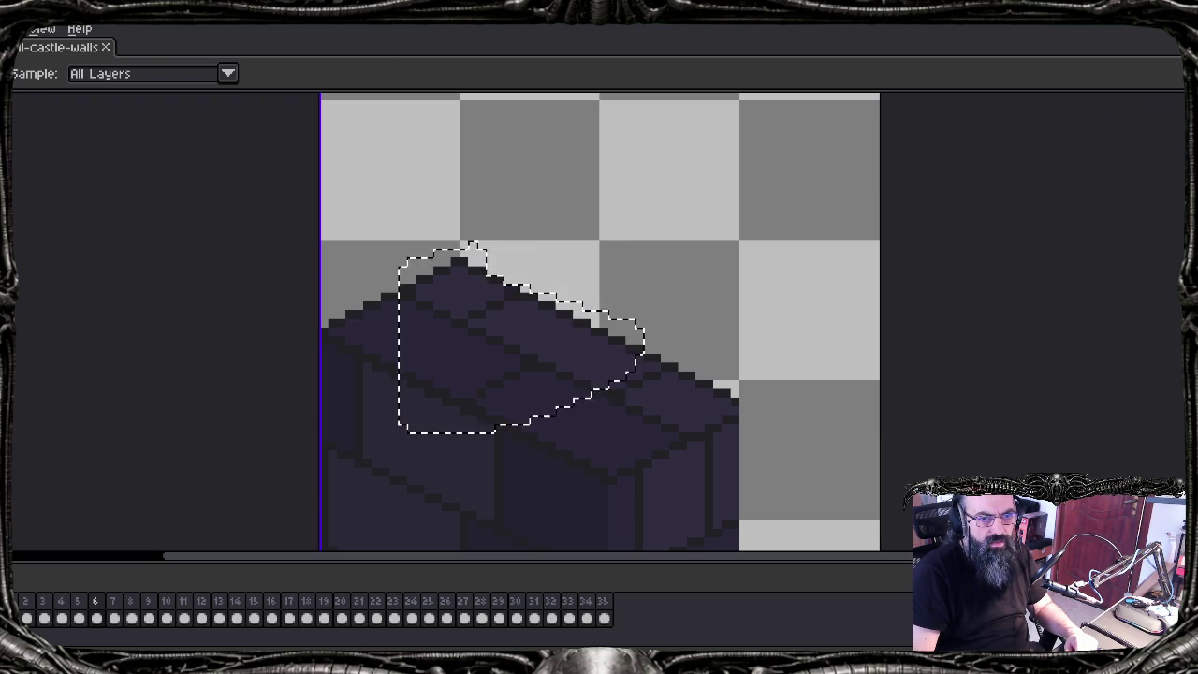
key("m")
key("h")
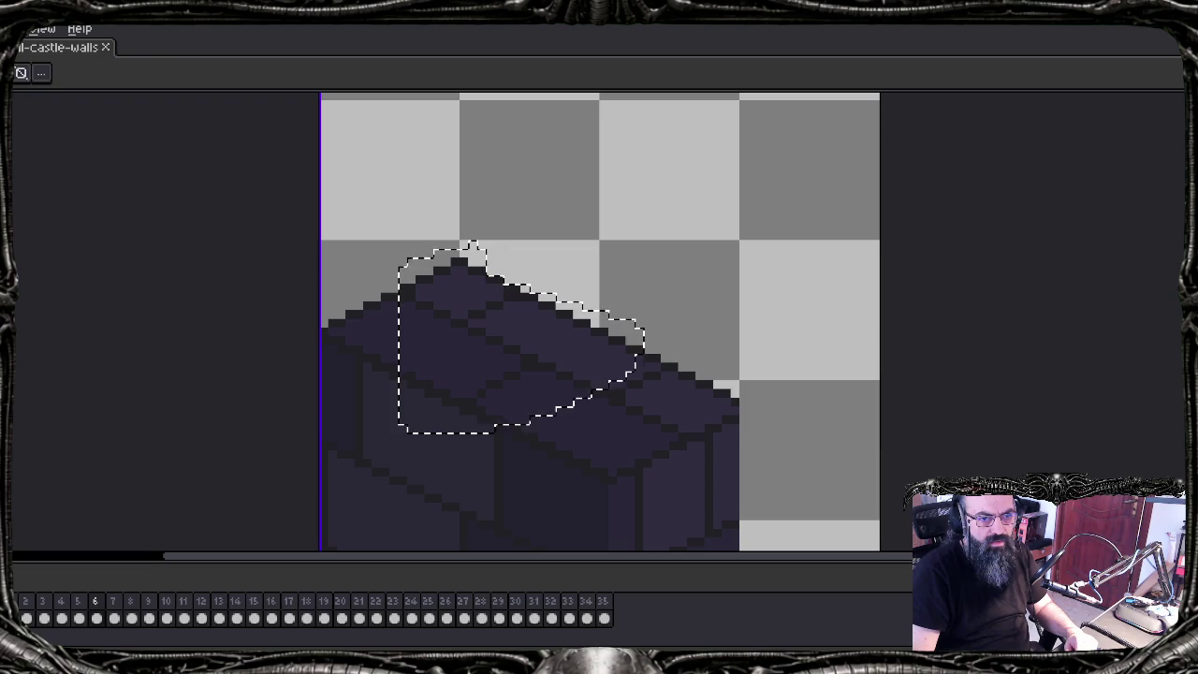
key("b")
key("u")
key("t")
key("u")
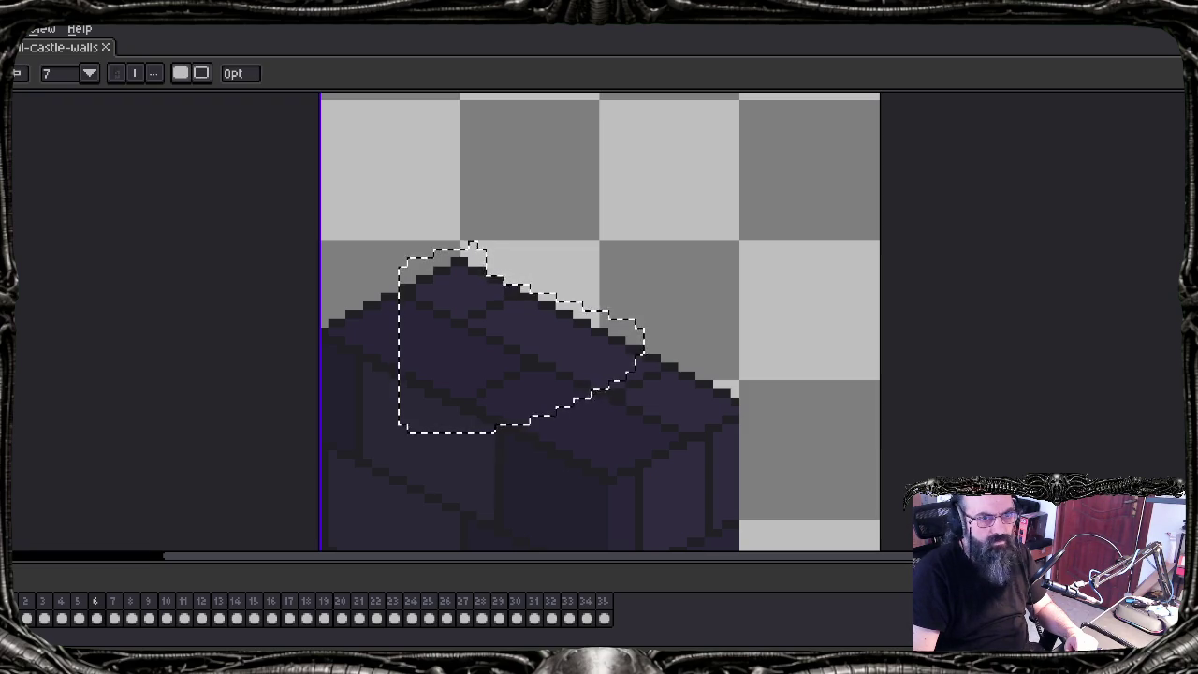
key("b")
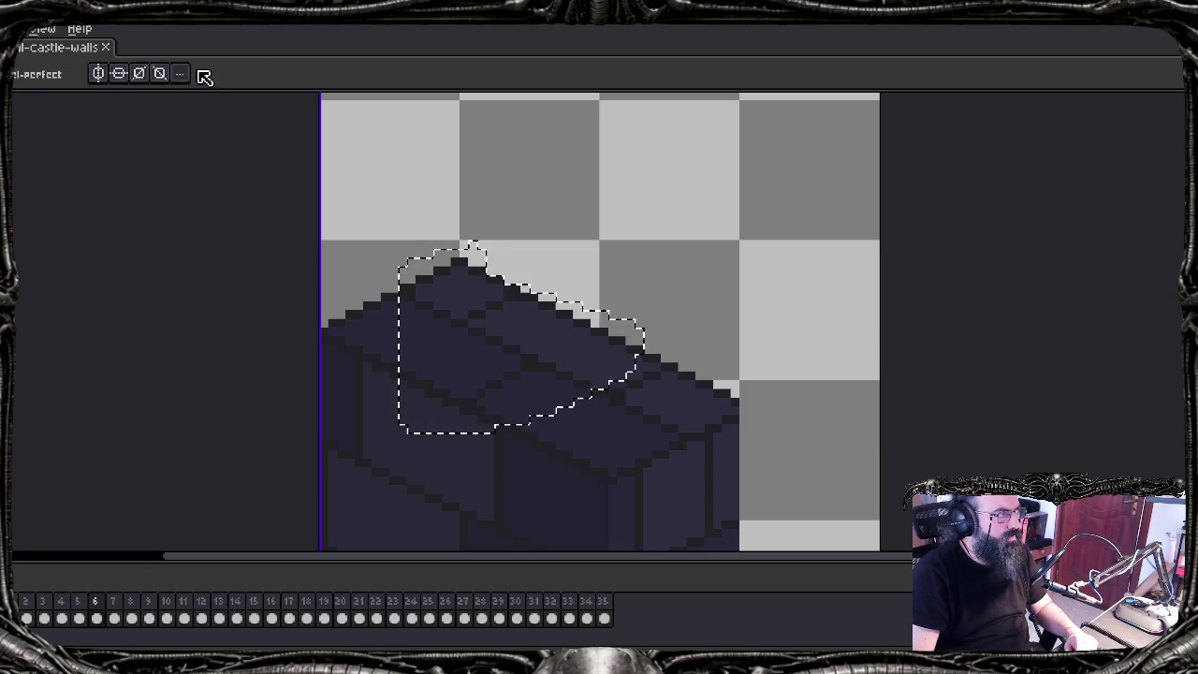
left_click(179, 74)
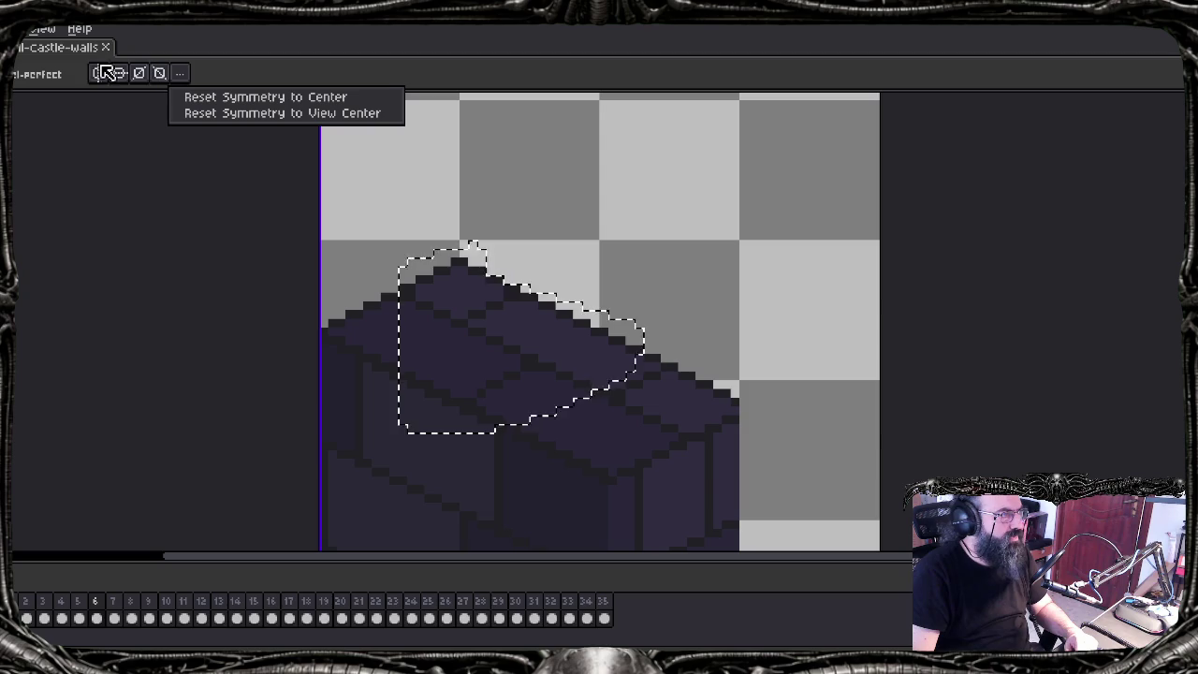
key("Escape")
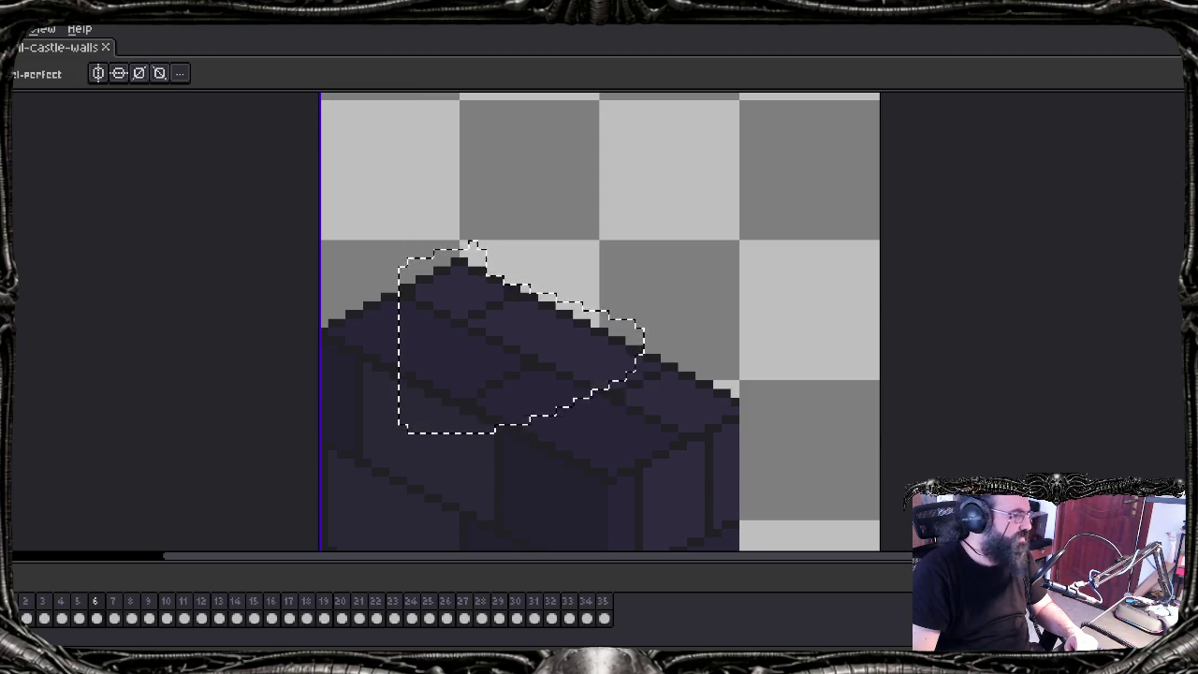
key("space")
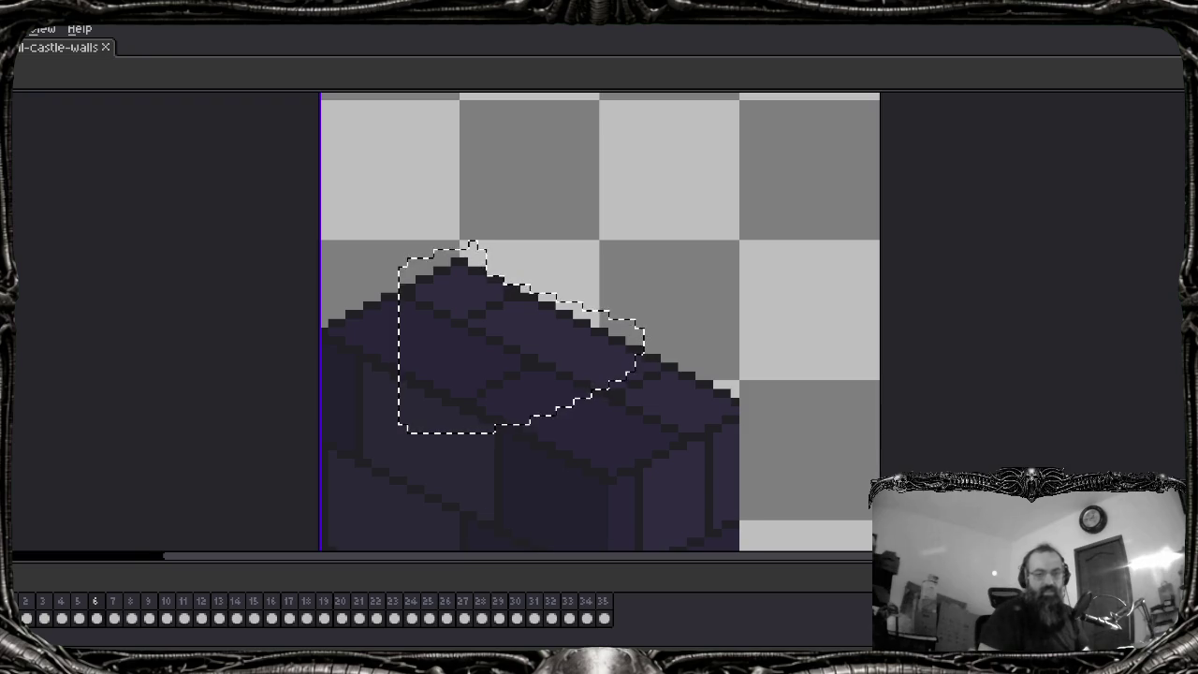
Step: Zoom out and clear the selection from the brick block
scroll(796, 428, "down", 1)
scroll(797, 428, "down", 2)
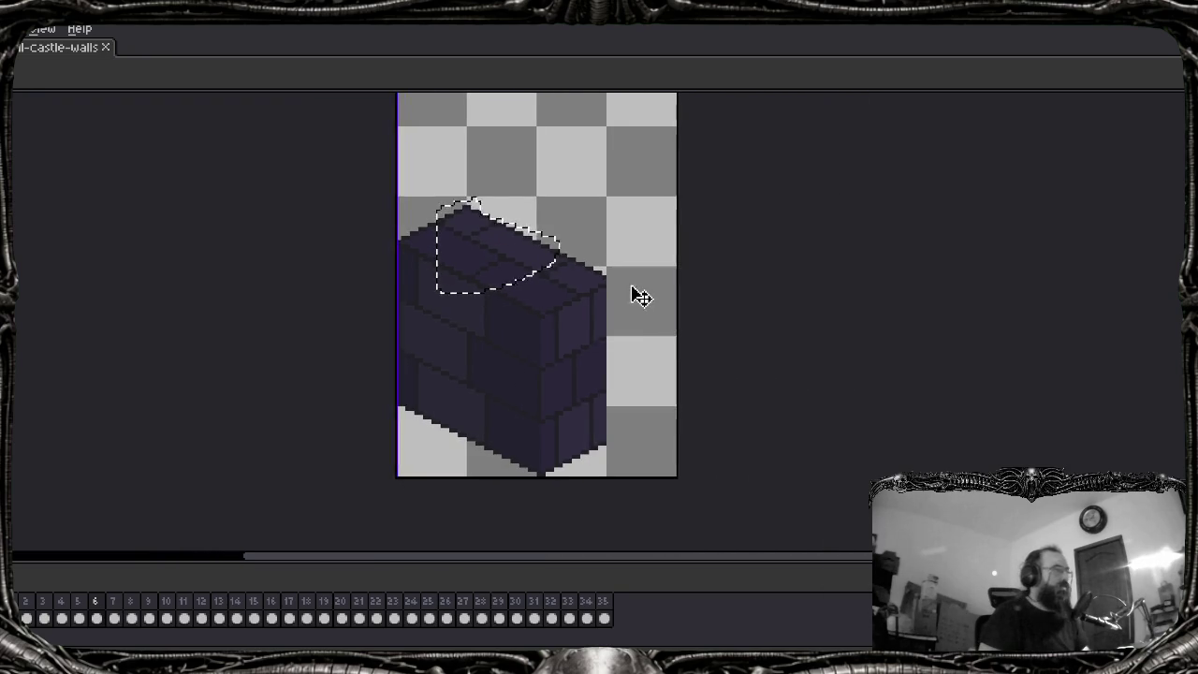
left_click(640, 296)
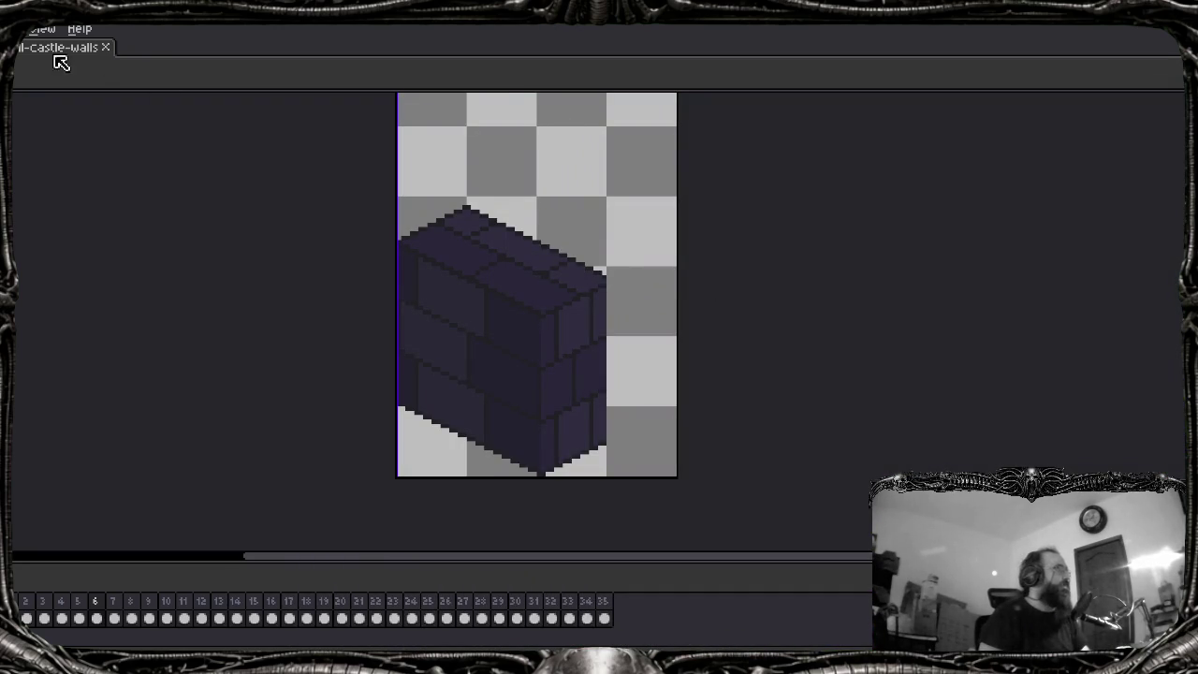
scroll(296, 405, "down", 1)
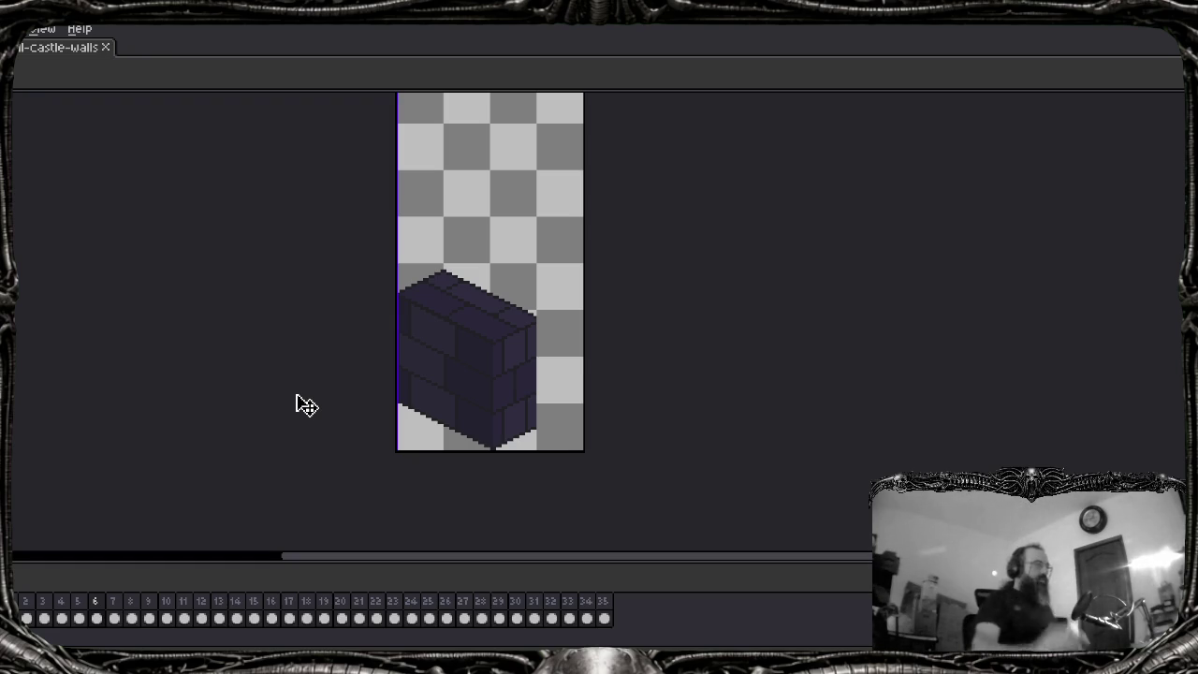
Step: Step through frames 7, 6, 7 and 8 to frame 9's brick wall
left_click(116, 616)
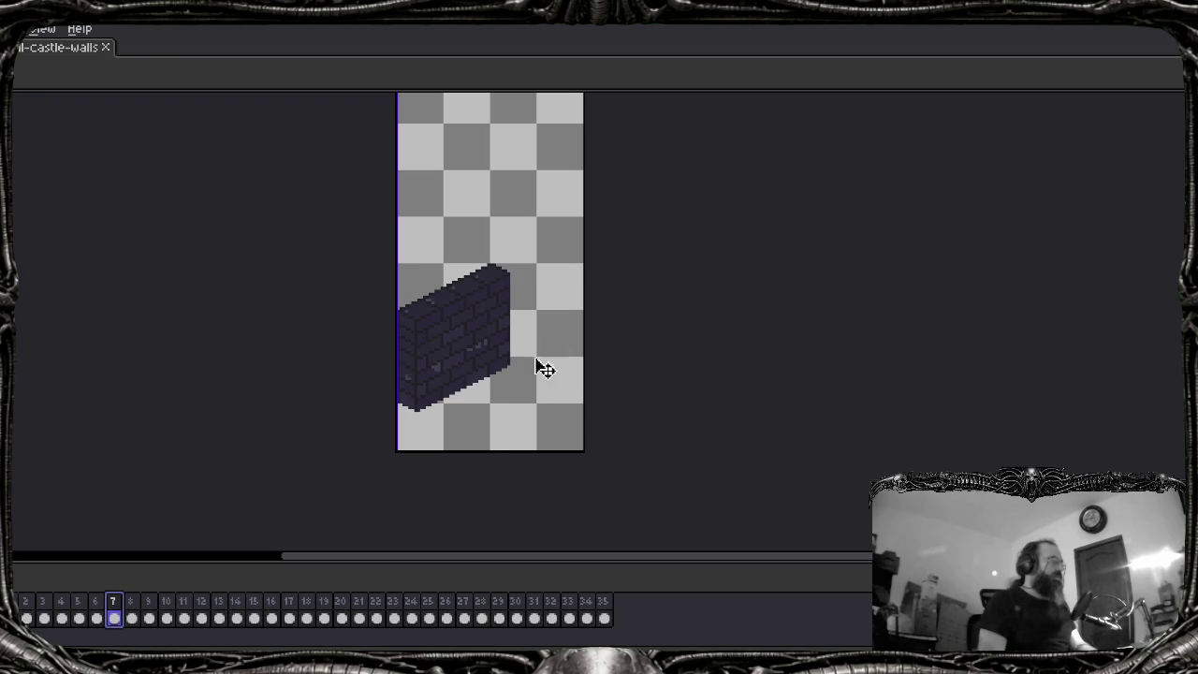
left_click(96, 613)
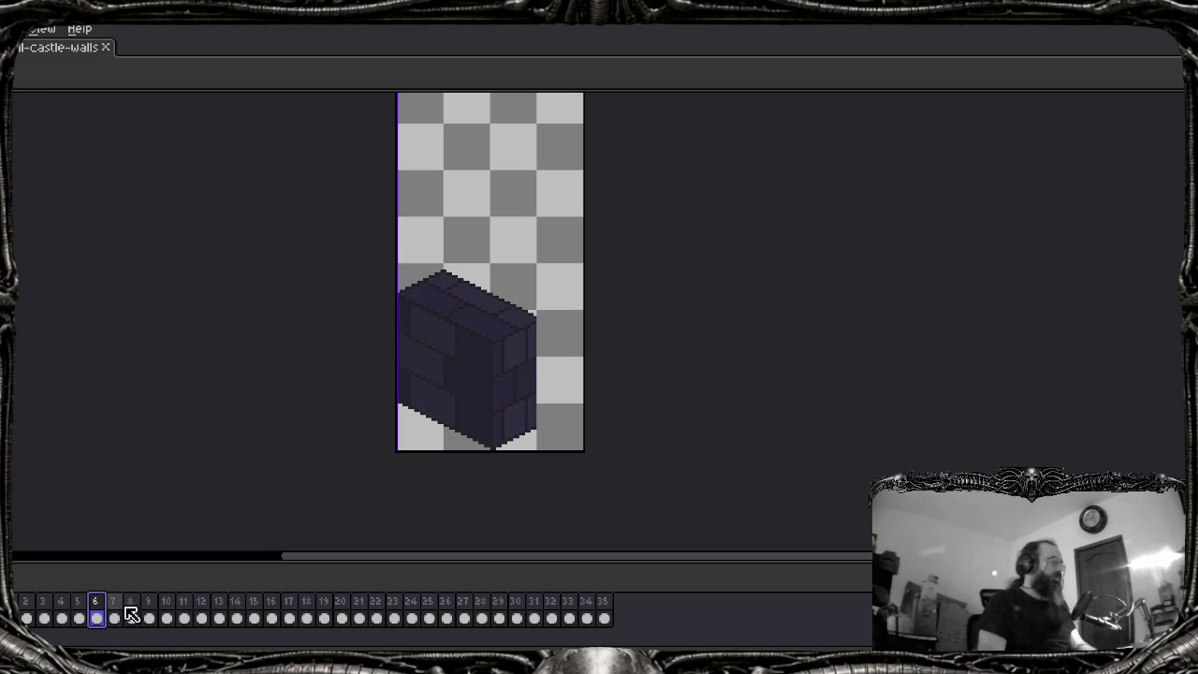
left_click(113, 616)
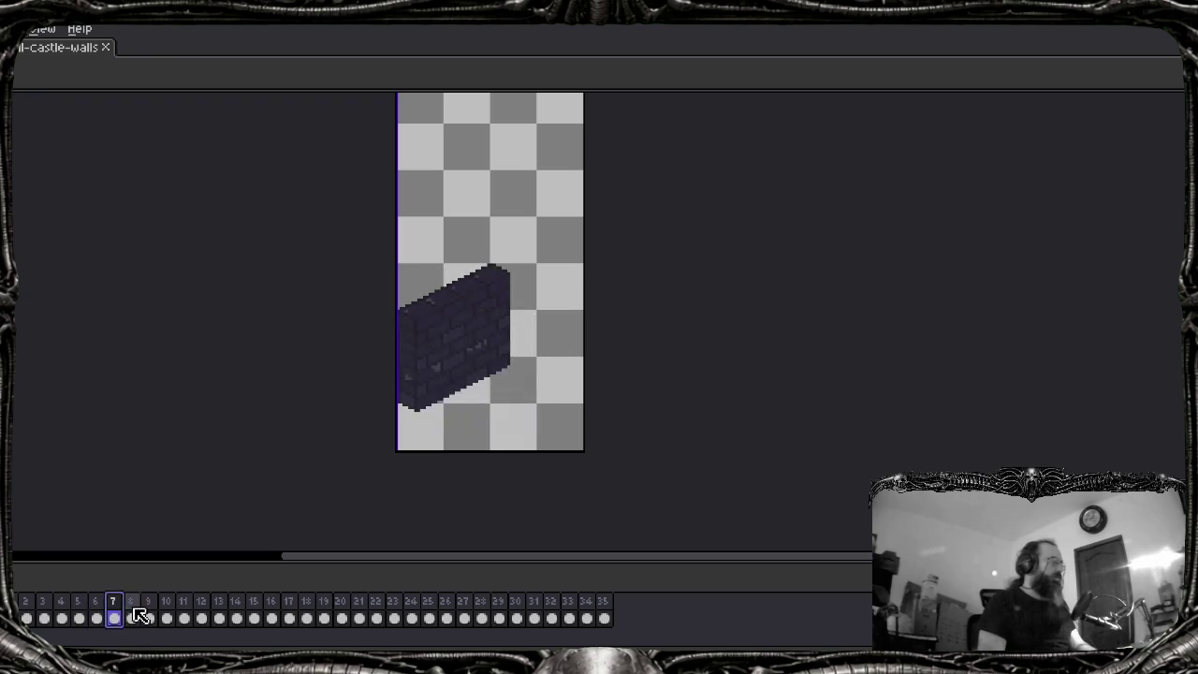
left_click(132, 617)
left_click(150, 617)
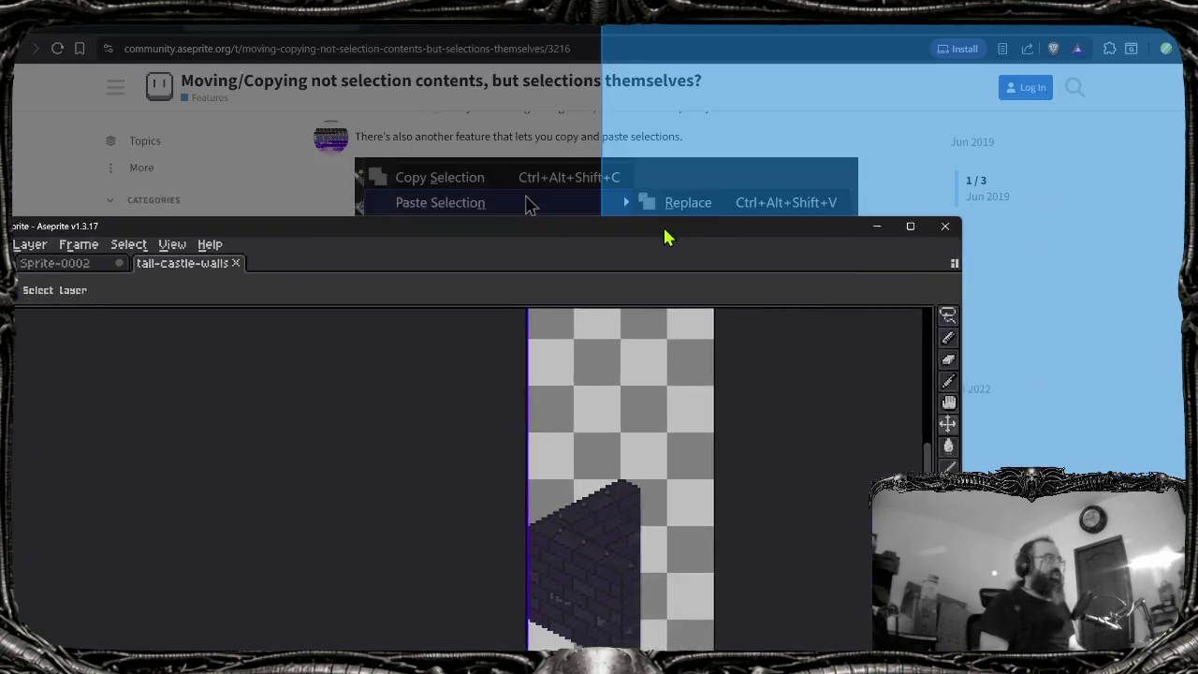
Step: Maximise the Aseprite window and pan the angled brick wall piece to the canvas centre
double_click(666, 235)
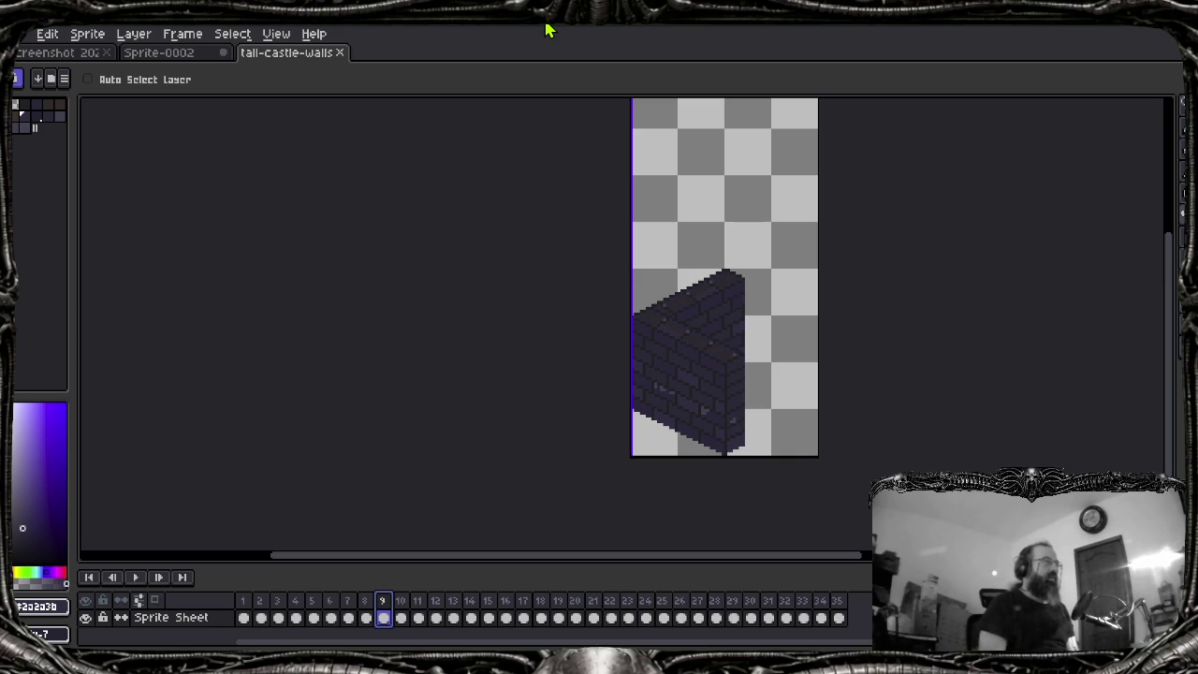
mouse_move(725, 254)
left_mouse_down()
mouse_move(567, 273)
mouse_move(524, 293)
left_mouse_up()
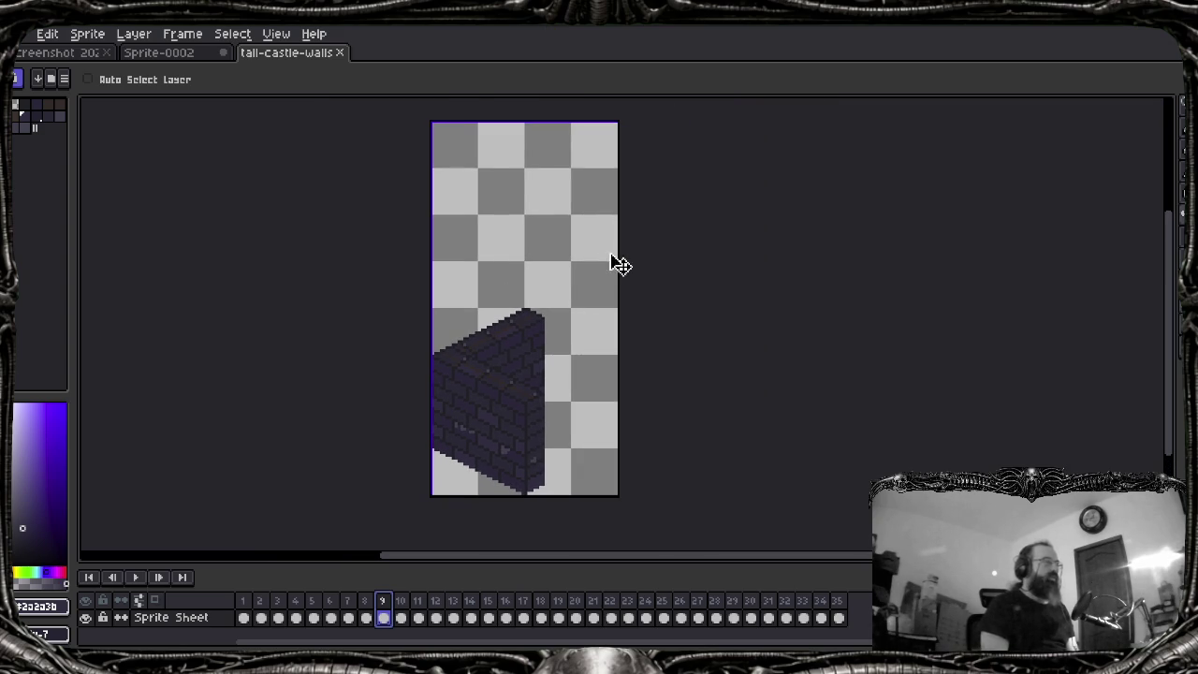